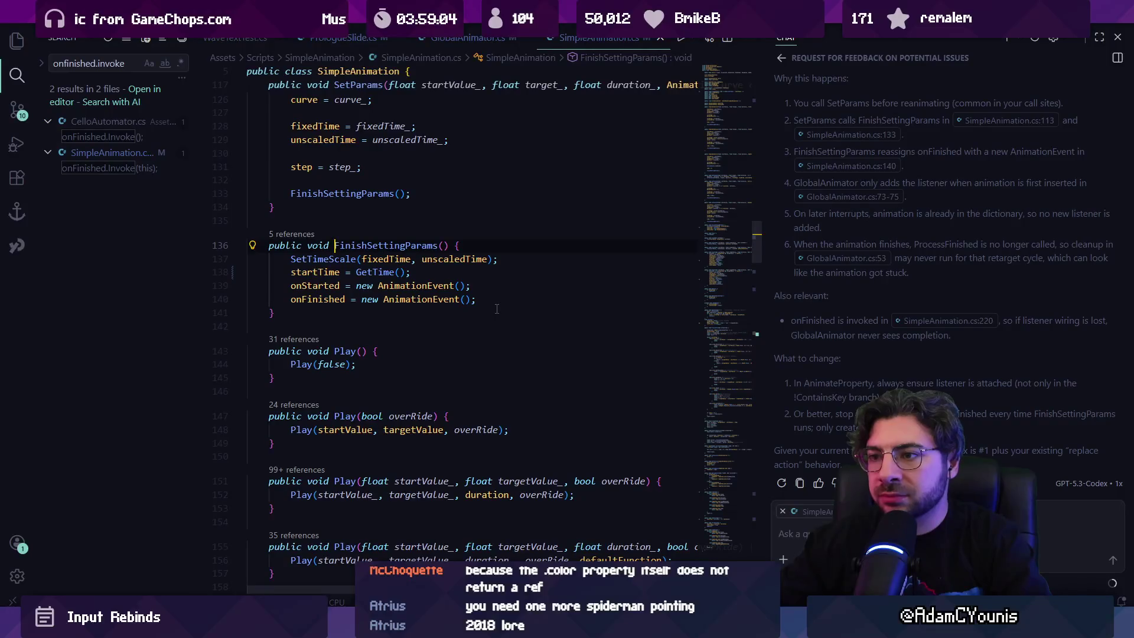
List SetParams references and preview the opacity.SetParams call in PrologueSlide.cs.
ctrl+click(443, 245)
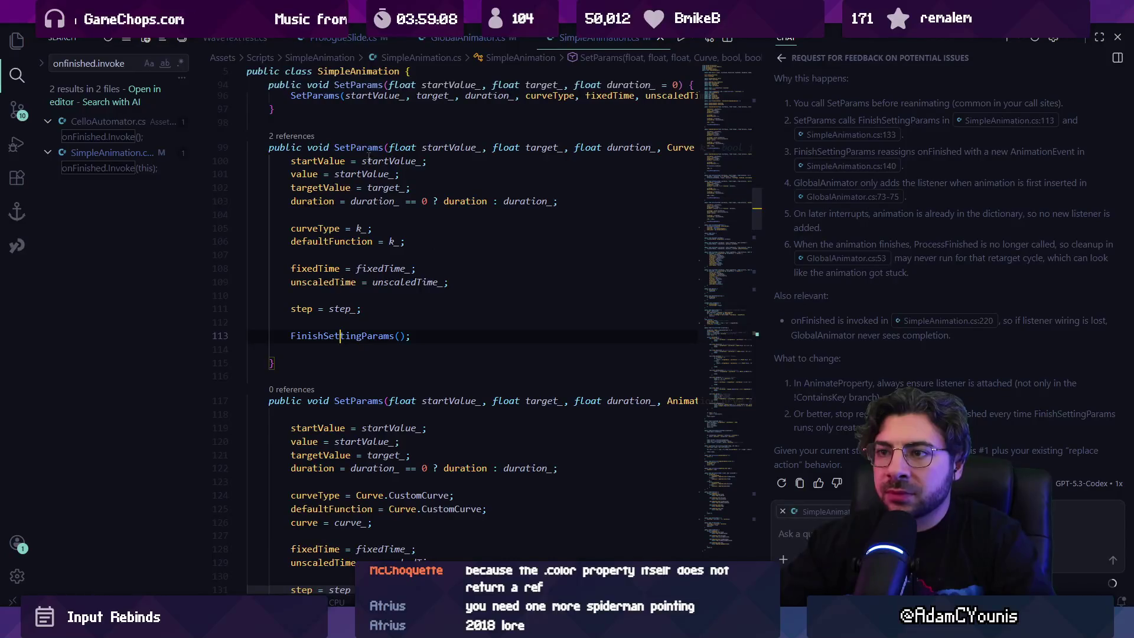
click(293, 136)
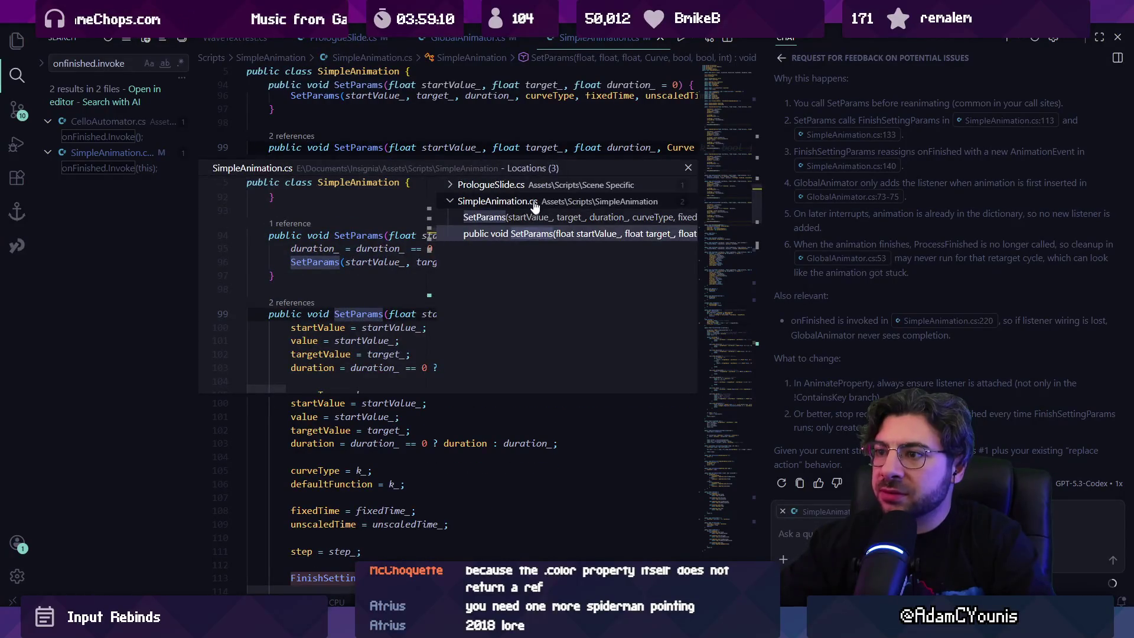
click(534, 218)
click(535, 218)
click(538, 201)
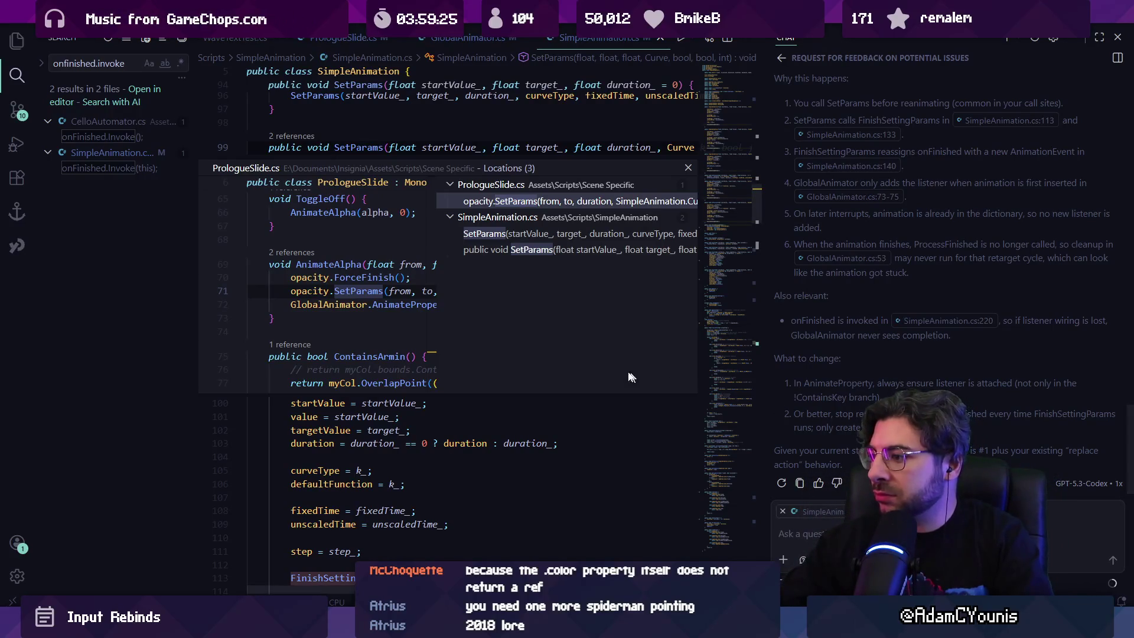
key(Escape)
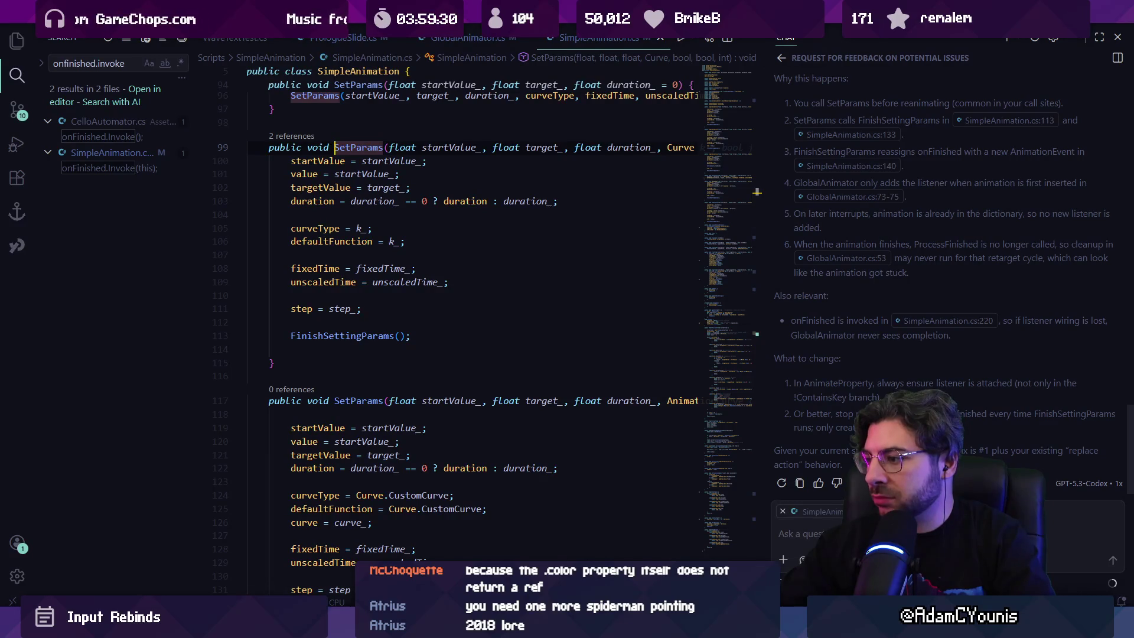
Check AnimateProperty's AddListener line in GlobalAnimator.cs, then go to the FinishSettingParams definition.
key(ctrl+Tab)
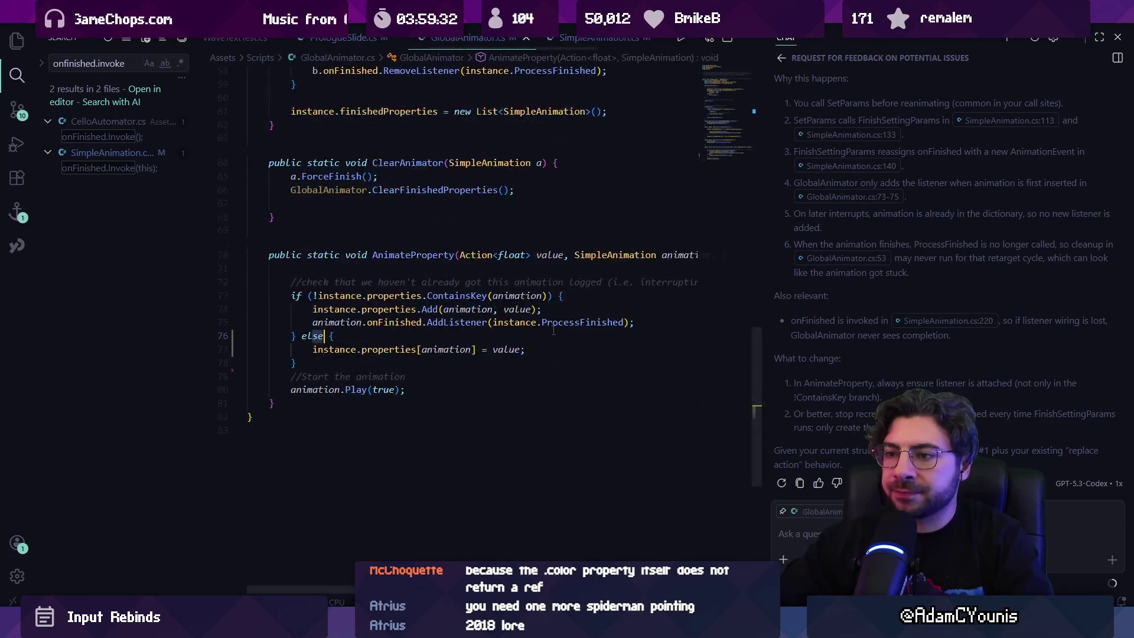
triple_click(495, 322)
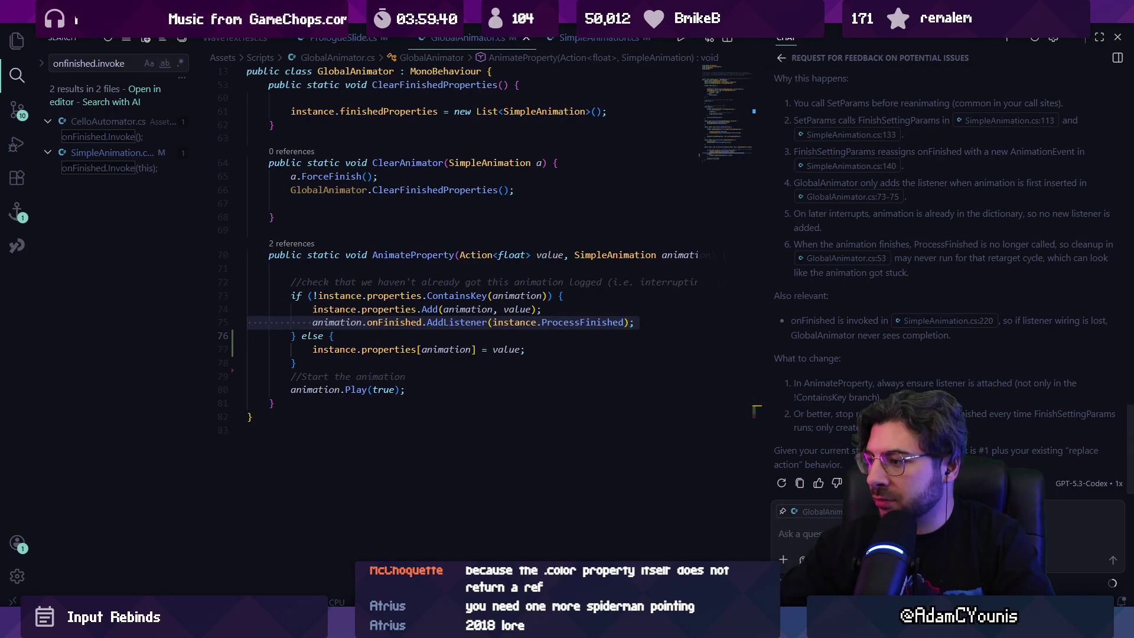
click(598, 353)
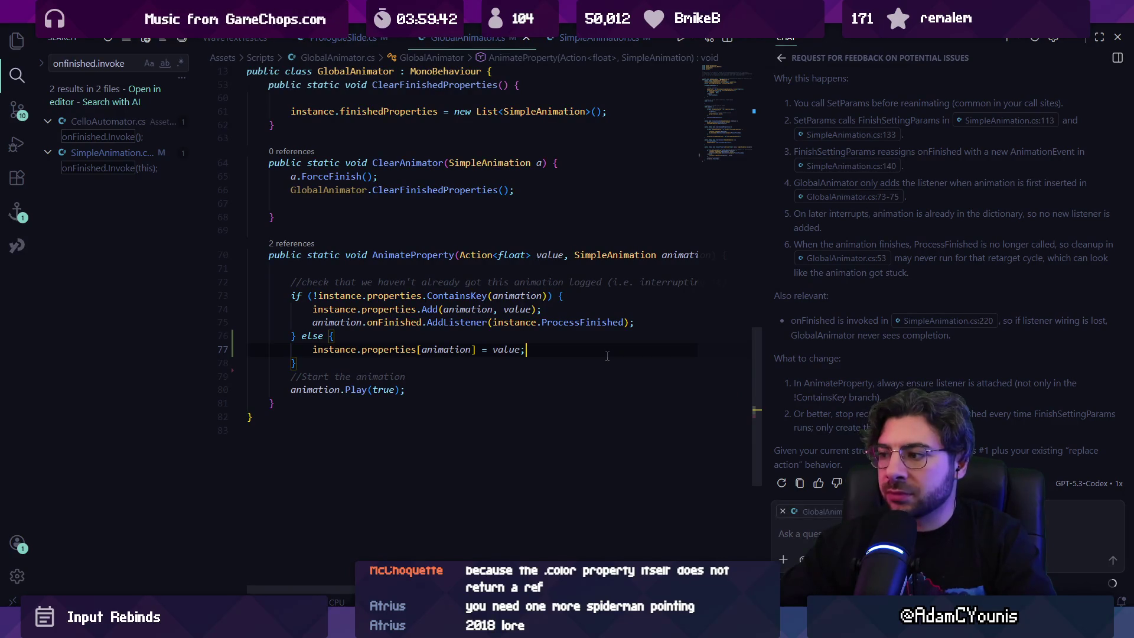
click(593, 38)
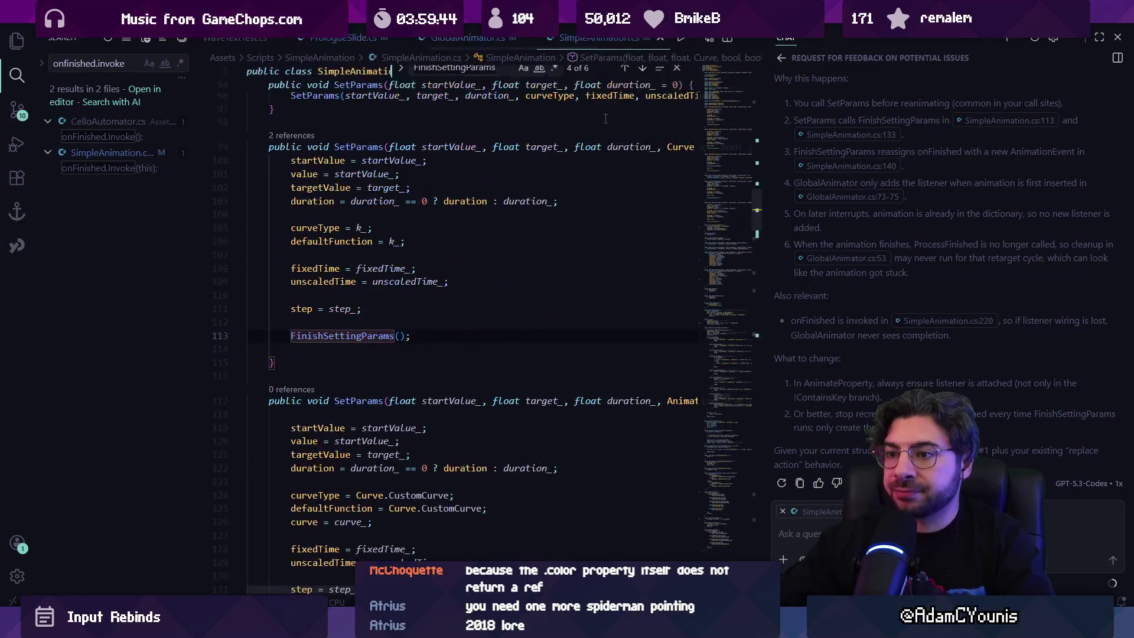
click(340, 336)
key(Escape)
ctrl+click(362, 335)
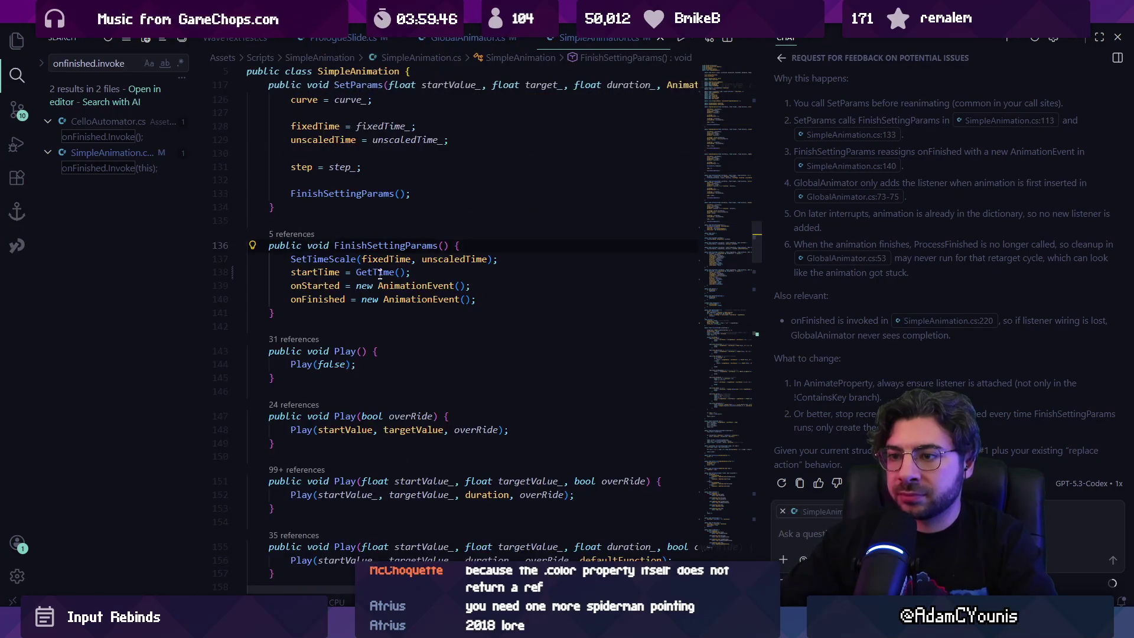
Wrap the onStarted assignment in an if (onStarted == null) block.
click(349, 285)
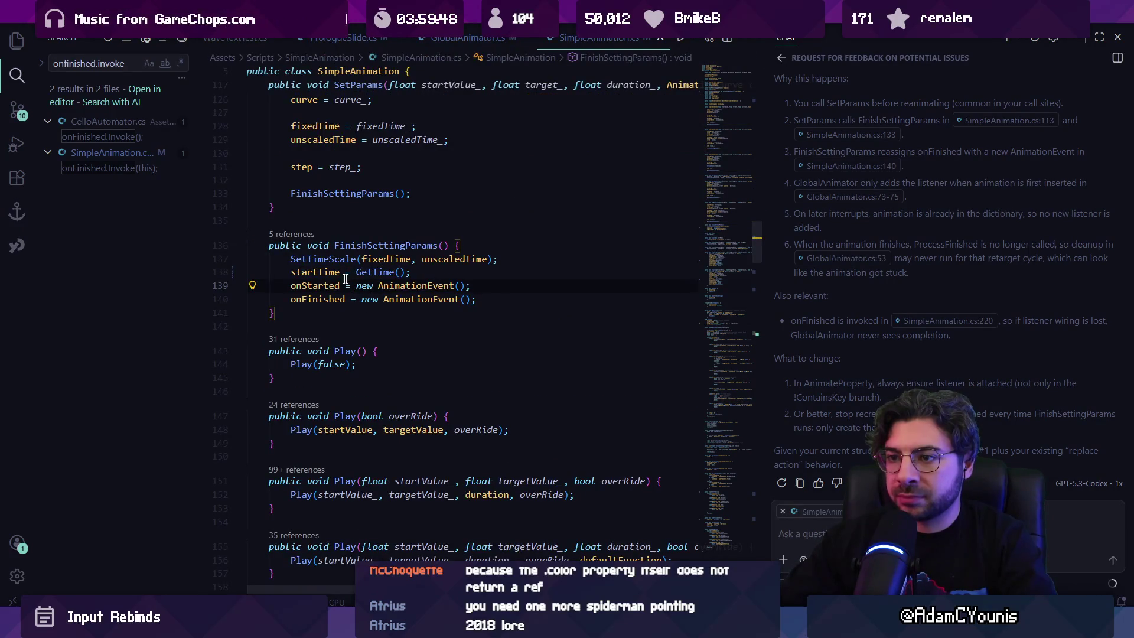
key(Return)
text(if()
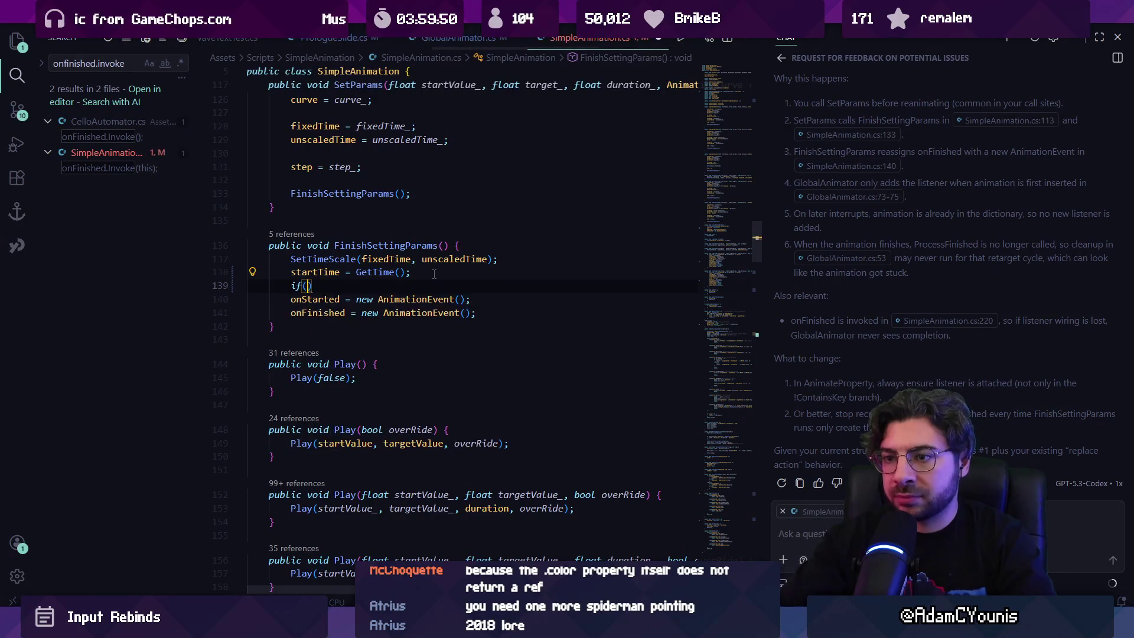
text(onstate)
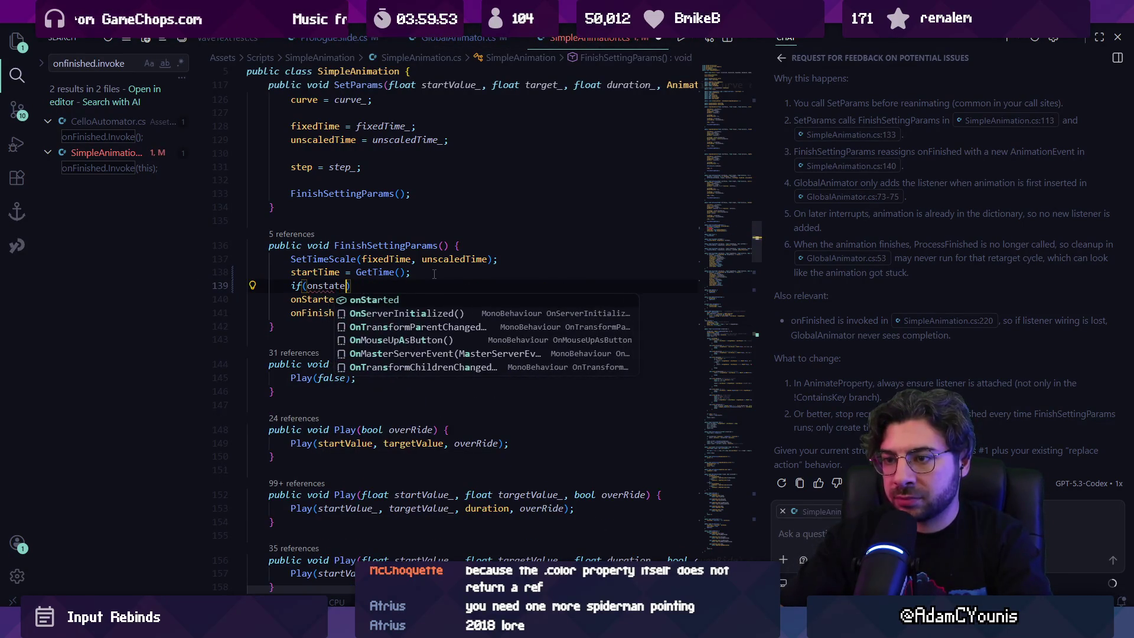
key(Tab)
text(== null) )
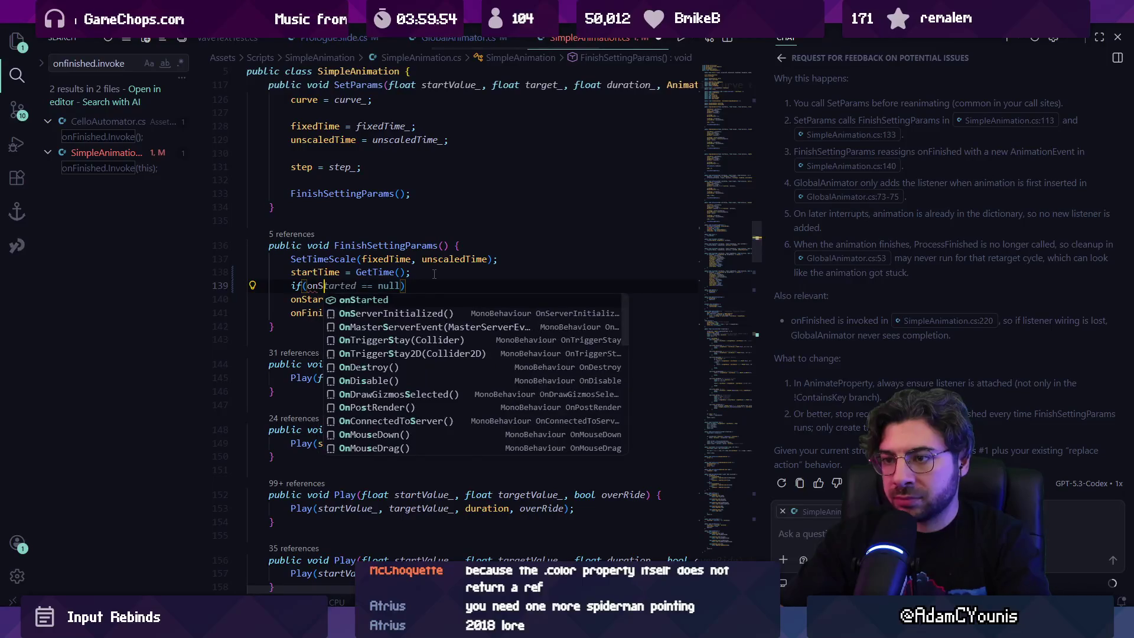
text({)
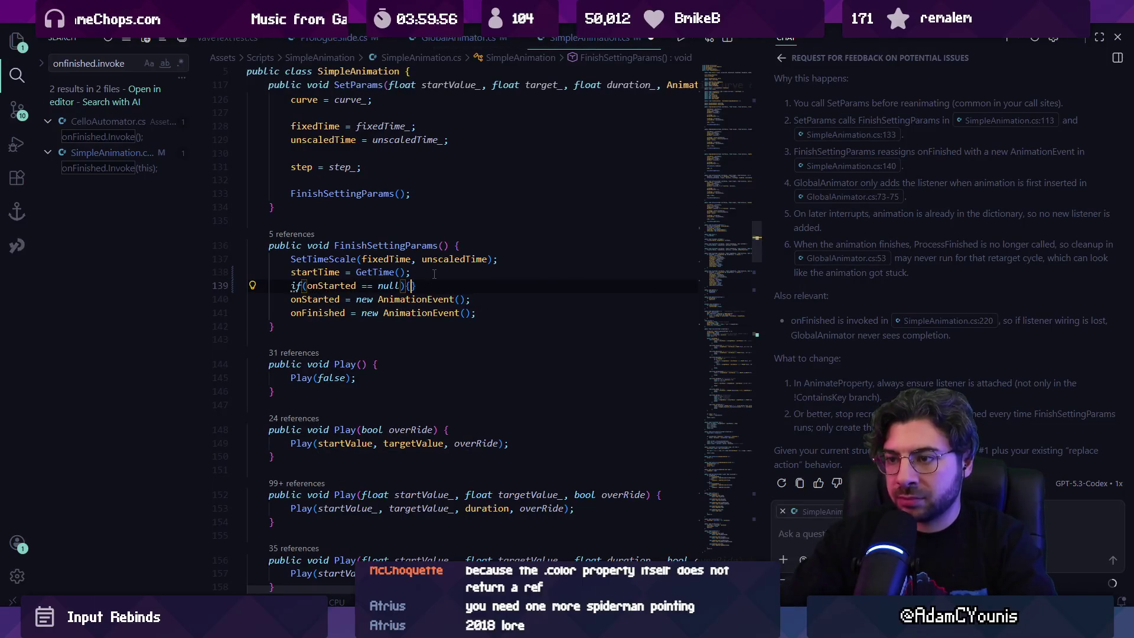
key(Return)
key(alt+Down)
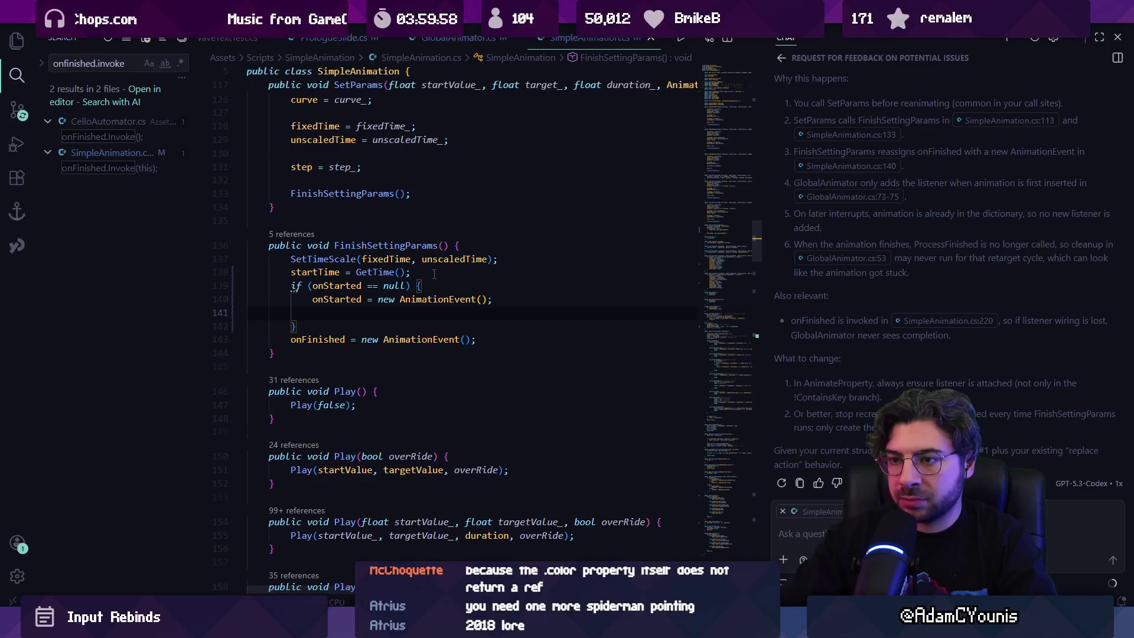
key(alt+Down)
Wrap the onFinished assignment in its own null check and switch to Unity.
key(Return)
text(if()
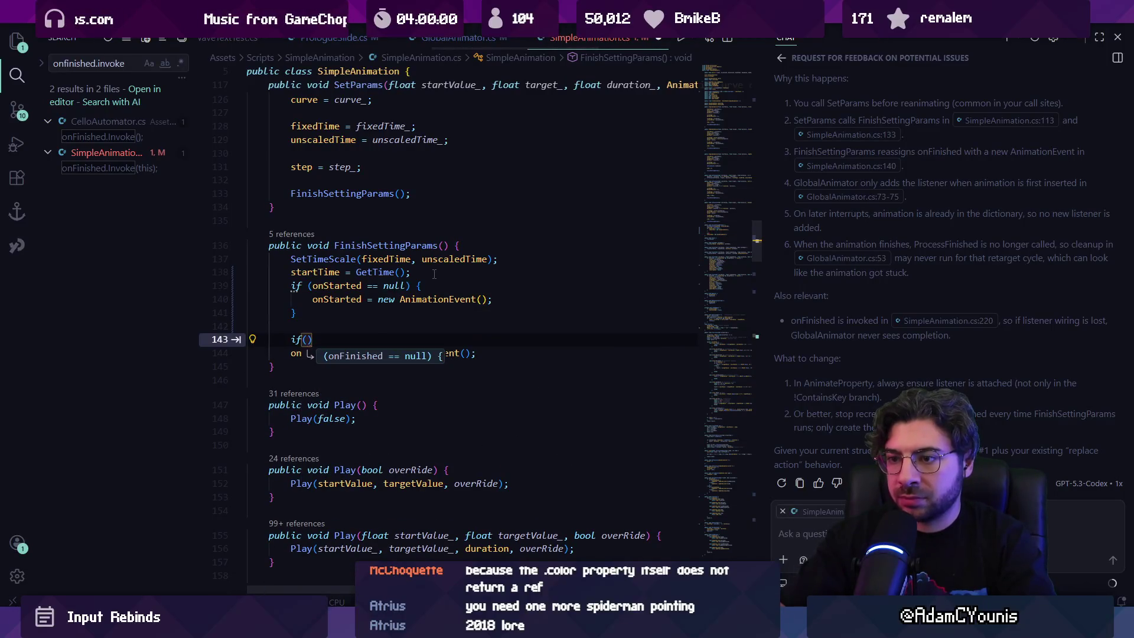
key(Tab)
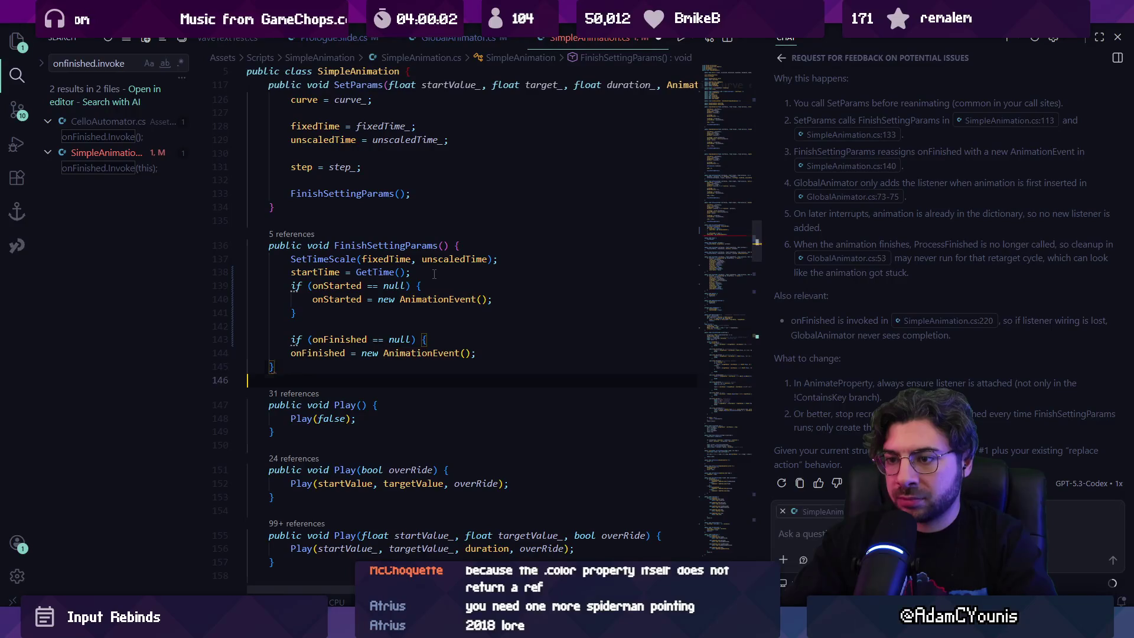
key(Tab)
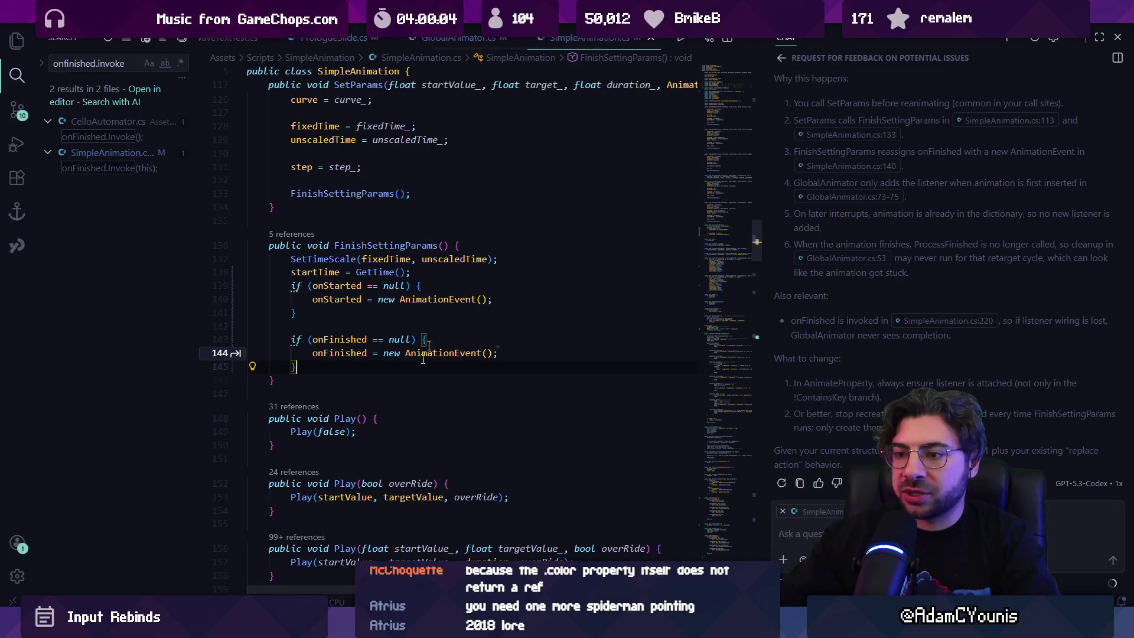
key(alt+Tab)
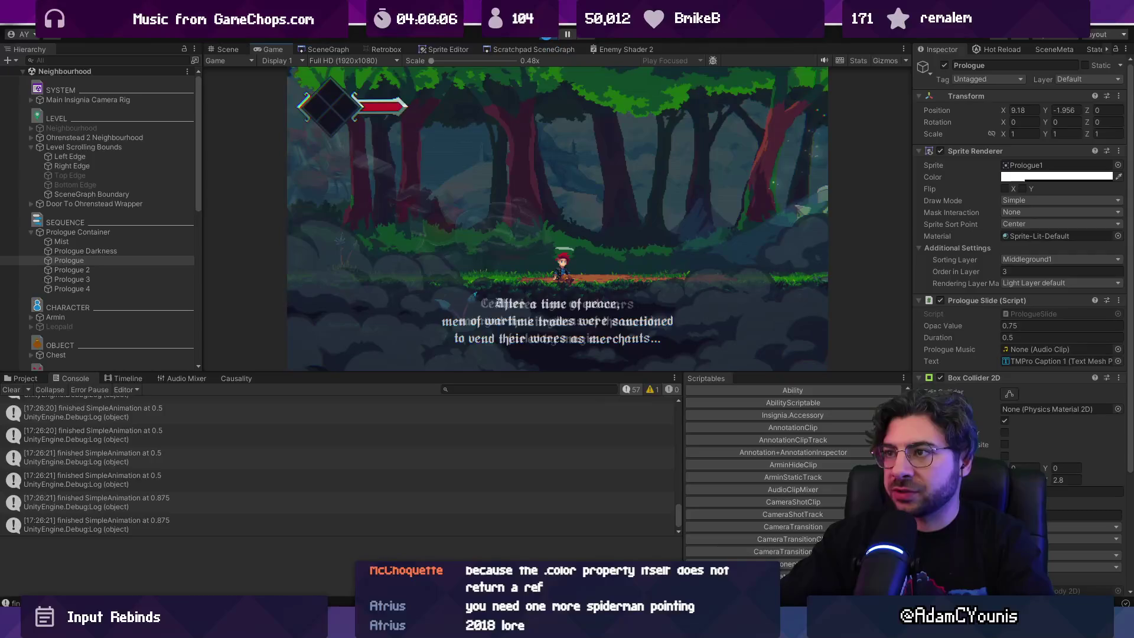
Restart Play mode, clear the Console, and open the code behind a 'finished SimpleAnimation' log.
click(547, 36)
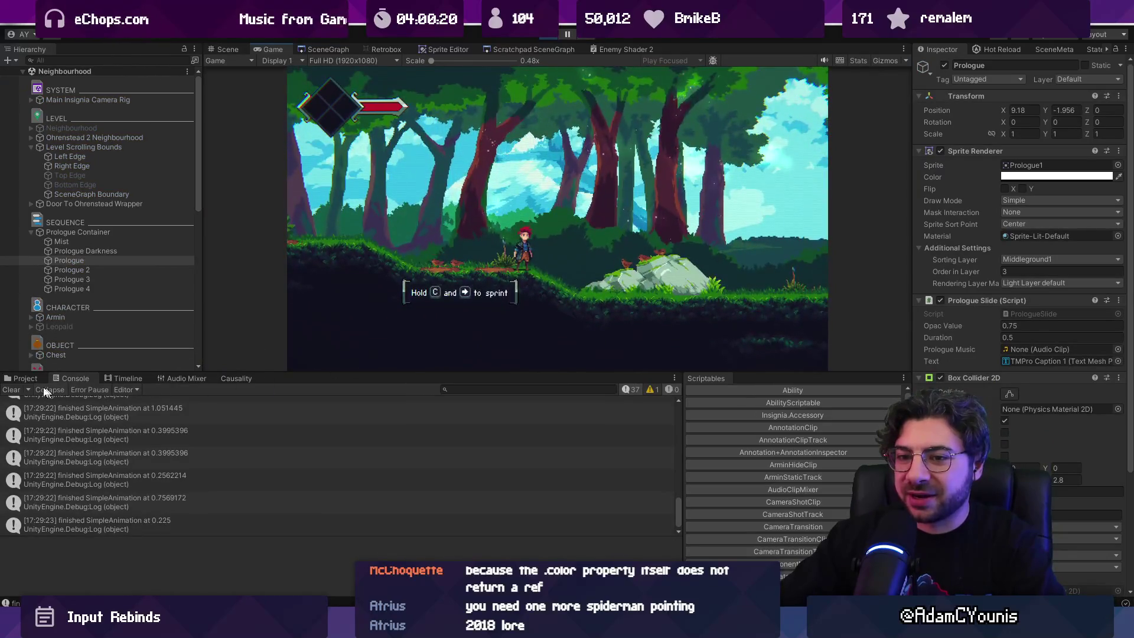
click(12, 389)
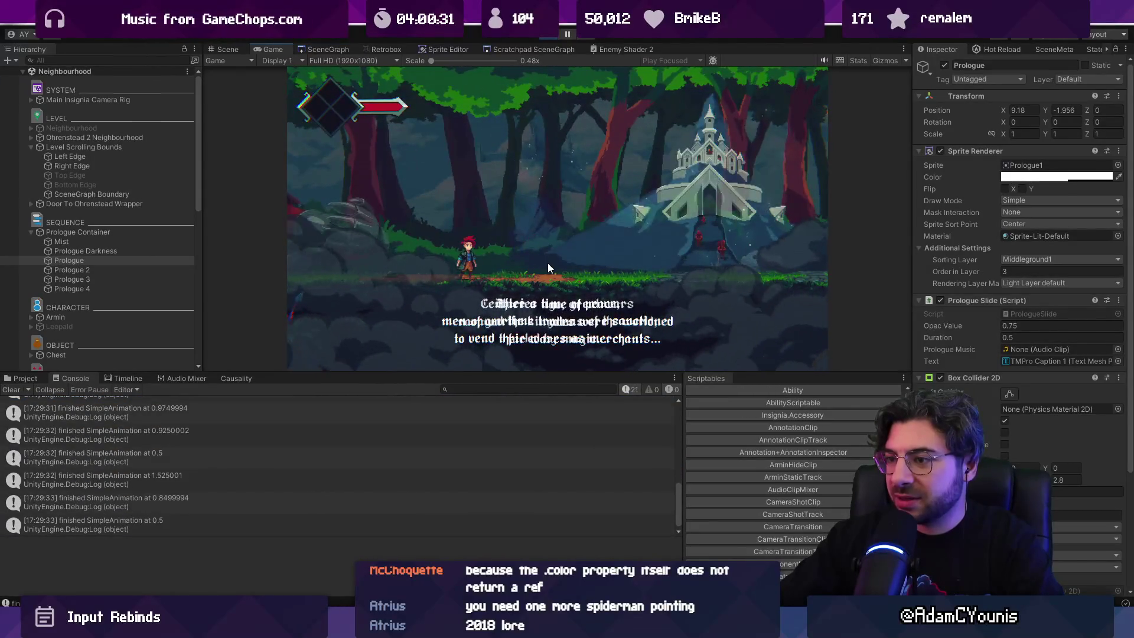
double_click(471, 444)
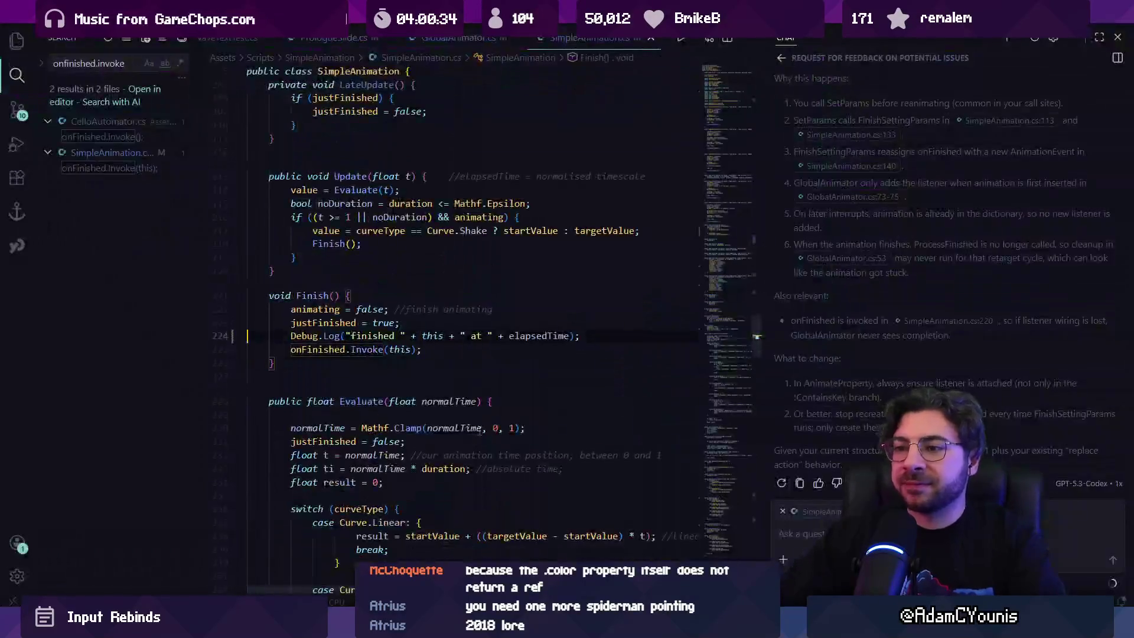
Delete Finish()'s Debug.Log line, hide the chat panel, close every file, and return to Unity.
key(ctrl+shift+k)
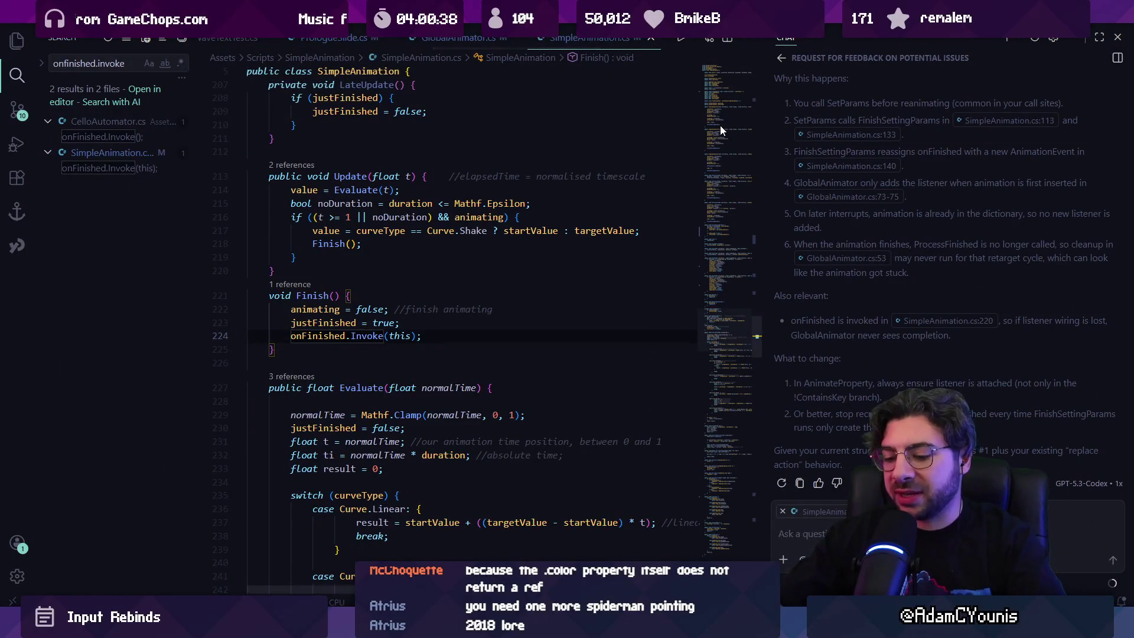
key(ctrl+alt+b)
key(ctrl+Tab)
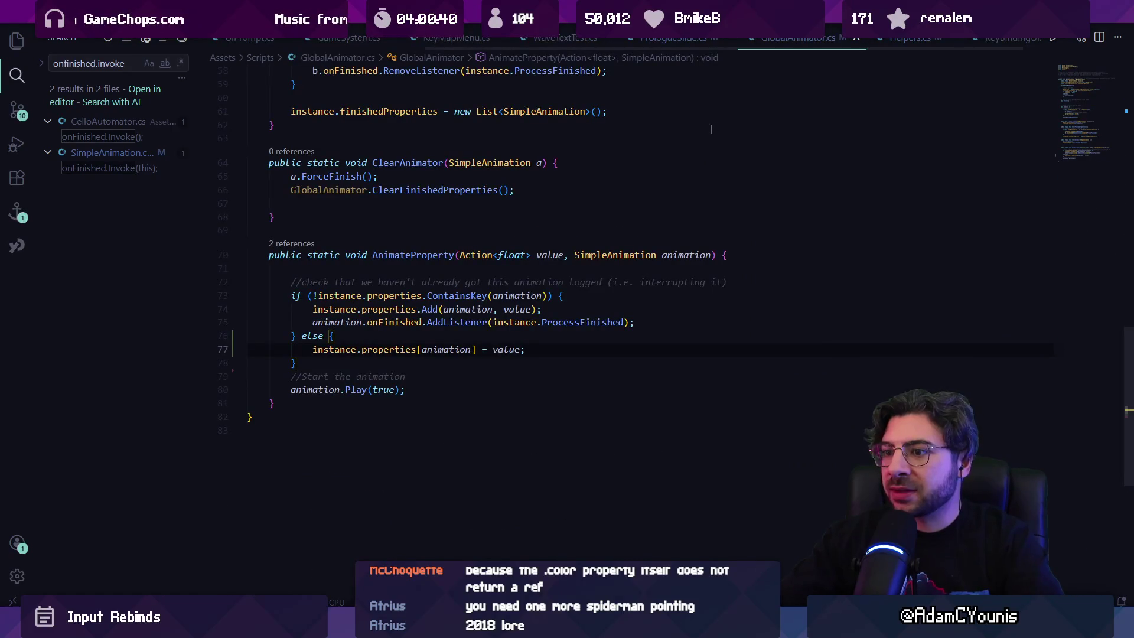
key(ctrl+w)
key(ctrl+w)
key(ctrl+w)
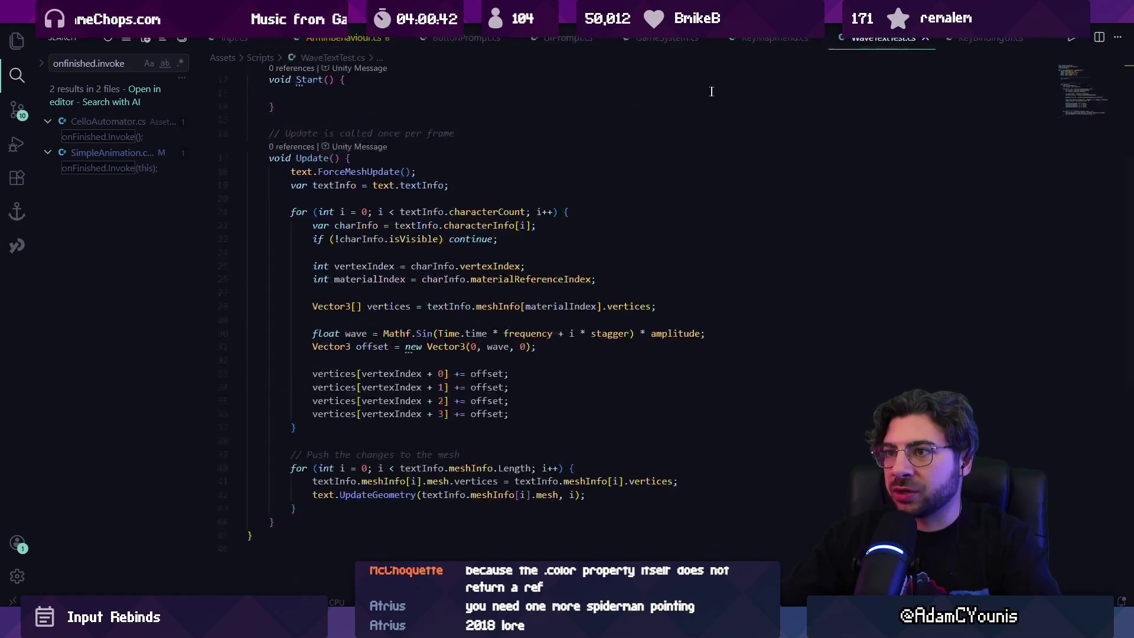
key(ctrl+w)
key(ctrl+w)
key(ctrl+w)
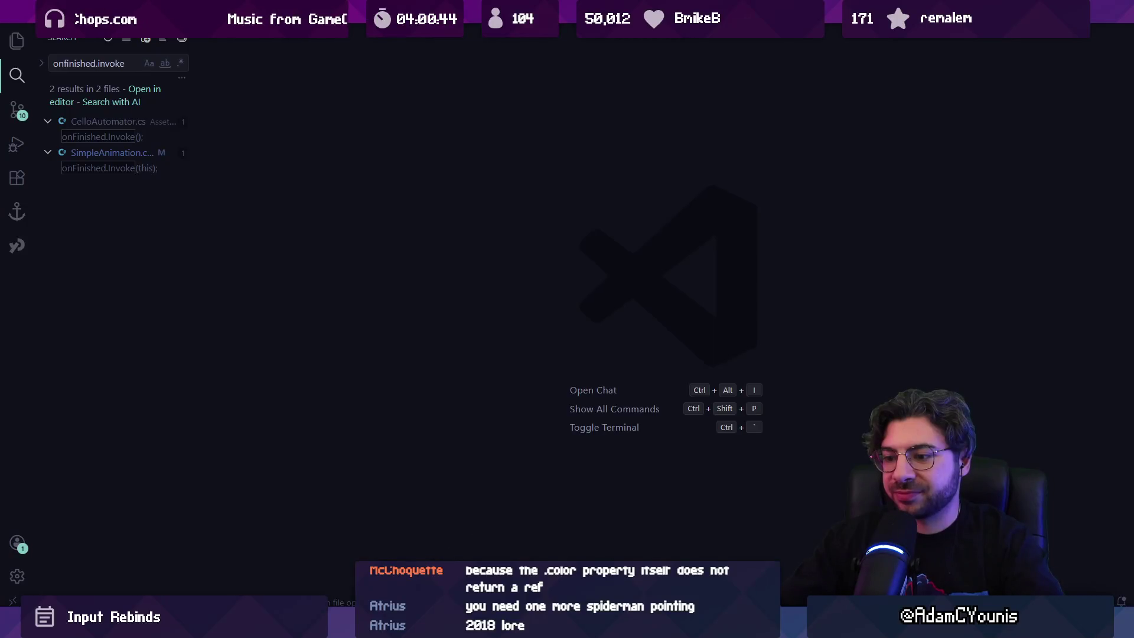
key(alt+Tab)
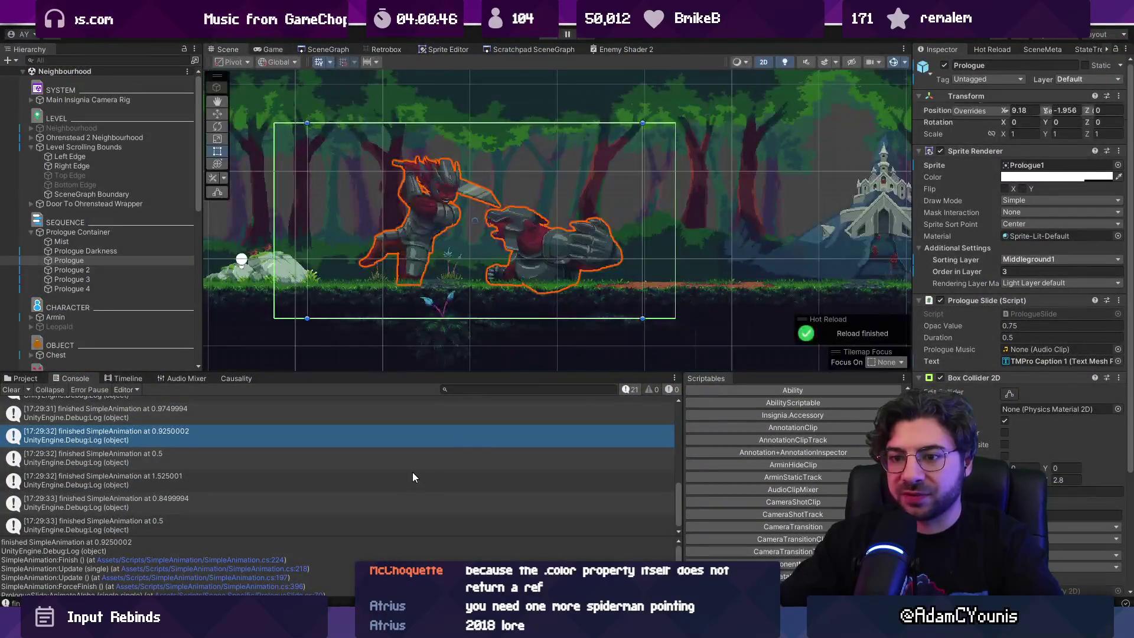
Clear the Console, open PrologueSlide.cs from the Inspector, and search it for 'animate'.
key(alt+Tab)
key(alt+Tab)
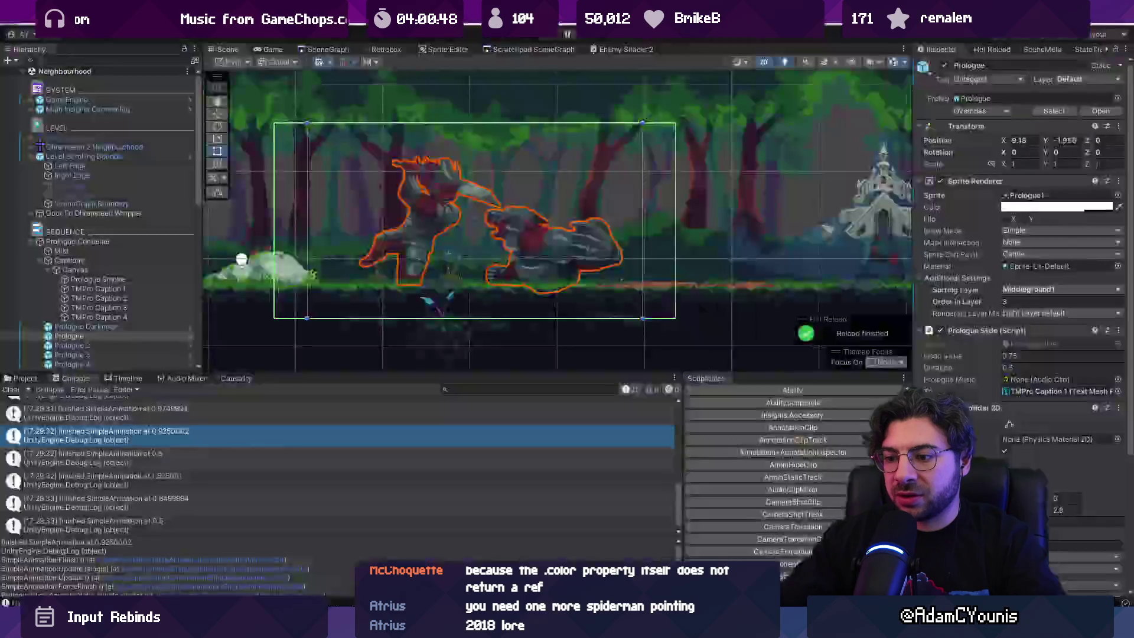
click(12, 389)
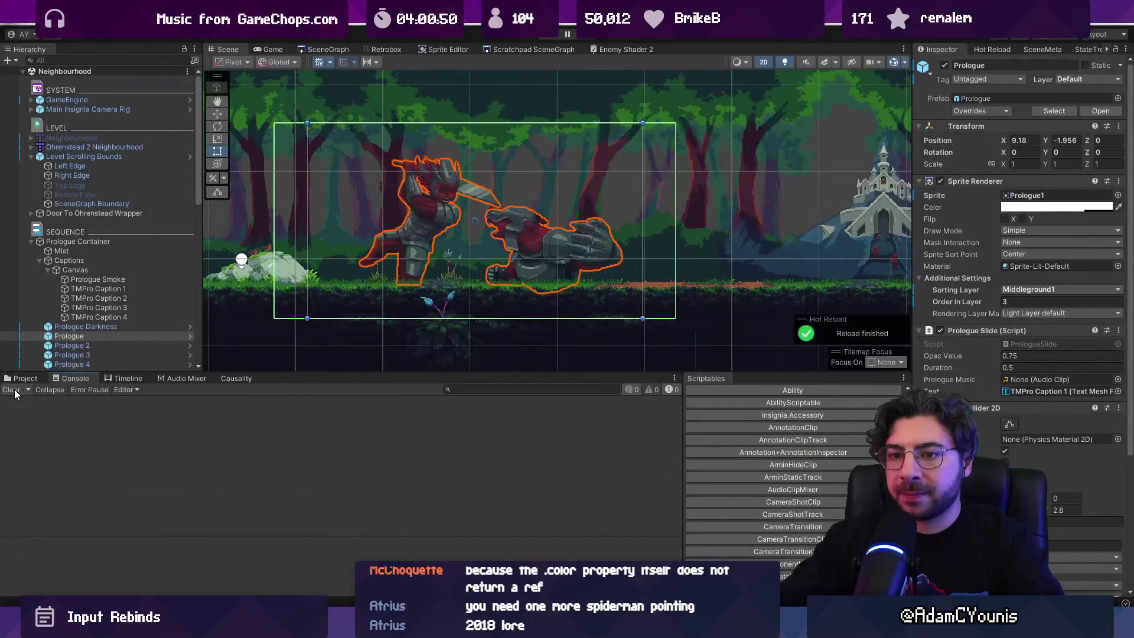
double_click(1022, 346)
key(ctrl+f)
text(animate)
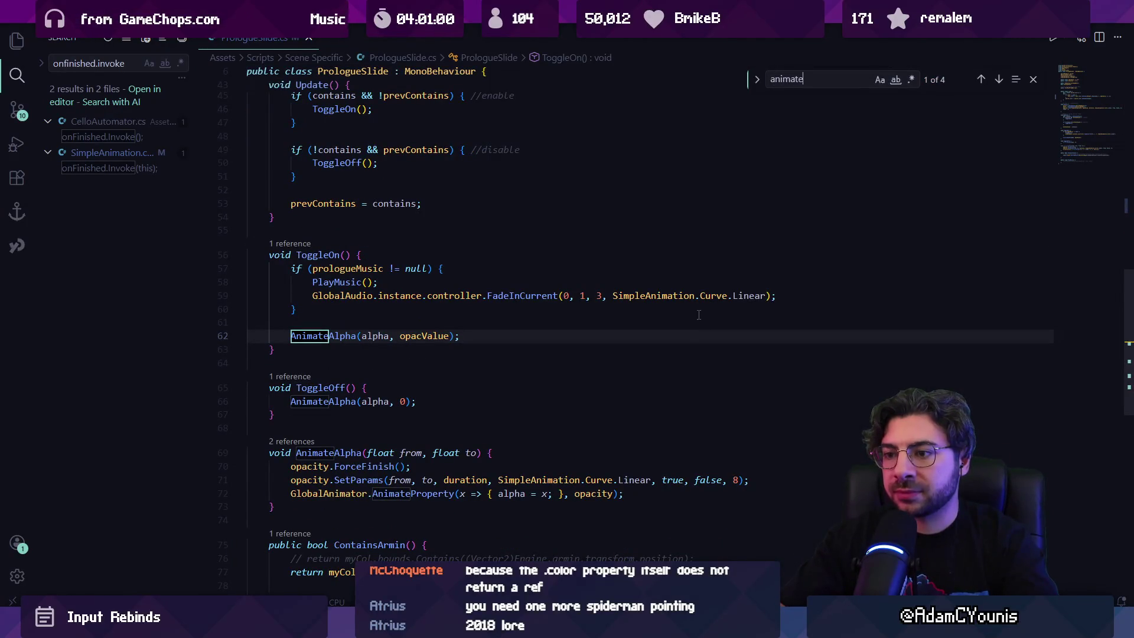
Inspect the ContainsArmin check and find where ToggleOff is called in Update.
scroll(627, 325, down, 5)
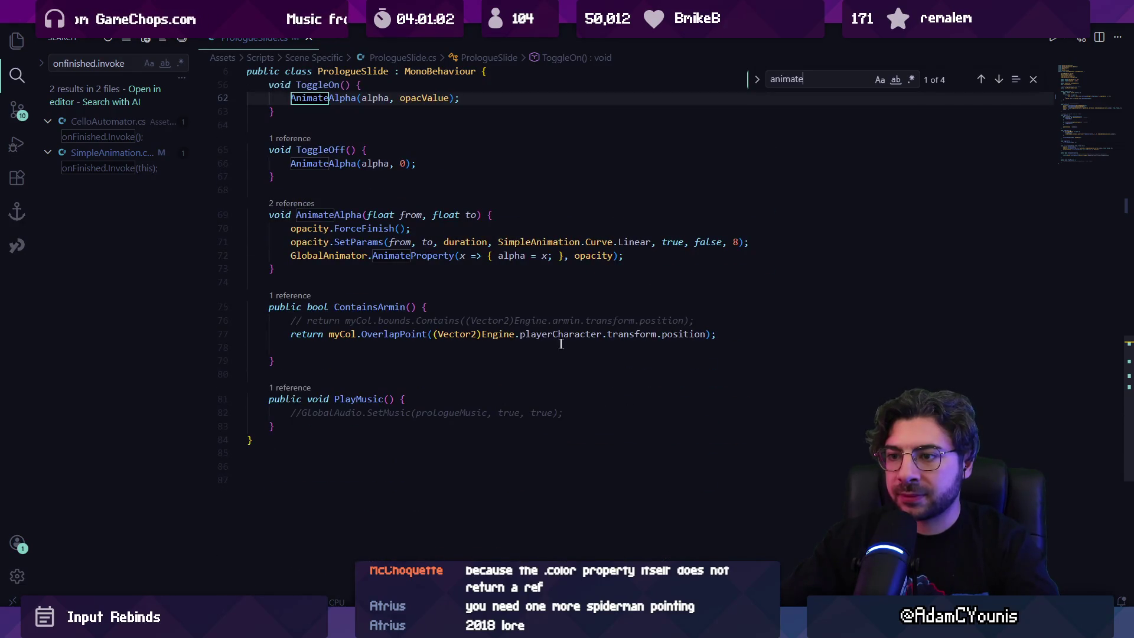
scroll(563, 344, up, 1)
click(384, 366)
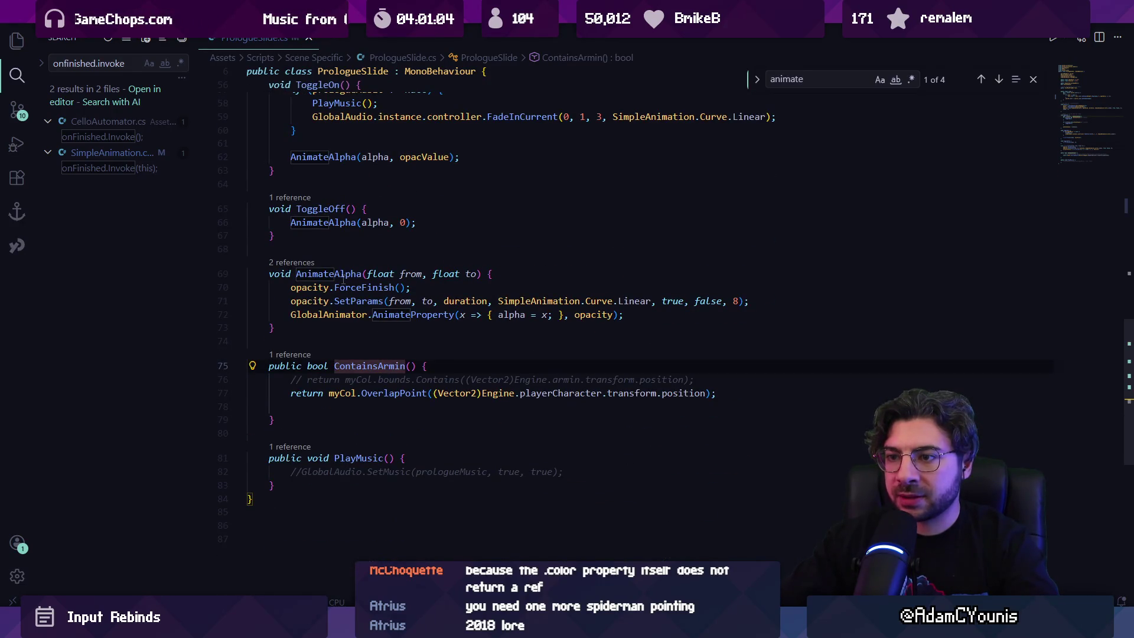
scroll(345, 284, up, 2)
click(334, 303)
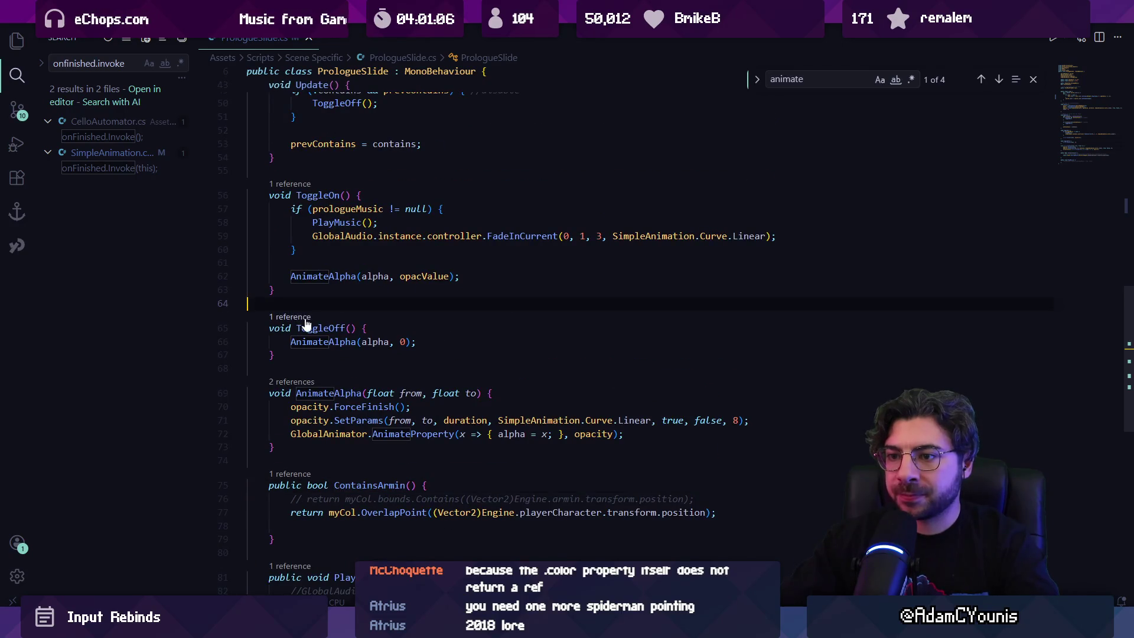
click(320, 327)
key(shift+F12)
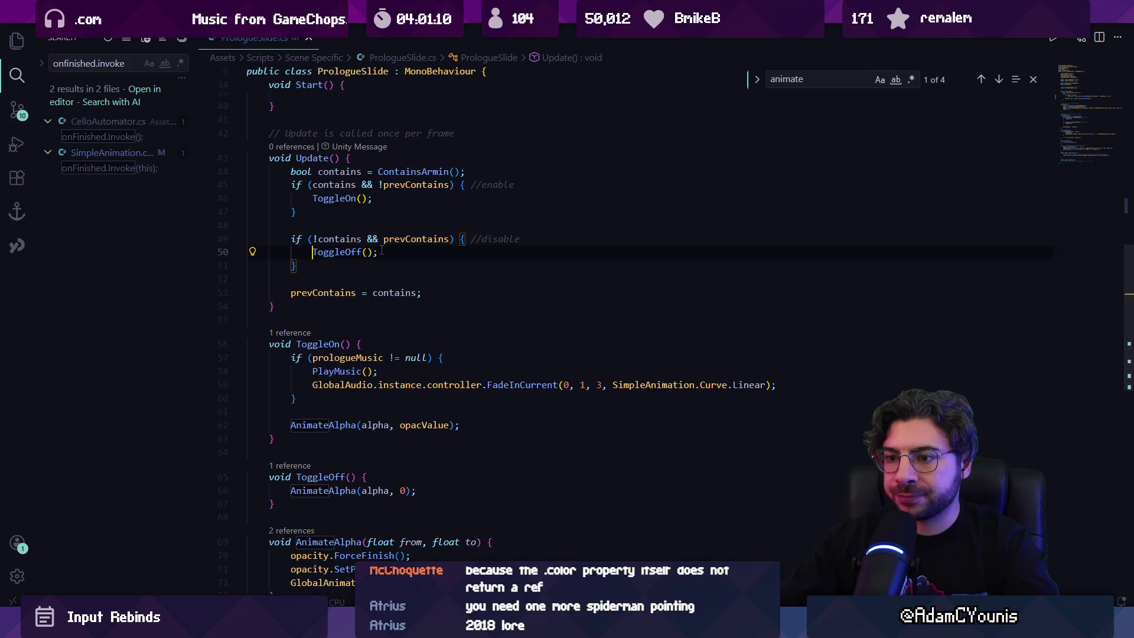
scroll(389, 254, down, 2)
scroll(389, 254, up, 10)
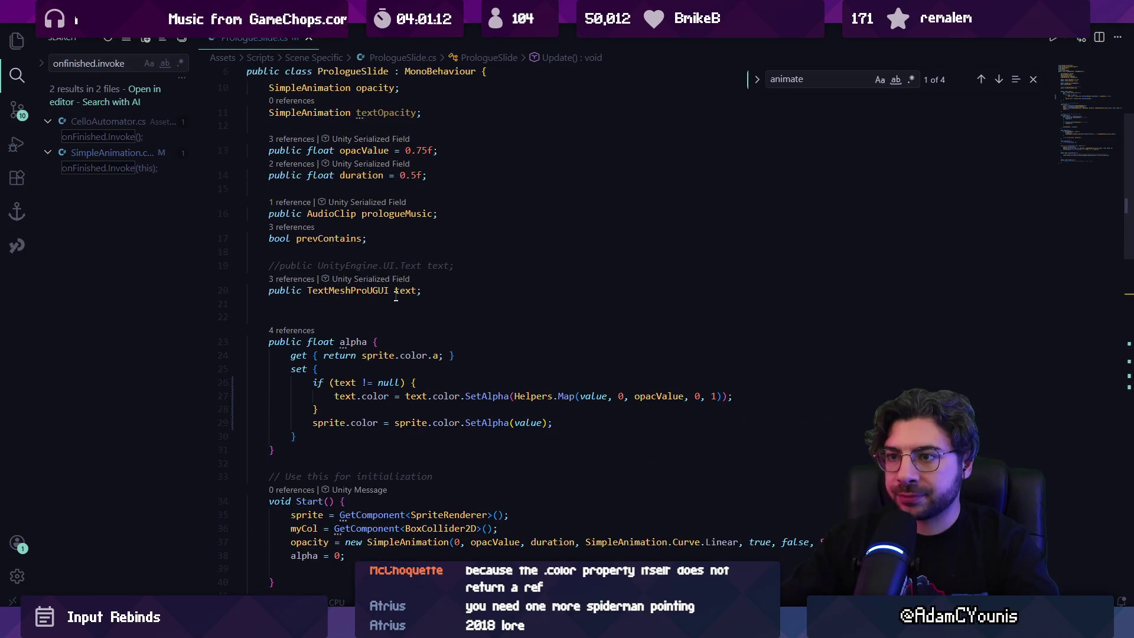
Erase the half-typed 'public Simple' field and delete the unused textOpacity field.
text(public )
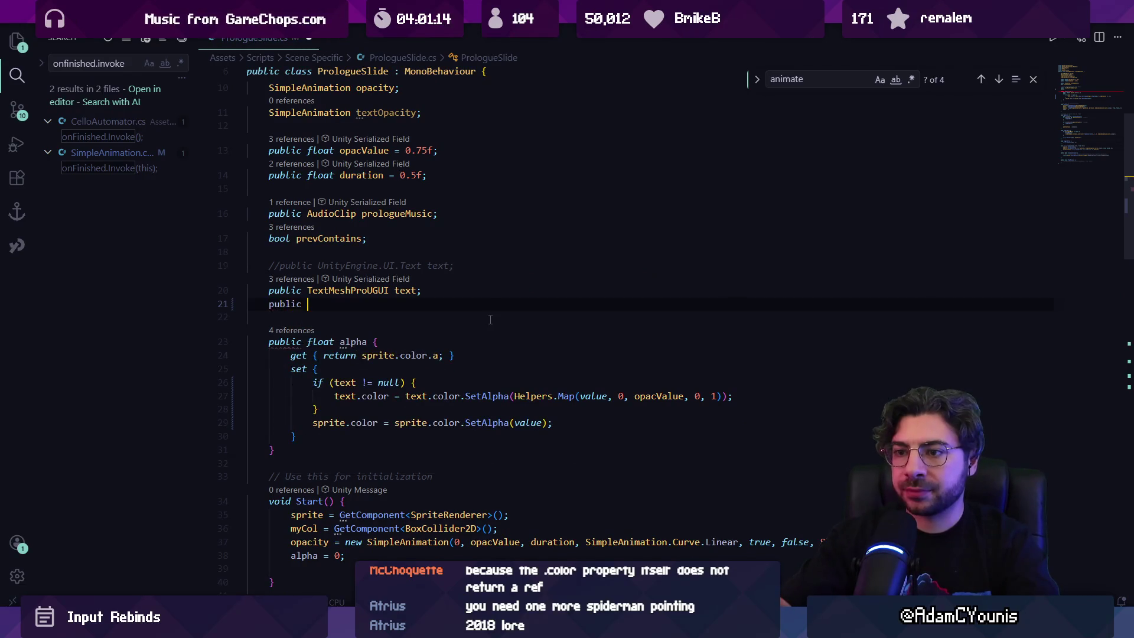
text(Simple)
key(shift+Home)
key(BackSpace)
key(BackSpace)
key(BackSpace)
scroll(481, 305, up, 2)
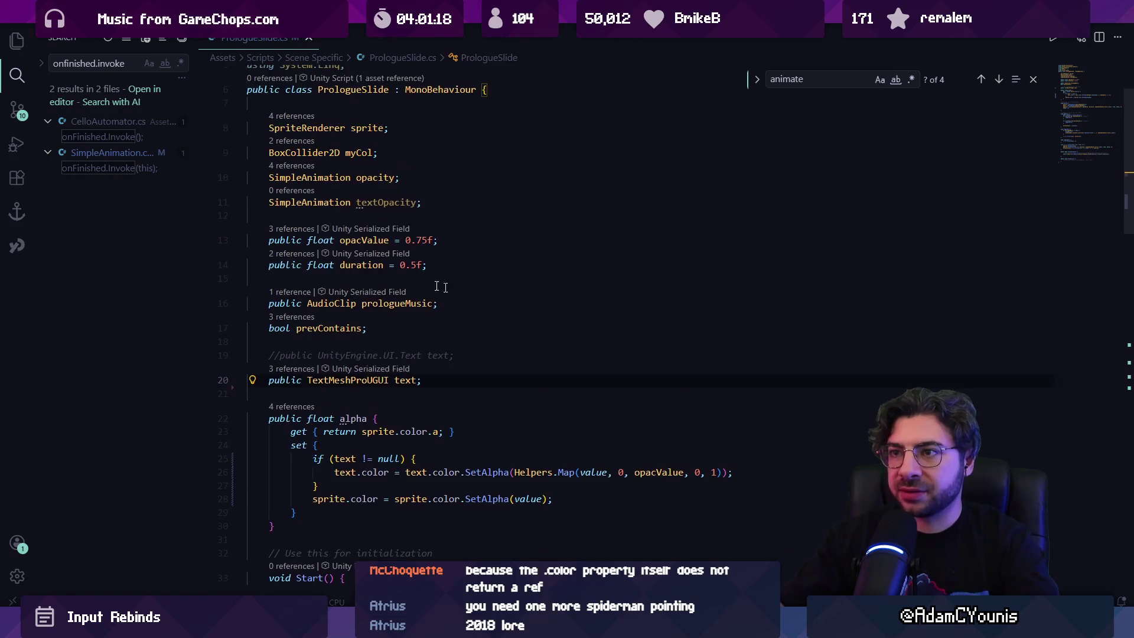
triple_click(378, 202)
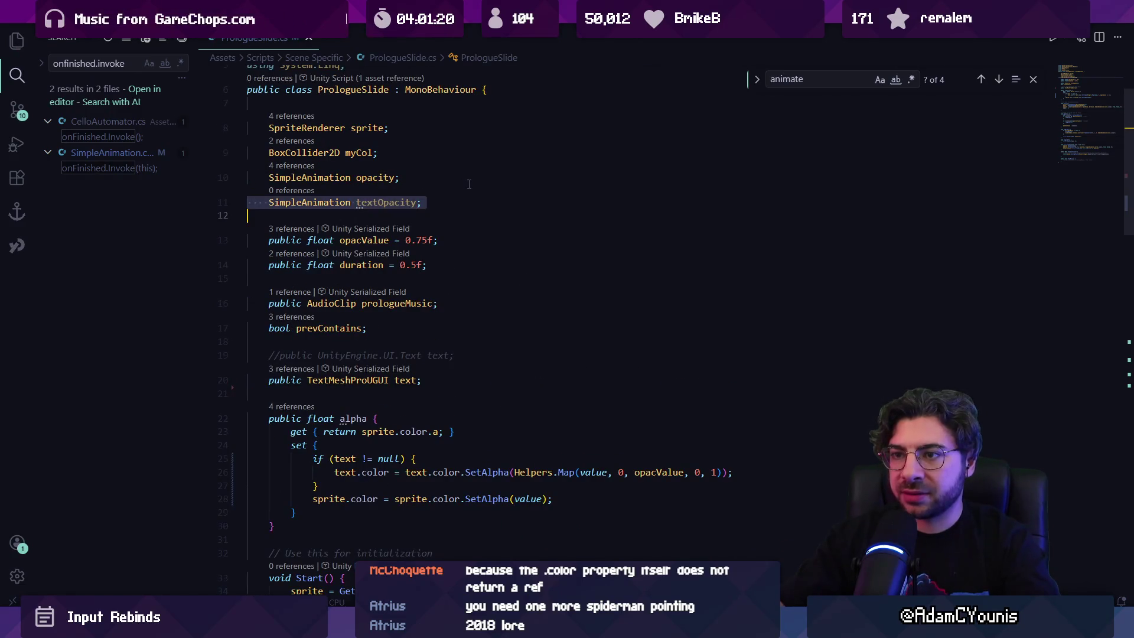
key(BackSpace)
Add if (opacity.animating) { opacity.Update(); alpha = opacity.value; } to Update and save.
scroll(468, 185, down, 10)
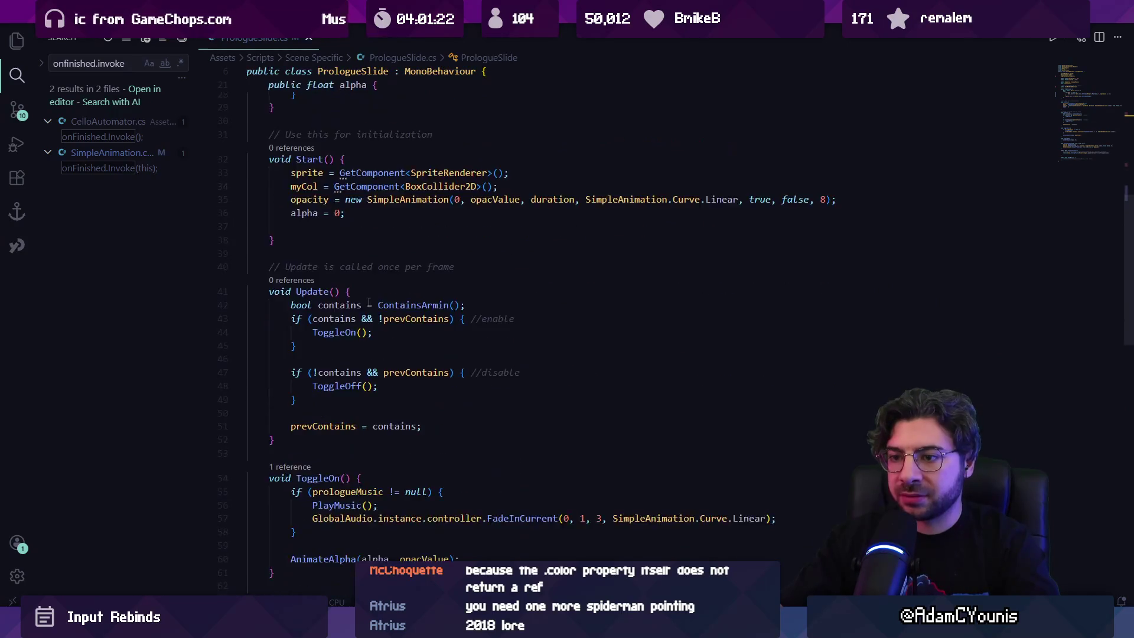
click(341, 356)
key(Return)
text(if(opacity.)
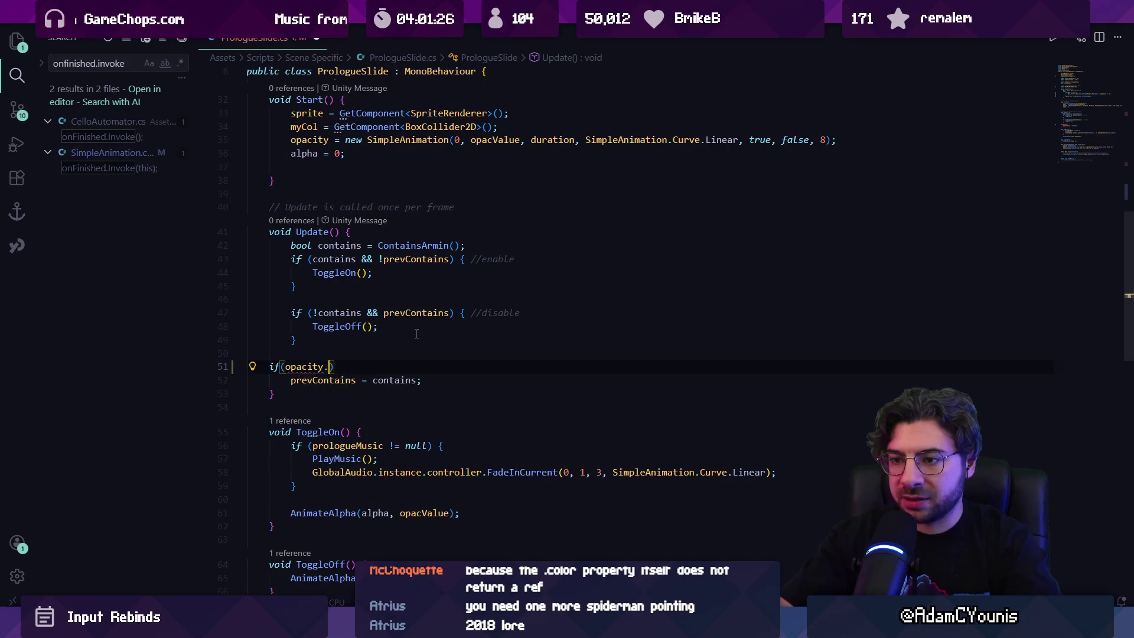
text(animat)
key(Tab)
text({)
key(Return)
text(opacity)
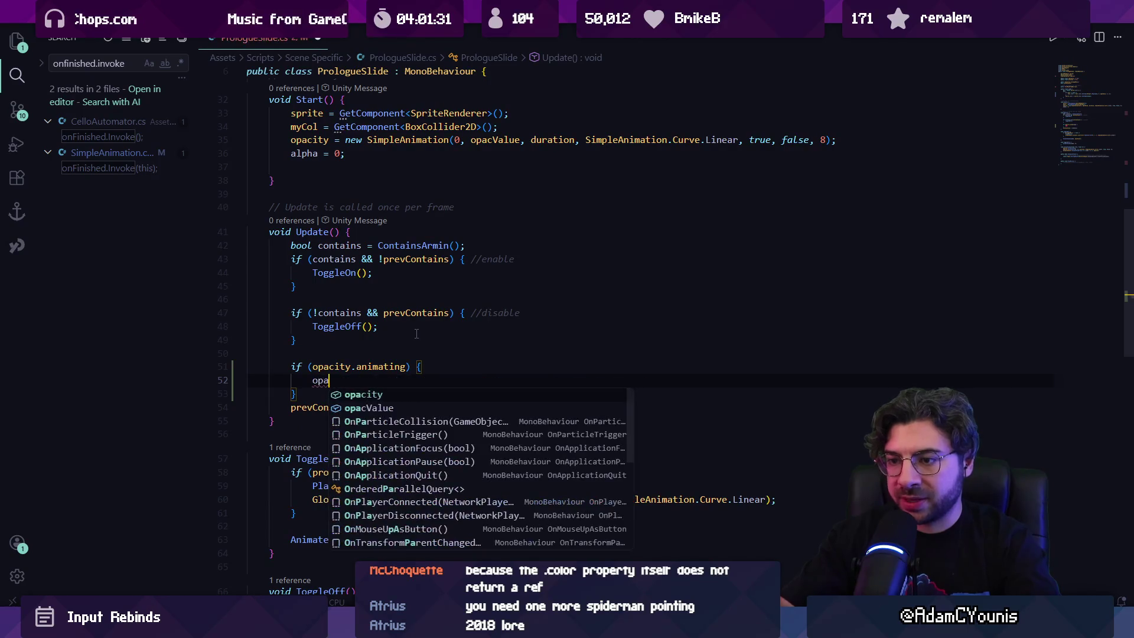
text(.Update();)
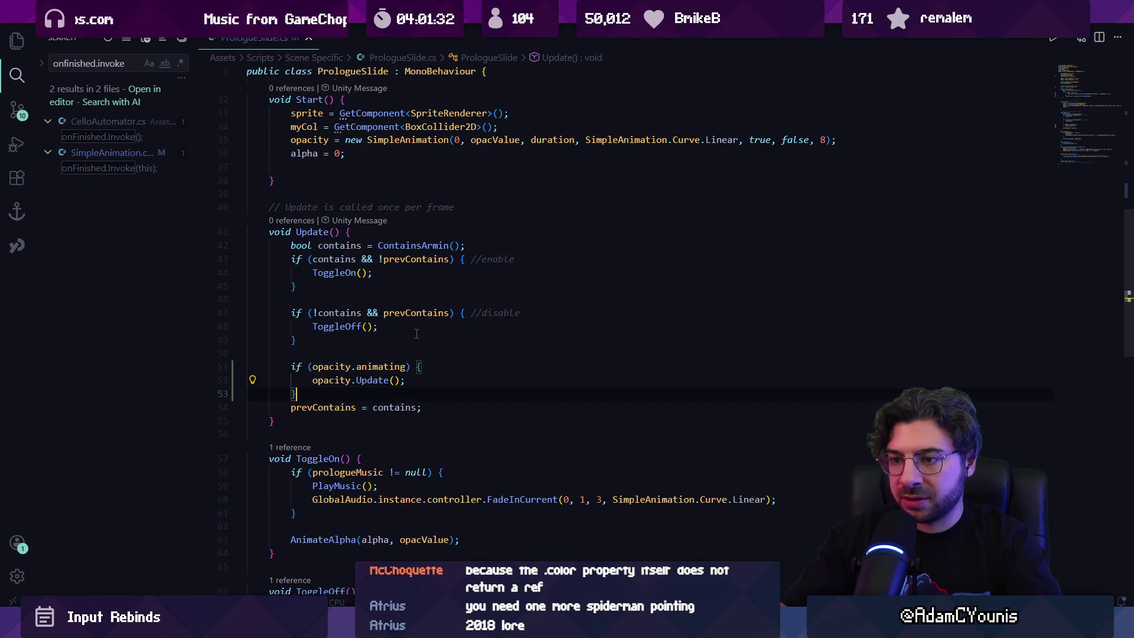
key(Return)
text(alpha)
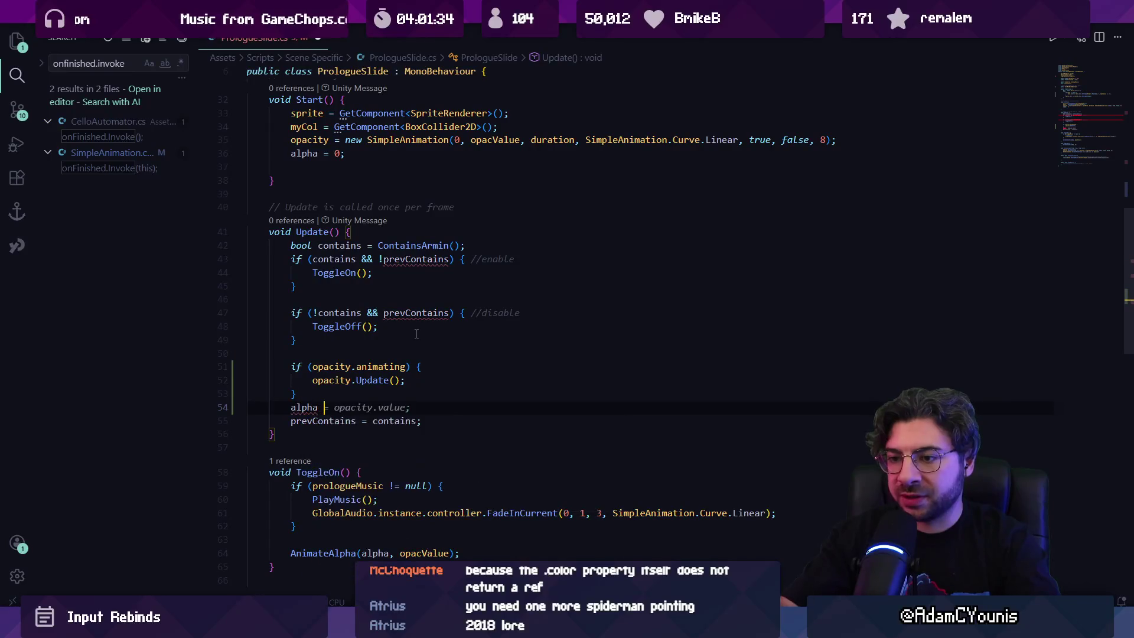
key(Tab)
key(alt+Up)
key(ctrl+s)
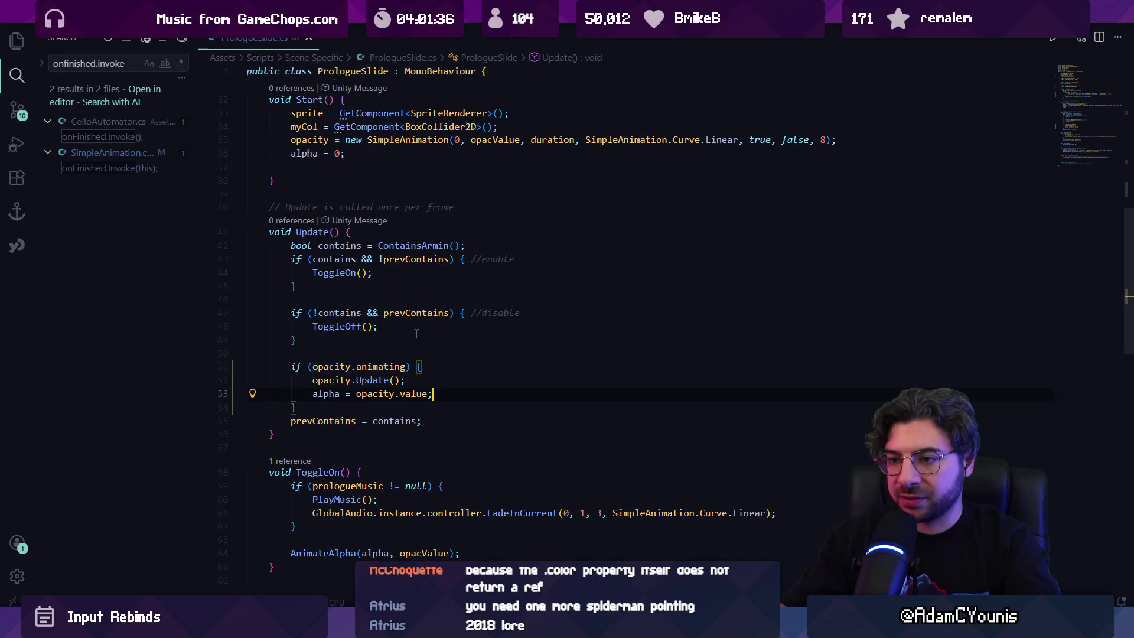
key(Return)
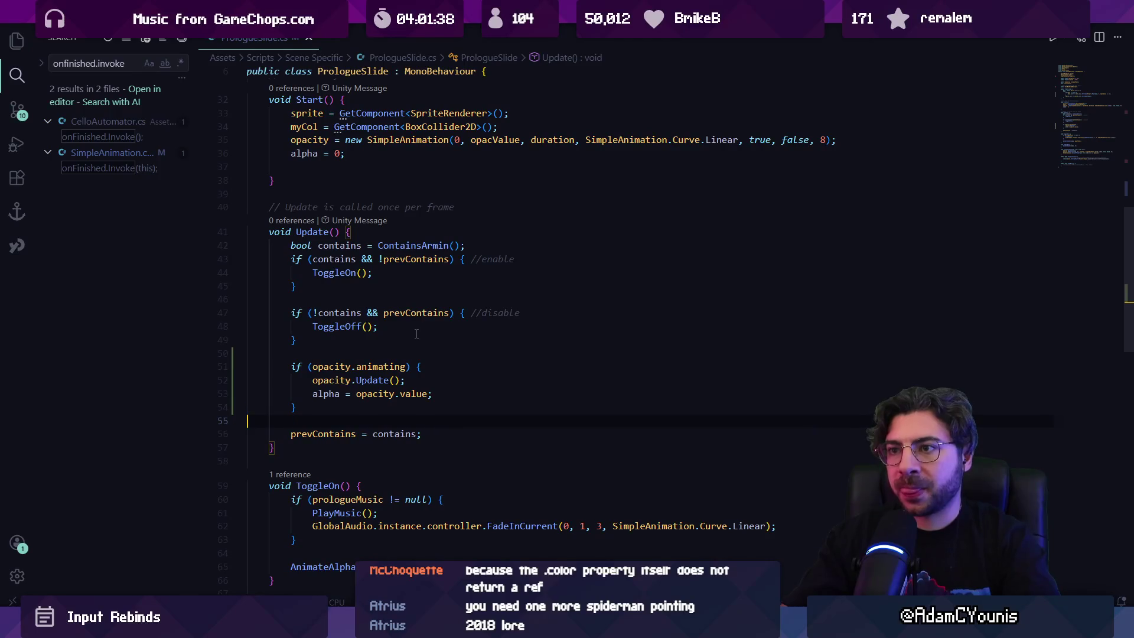
Review ToggleOff's AnimateAlpha call and the GlobalAnimator call inside AnimateAlpha.
scroll(429, 190, down, 3)
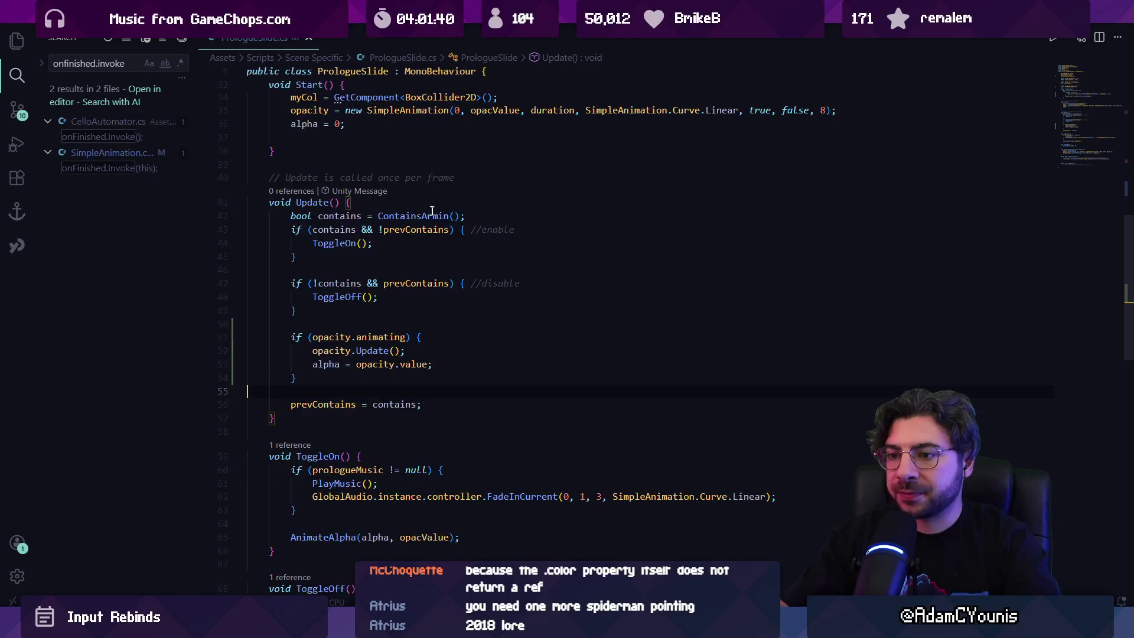
scroll(402, 277, down, 8)
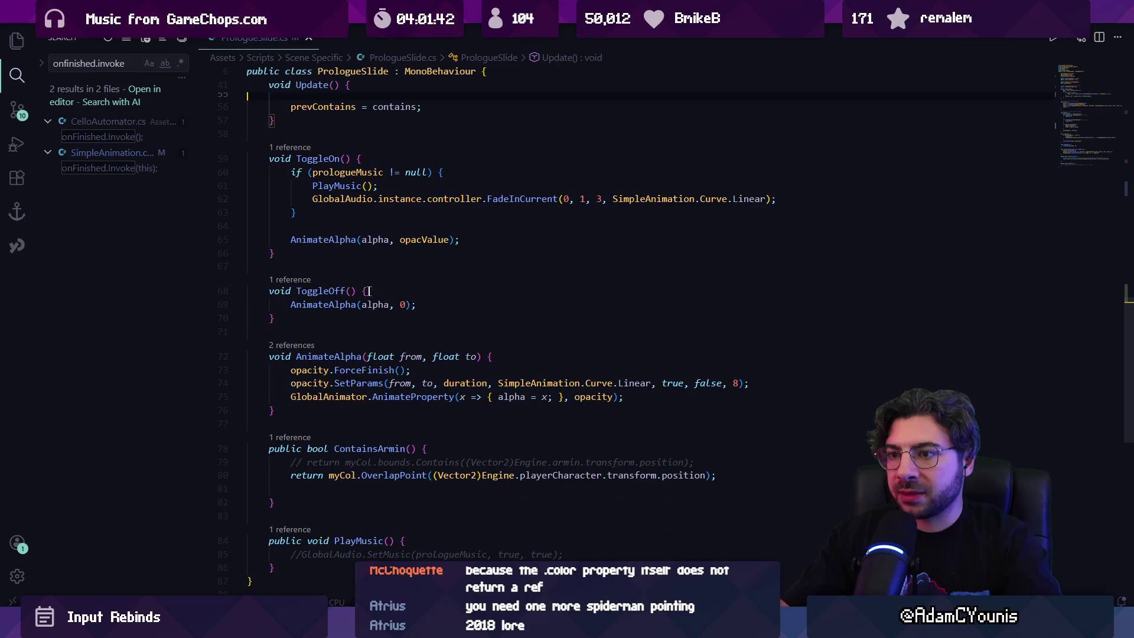
click(358, 304)
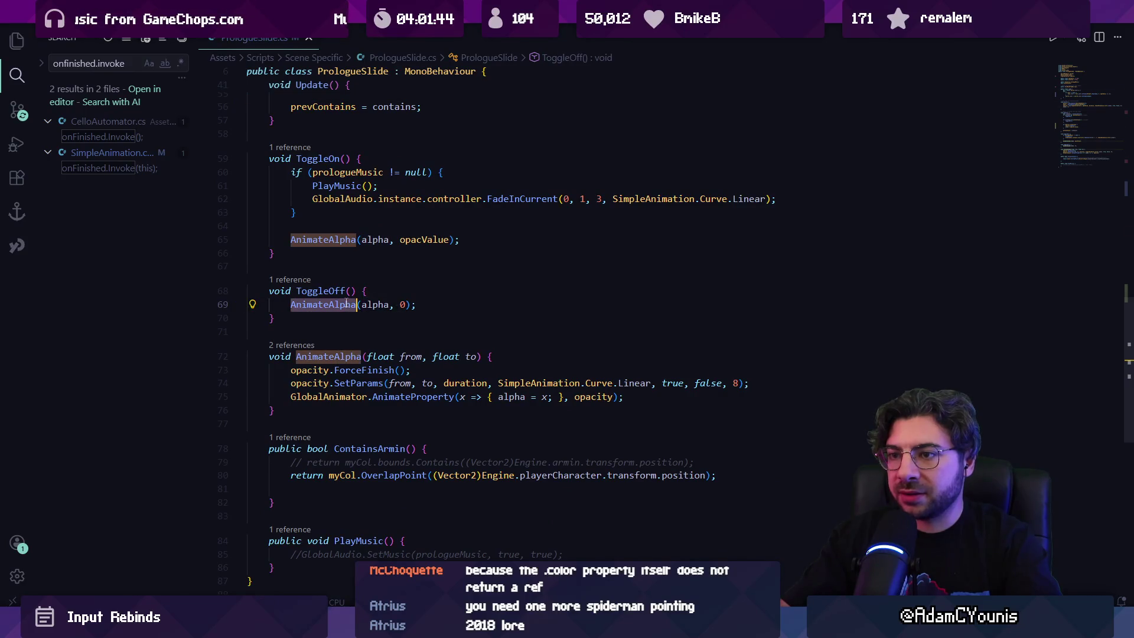
scroll(340, 250, up, 3)
scroll(355, 328, down, 2)
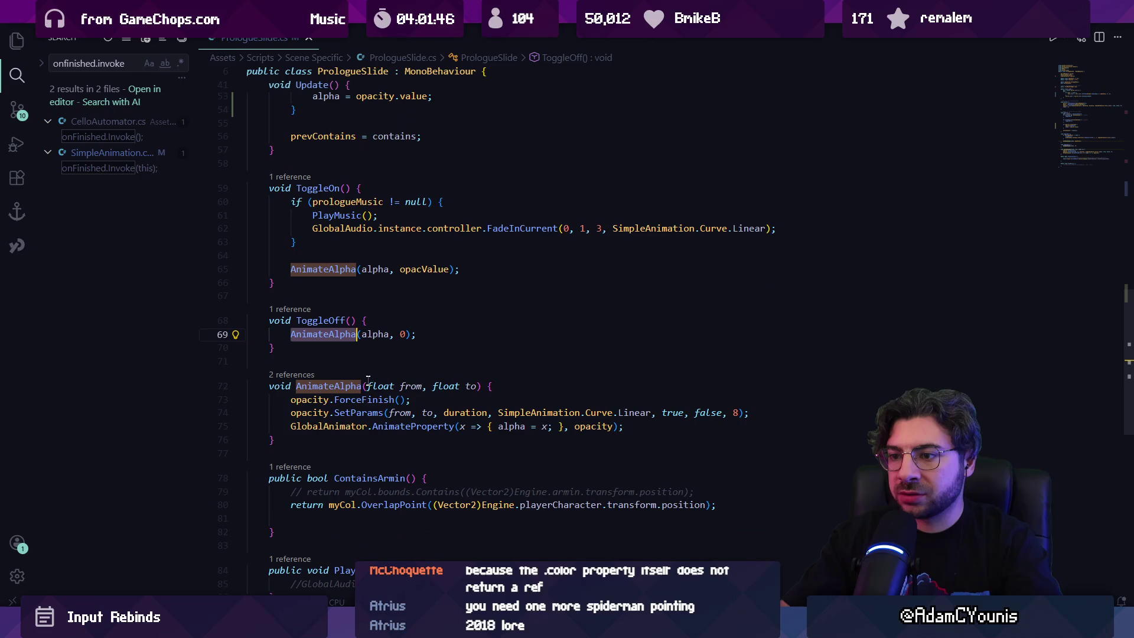
click(368, 426)
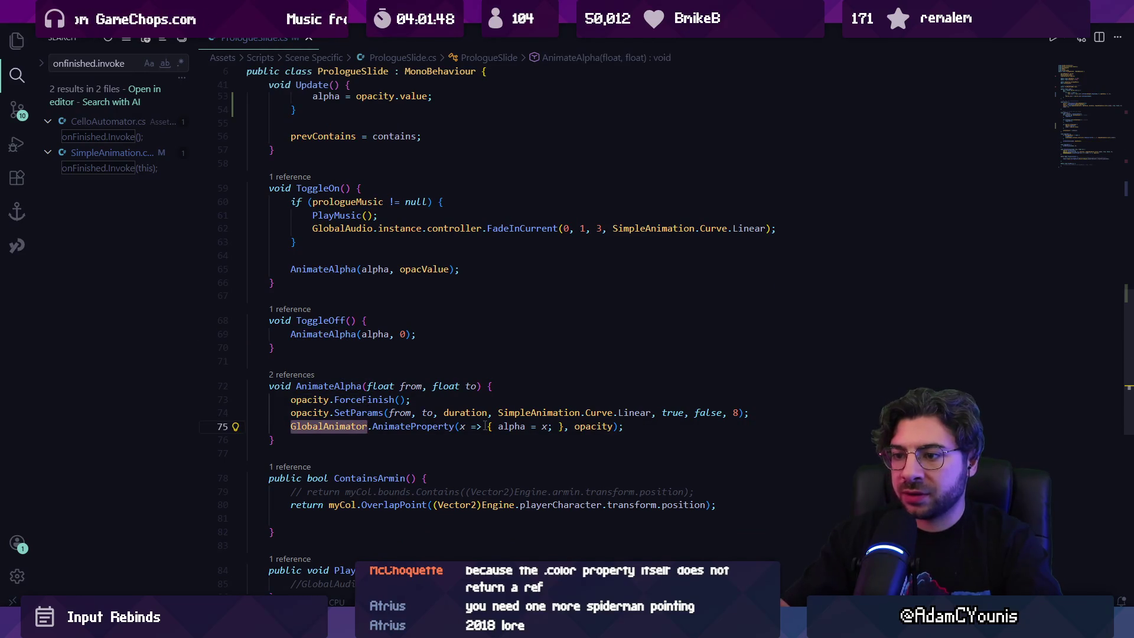
Select the SetParams and GlobalAnimator calls in AnimateAlpha.
key(Down)
key(Home)
key(Home)
key(shift+Up)
key(shift+Up)
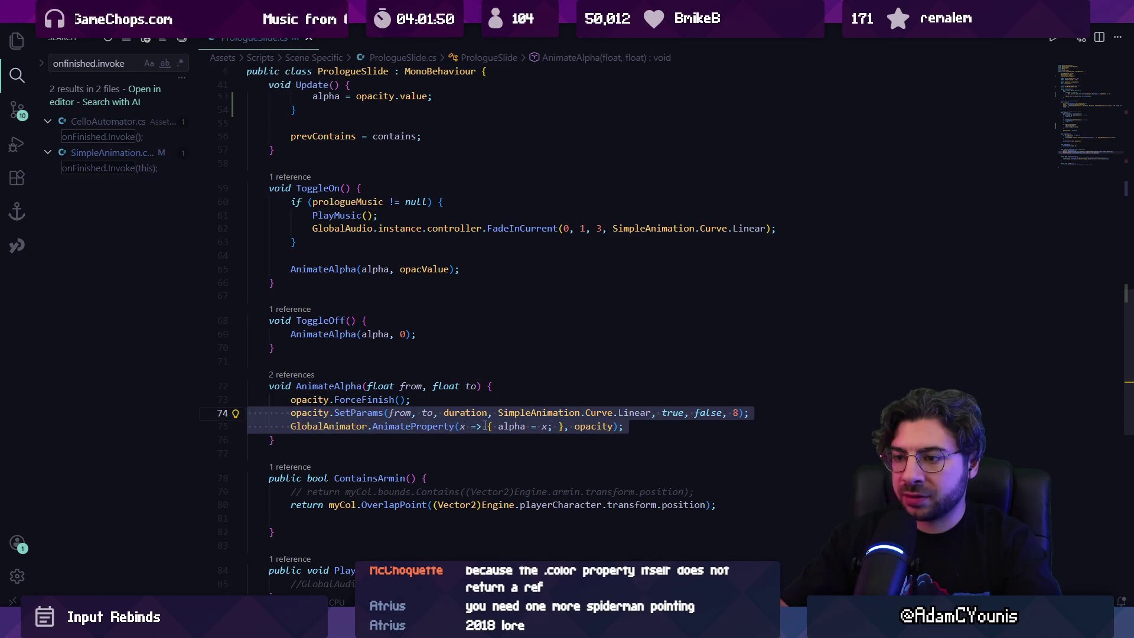
key(Down)
key(shift+Down)
key(Left)
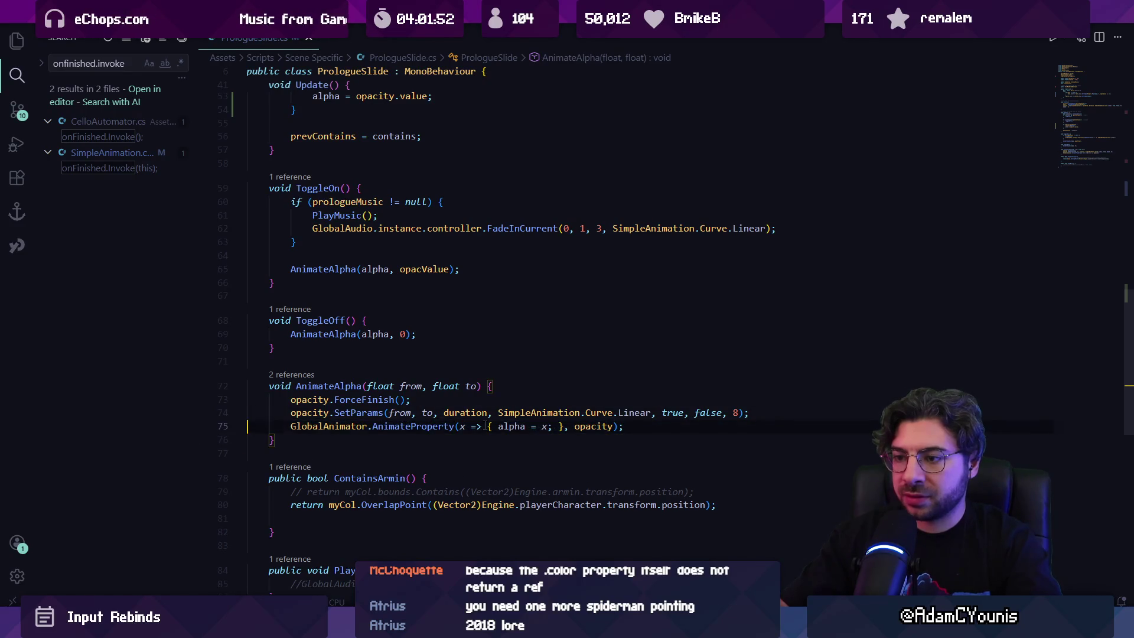
key(shift+Up)
key(shift+Up)
key(shift+Down)
key(shift+Up)
key(ctrl+shift+Right)
key(ctrl+shift+Right)
Replace them with opacity.Play(from, to, true), save, and switch to Unity to test.
key(ctrl+shift+Left)
text(Anima)
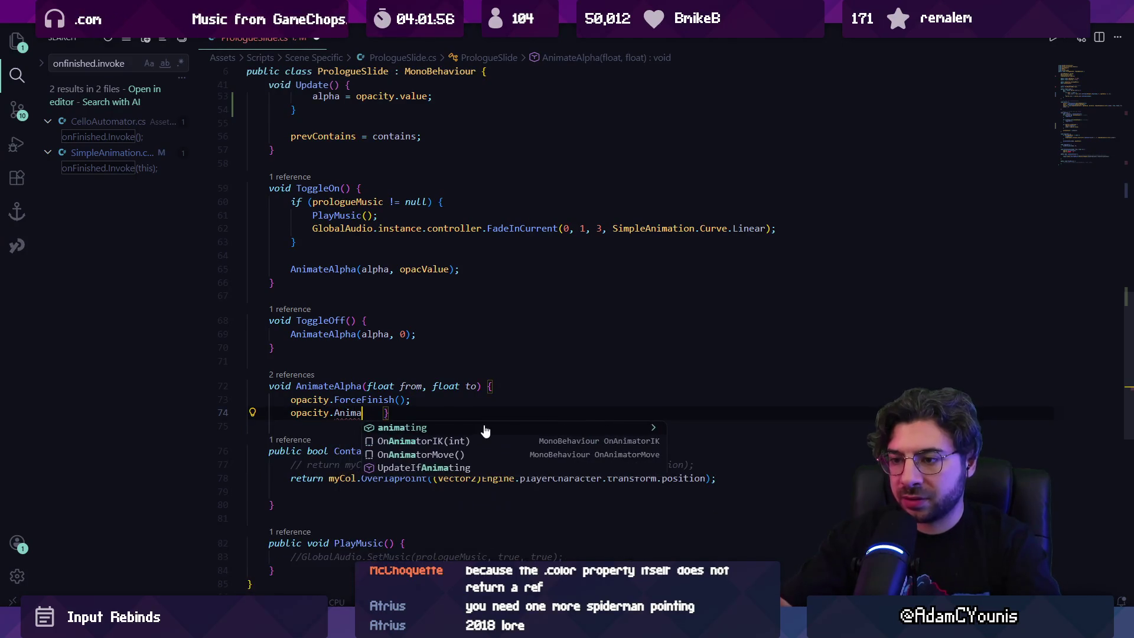
key(BackSpace)
key(BackSpace)
key(BackSpace)
text(Play)
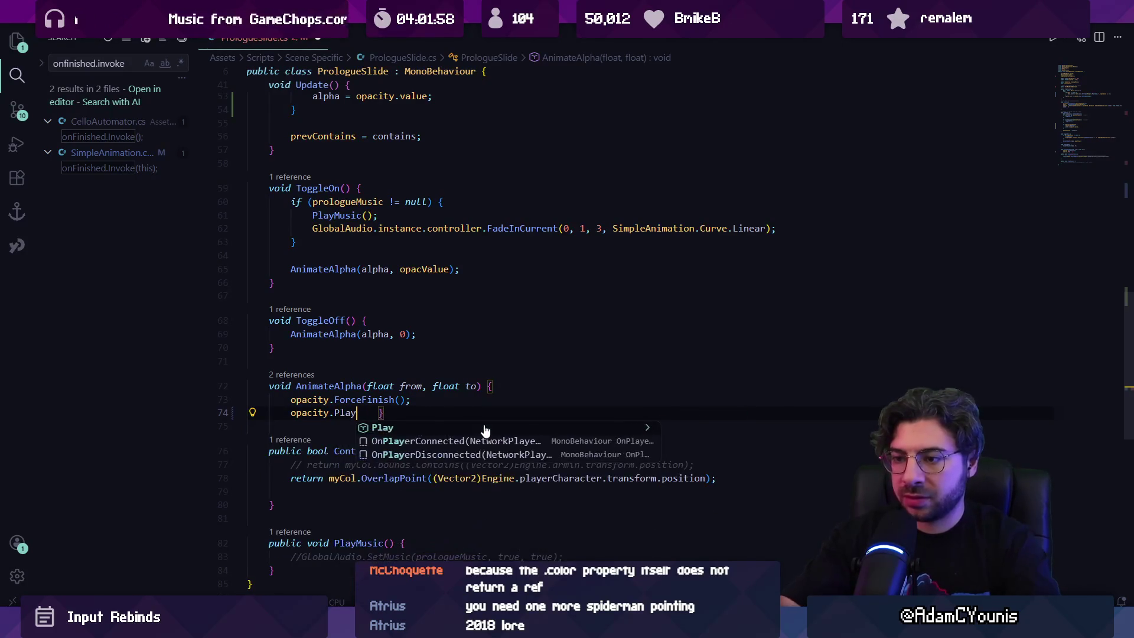
key(Tab)
key(Left)
key(Left)
key(Left)
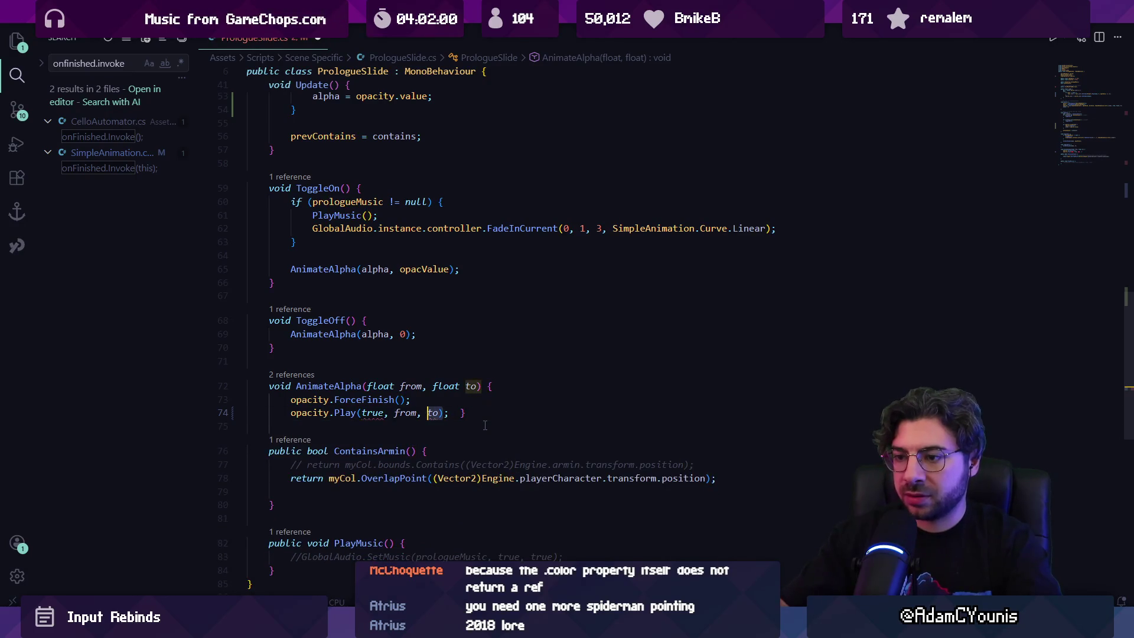
key(ctrl+shift+Left)
key(BackSpace)
key(Right)
key(Right)
key(Right)
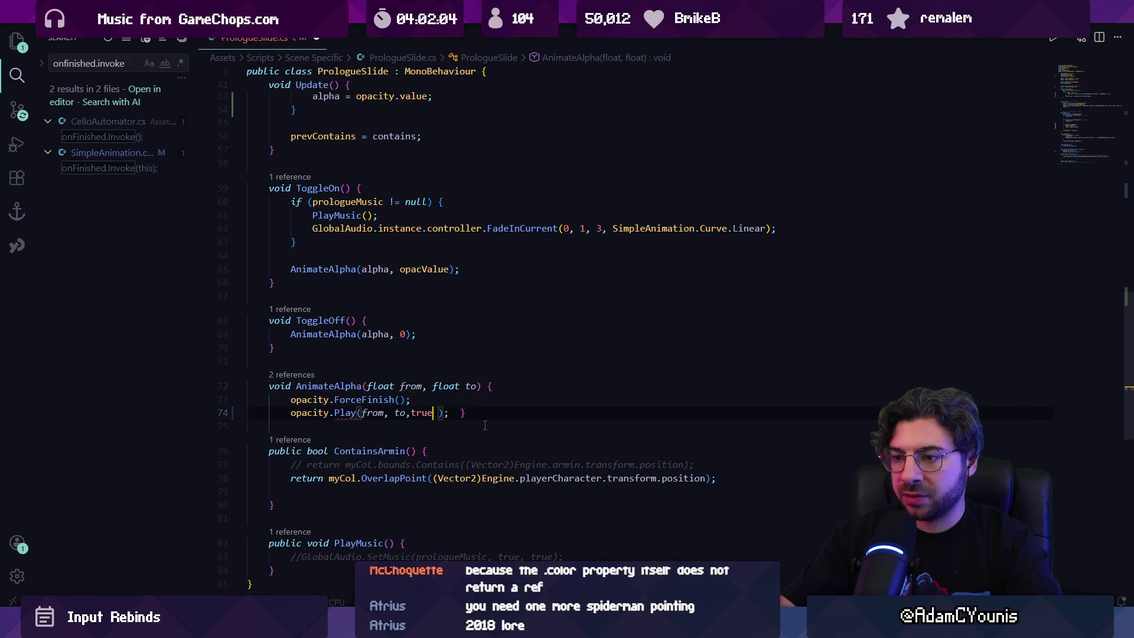
key(ctrl+s)
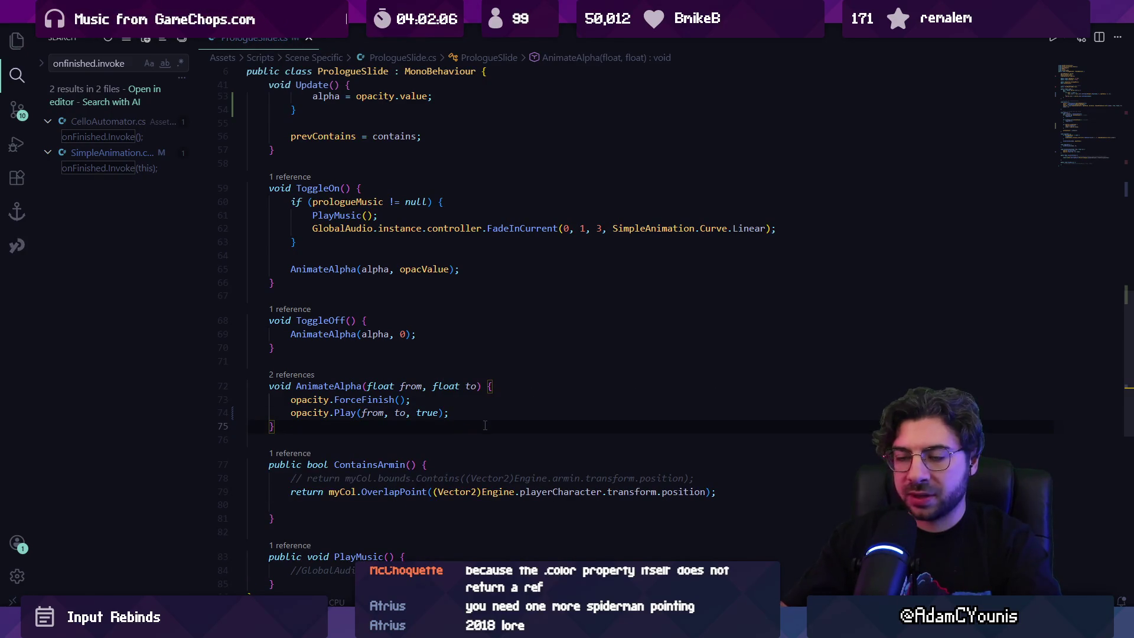
key(alt+Tab)
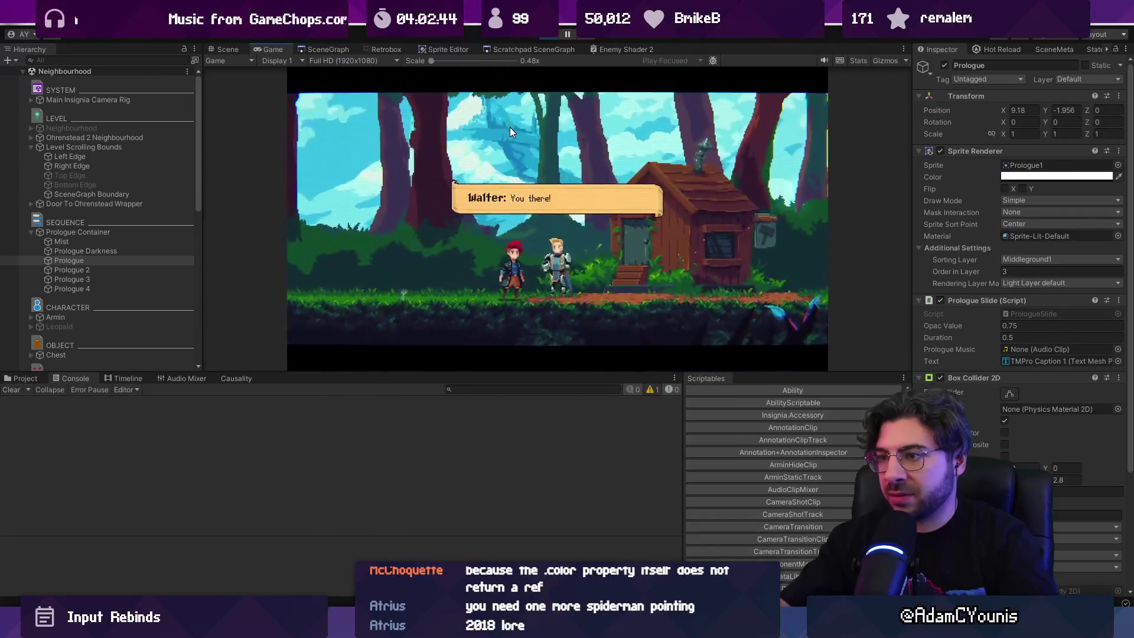
Exit Play mode after the prologue test and switch to Discord.
click(548, 37)
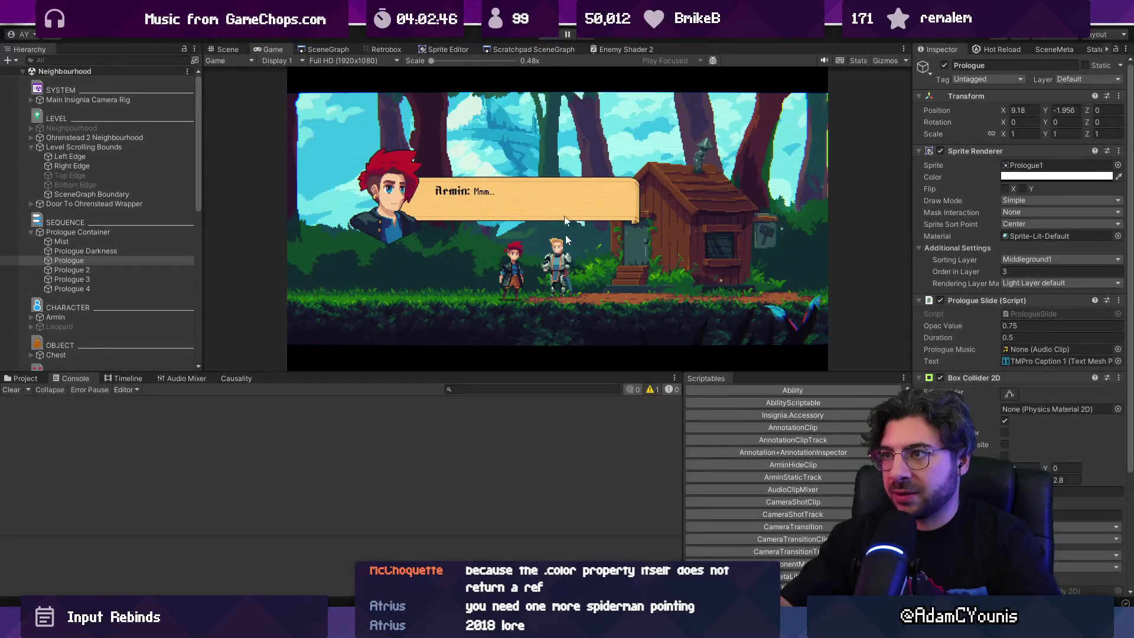
key(alt+Tab)
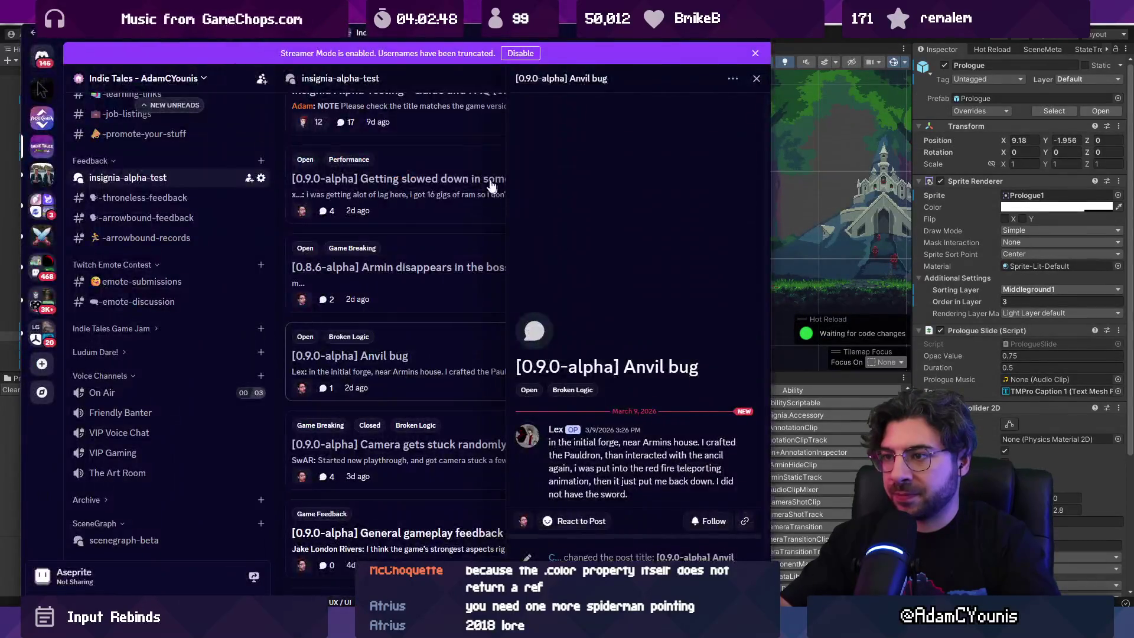
Maximize Discord and search the server for 'prologue', then close the results.
double_click(448, 45)
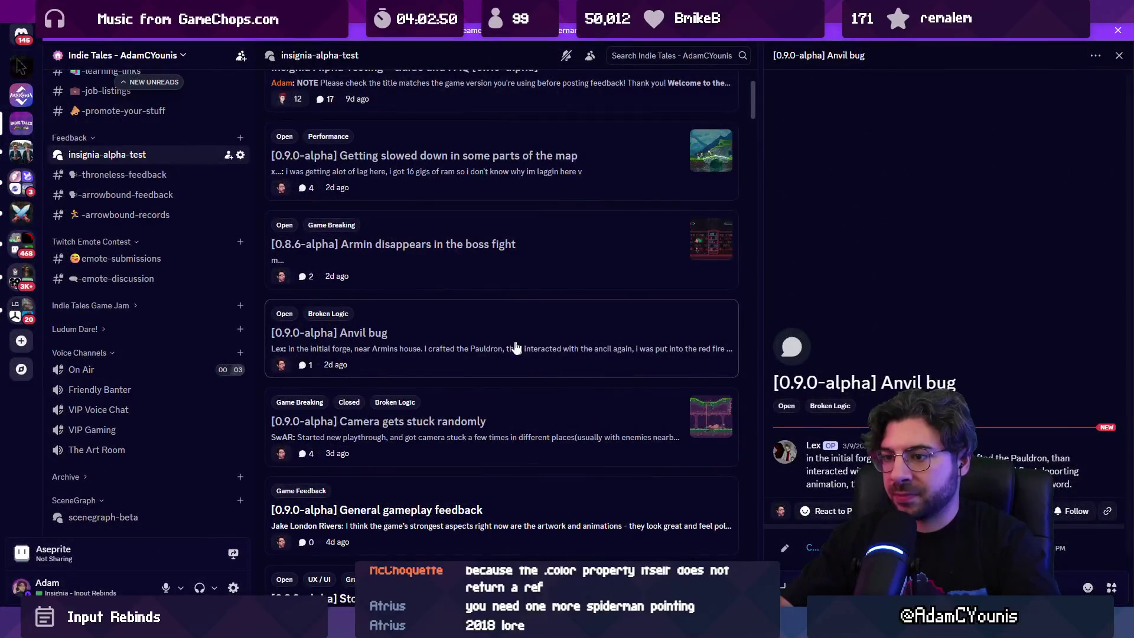
scroll(522, 348, down, 12)
scroll(496, 343, down, 5)
scroll(584, 212, up, 6)
click(634, 55)
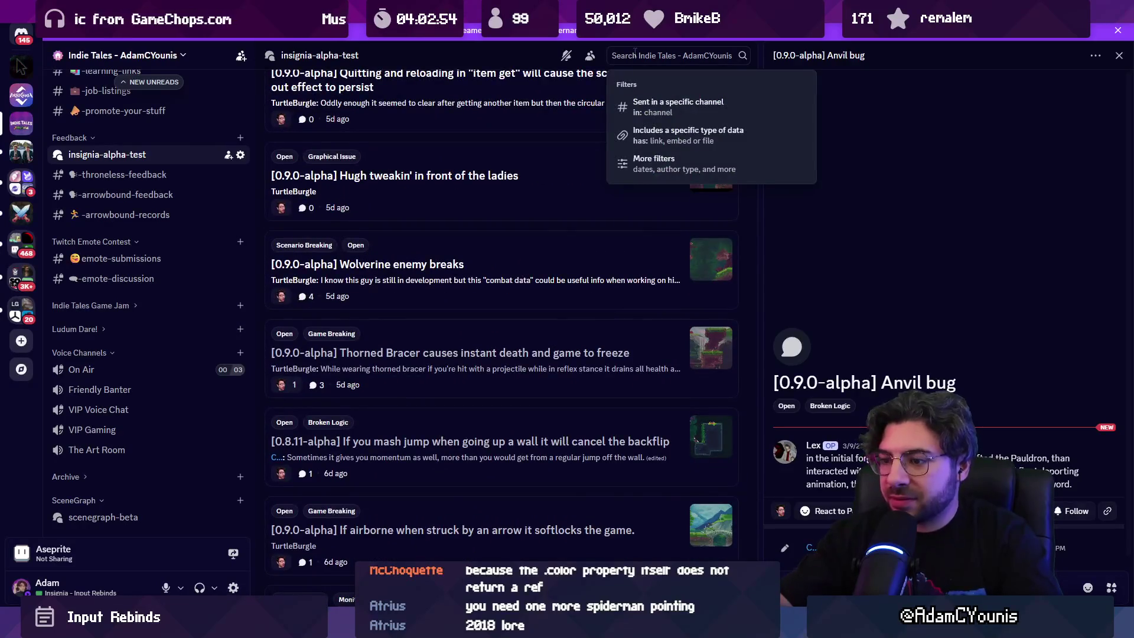
text(prologue)
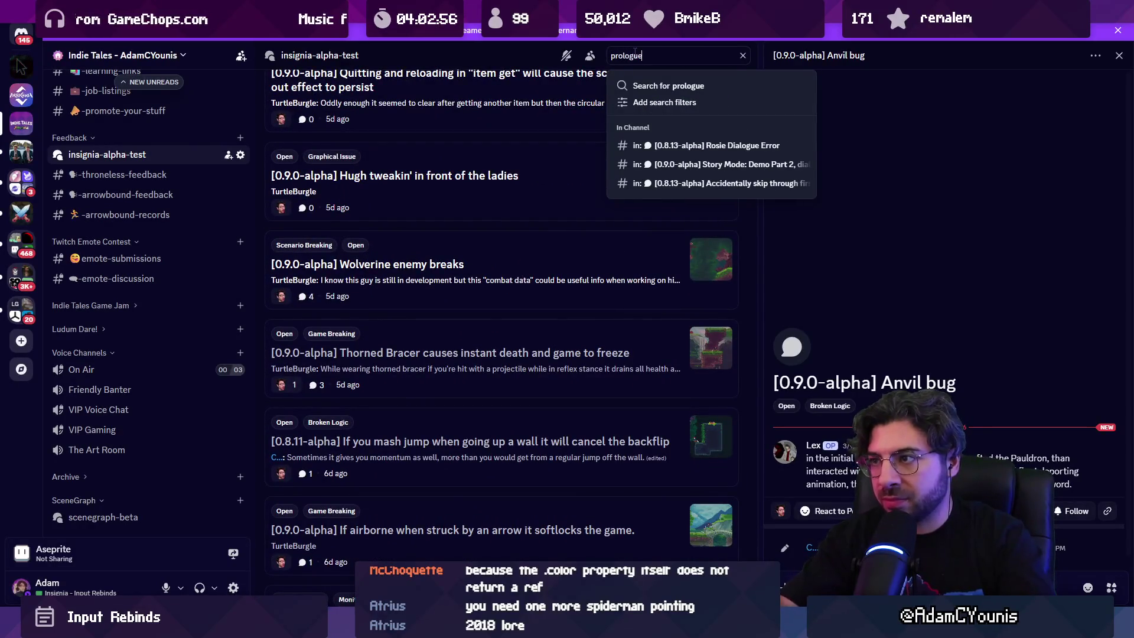
key(Return)
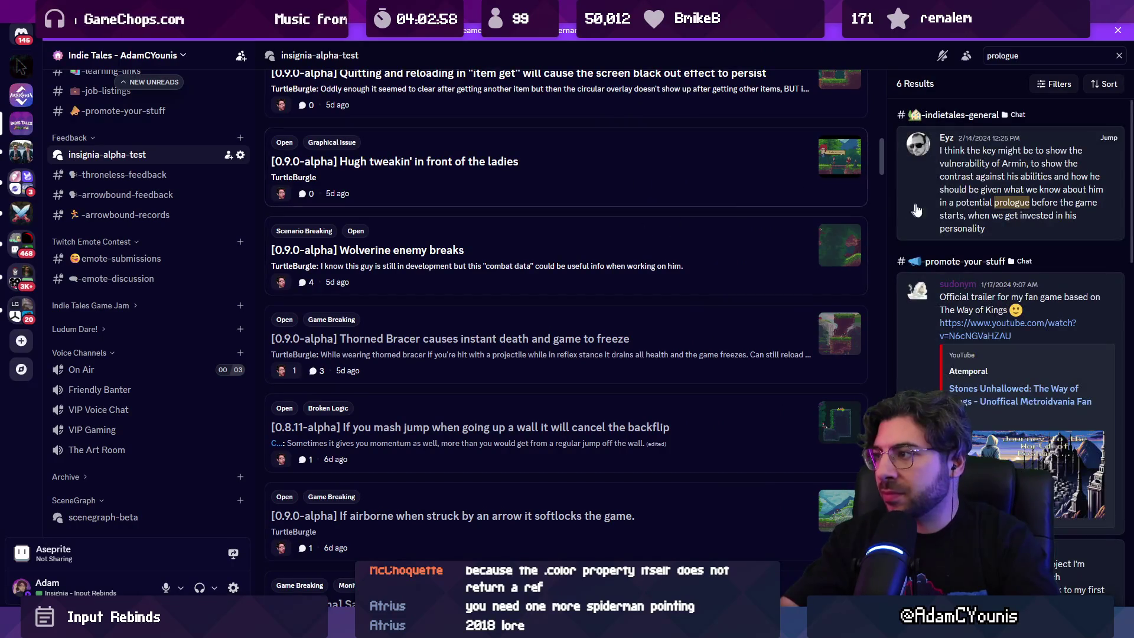
key(Escape)
Search forum posts for story, smoke and fog, then clear the search and scroll the list.
scroll(590, 177, up, 5)
click(487, 98)
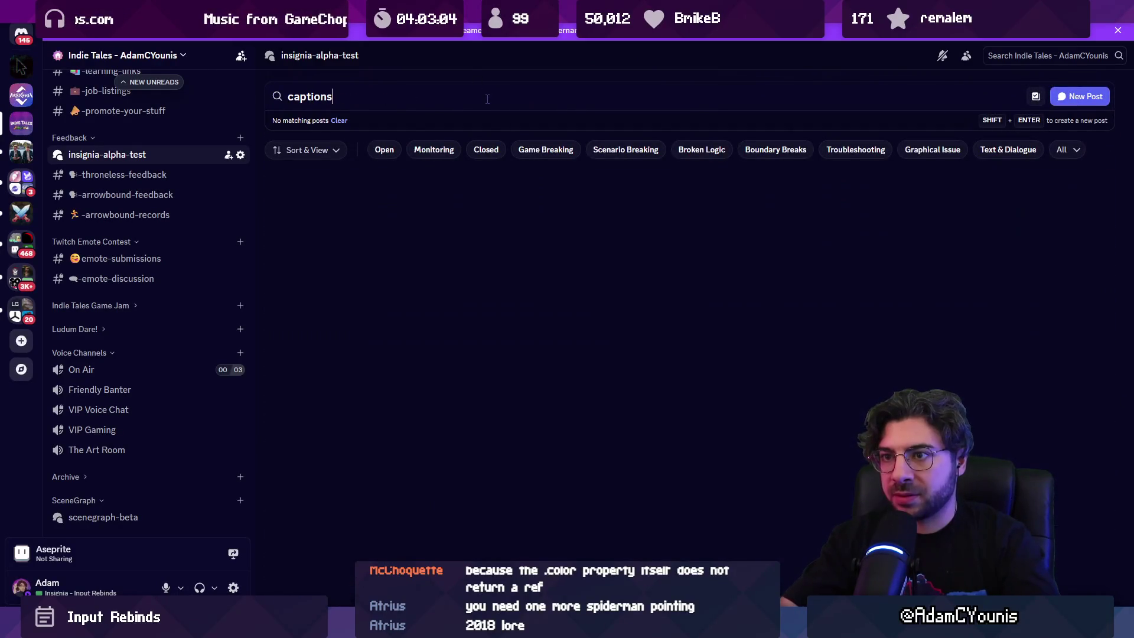
text(e)
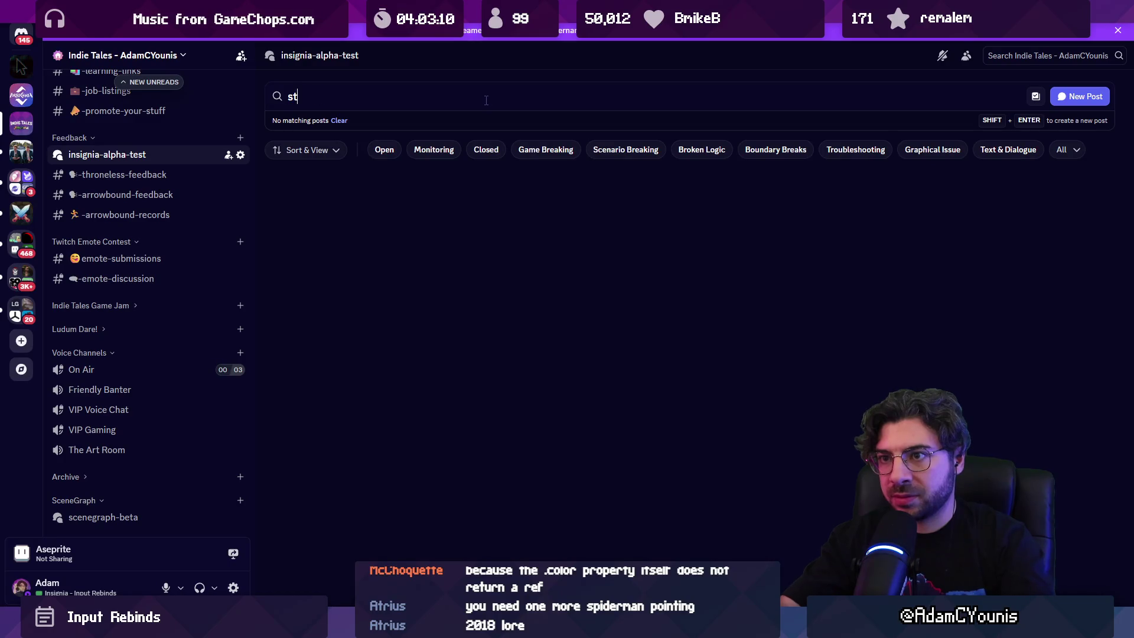
key(BackSpace)
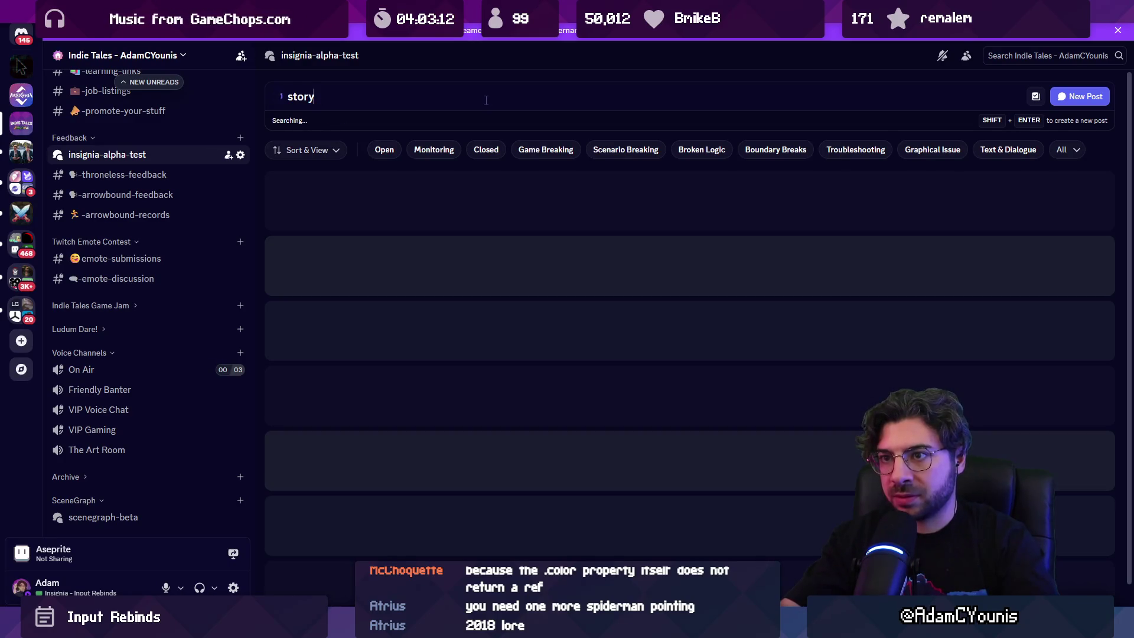
key(ctrl+a)
text(smok)
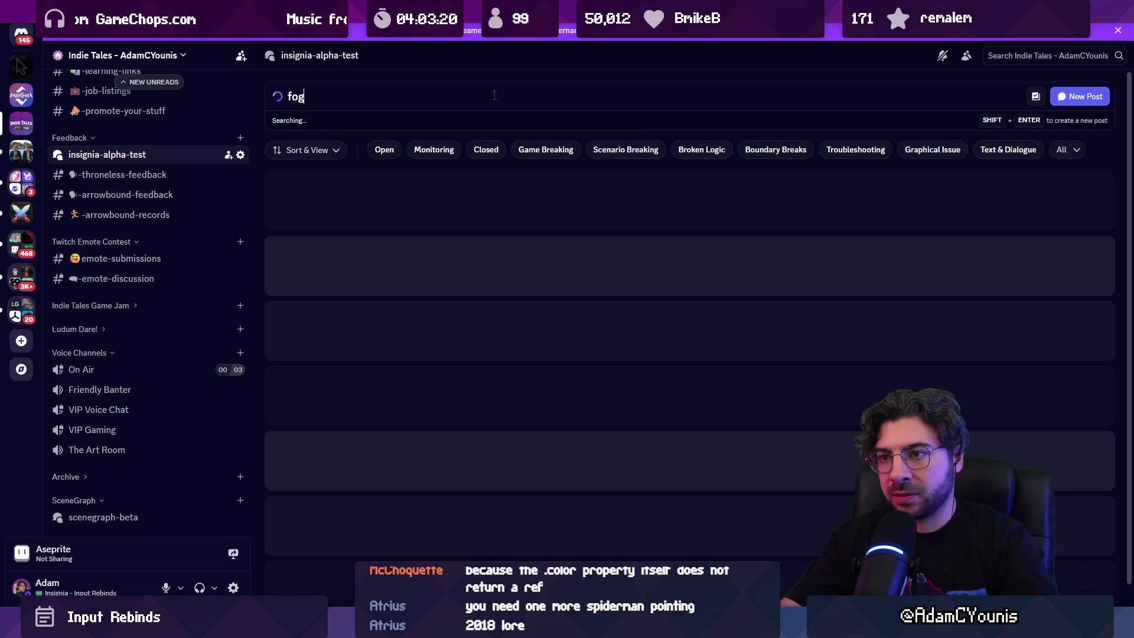
key(BackSpace)
key(BackSpace)
key(BackSpace)
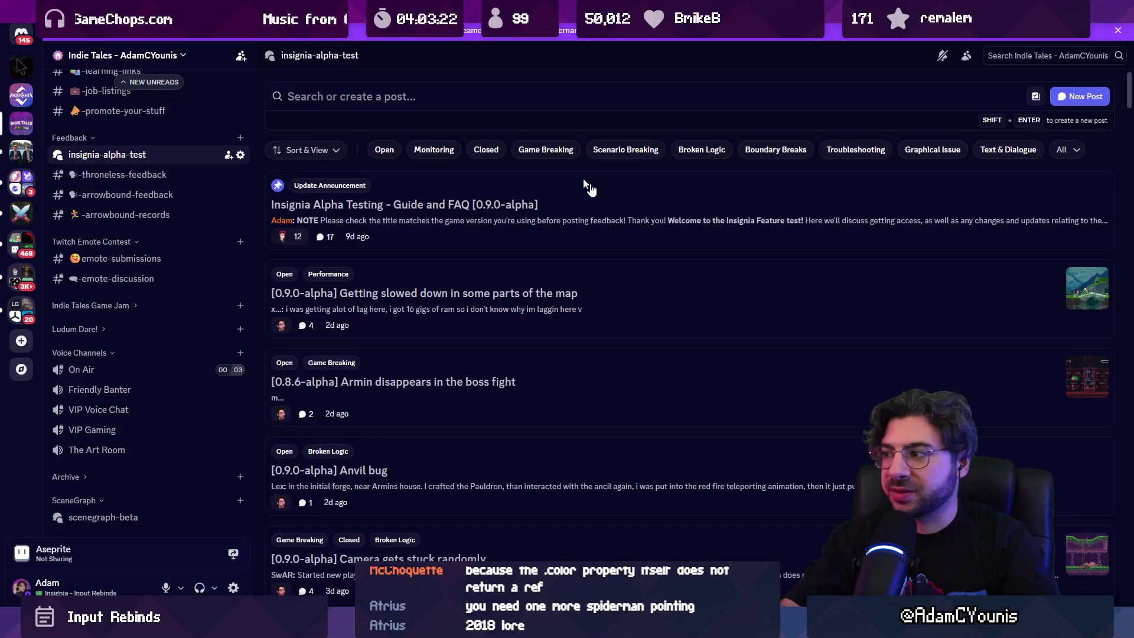
scroll(697, 248, down, 15)
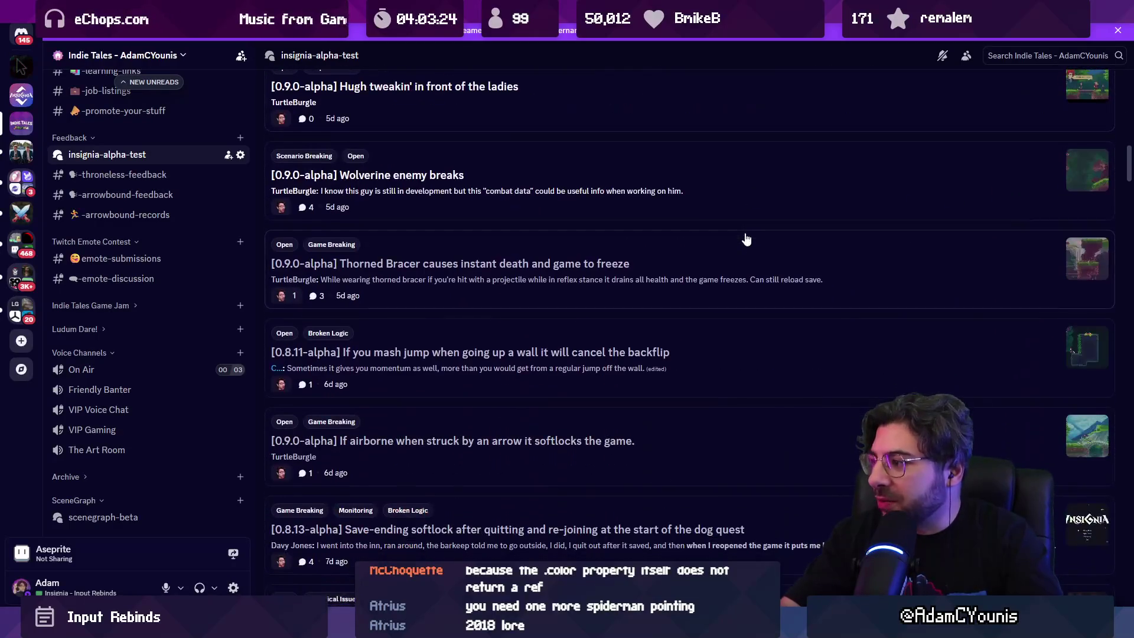
scroll(738, 236, down, 10)
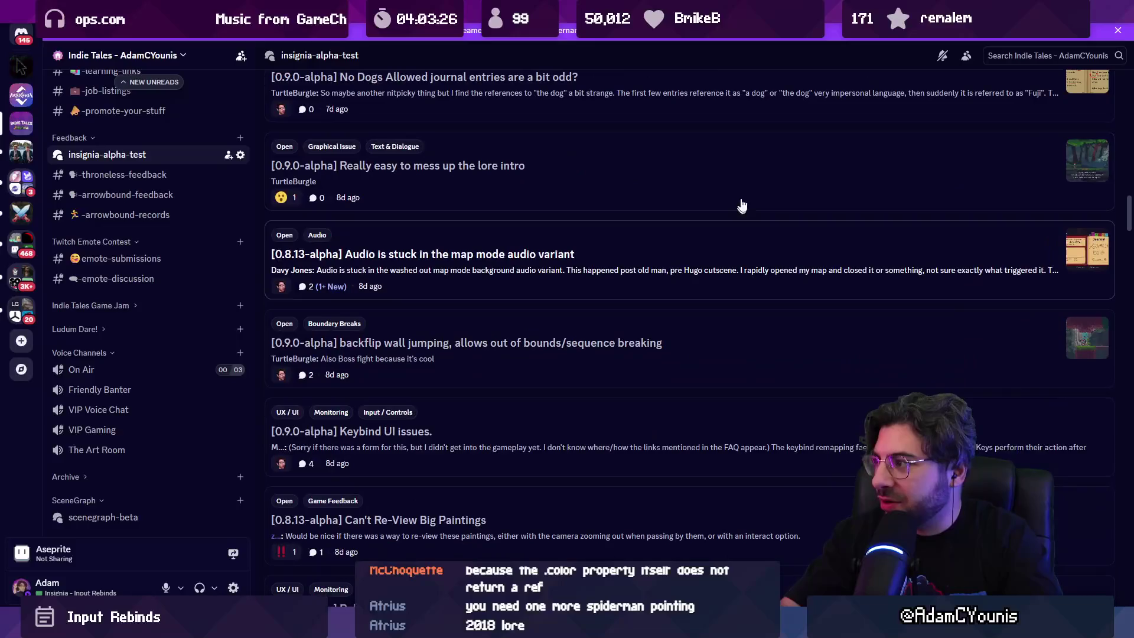
Reply 'Fixed' on the 'Really easy to mess up the lore intro' post, remove its Open tag, switch to Fork.
click(747, 172)
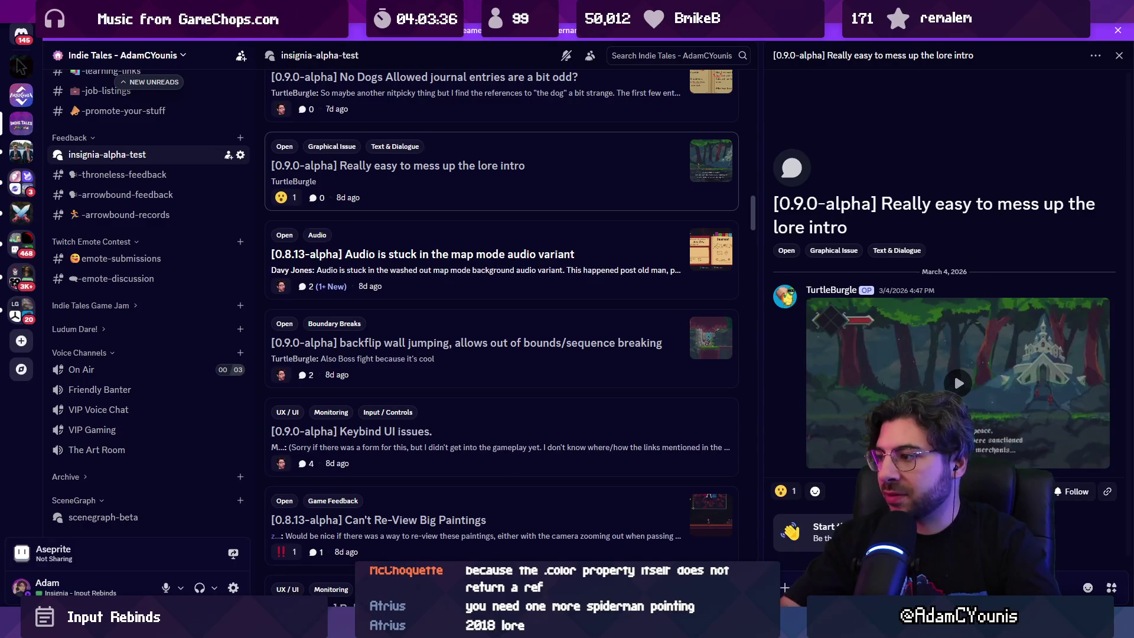
key(Return)
right_click(385, 171)
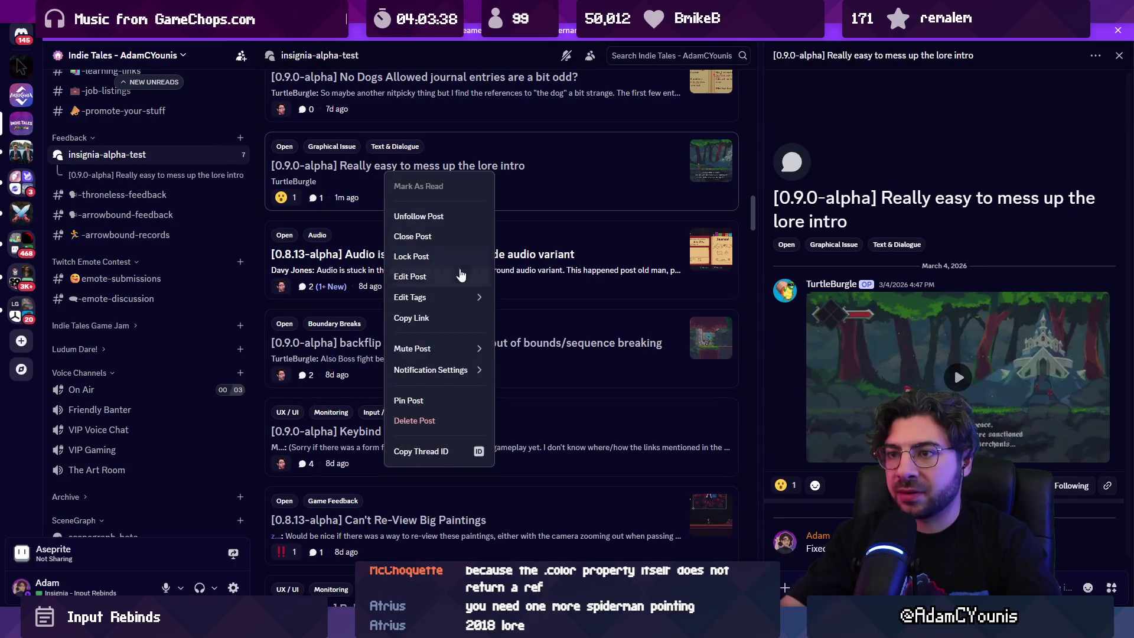
mouse_move(482, 305)
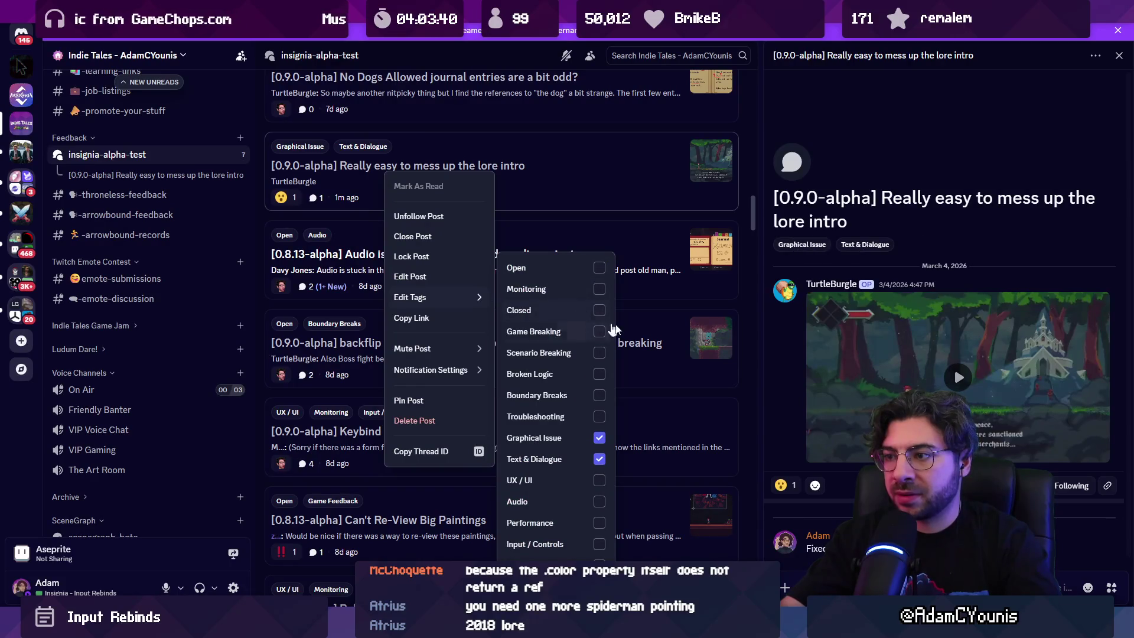
key(alt+Tab)
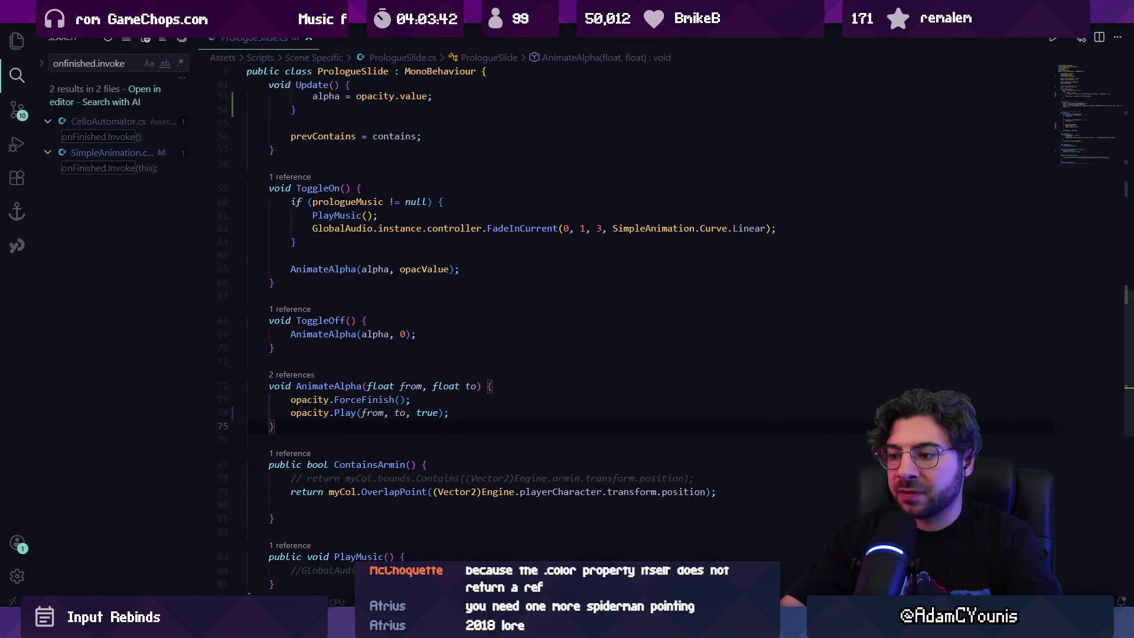
key(alt+Tab)
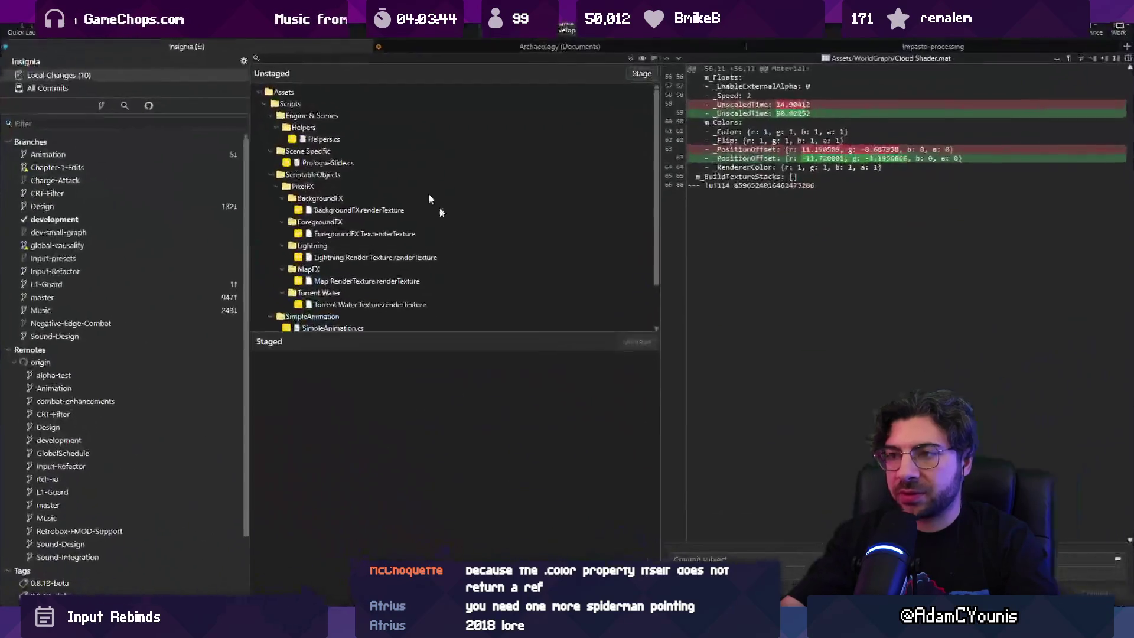
Stage all changes, then unstage and discard the BackgroundFX render texture edits.
click(628, 65)
scroll(462, 413, down, 1)
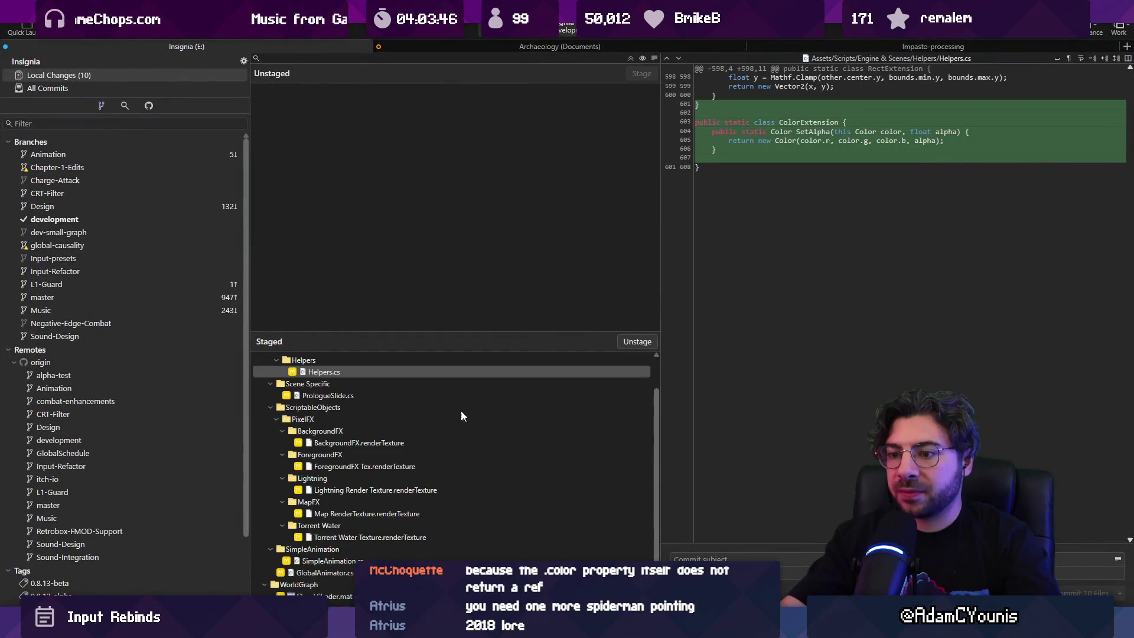
click(438, 442)
shift+click(405, 537)
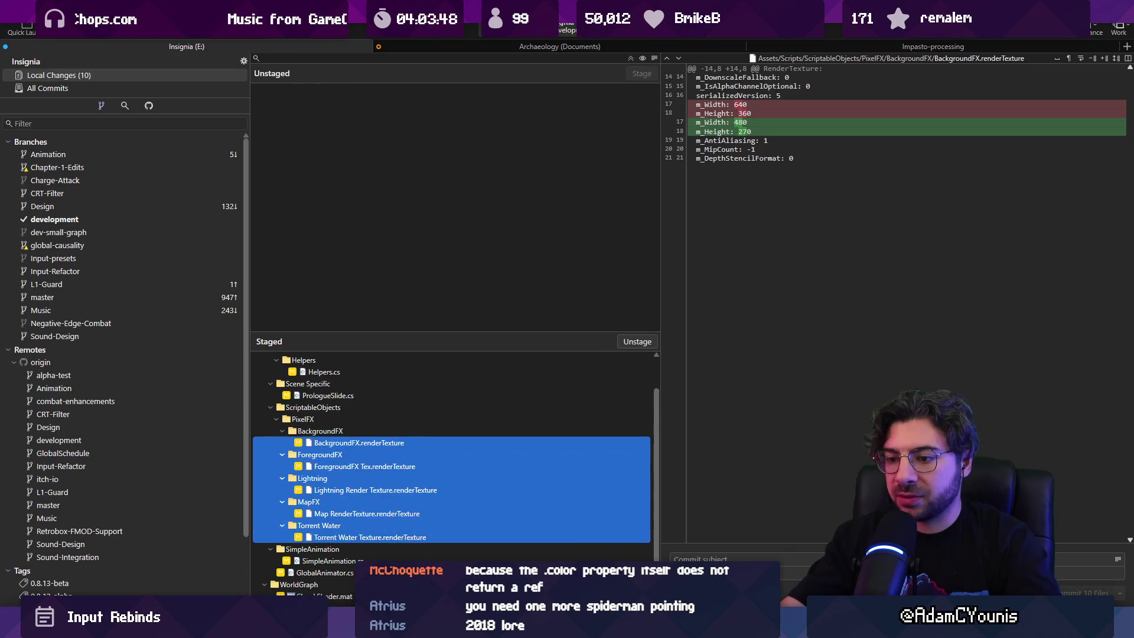
key(Return)
click(314, 269)
shift+click(350, 155)
key(Delete)
key(Return)
Commit the four script files as 'fixes prologue smoke' and close PrologueSlide.cs.
click(711, 558)
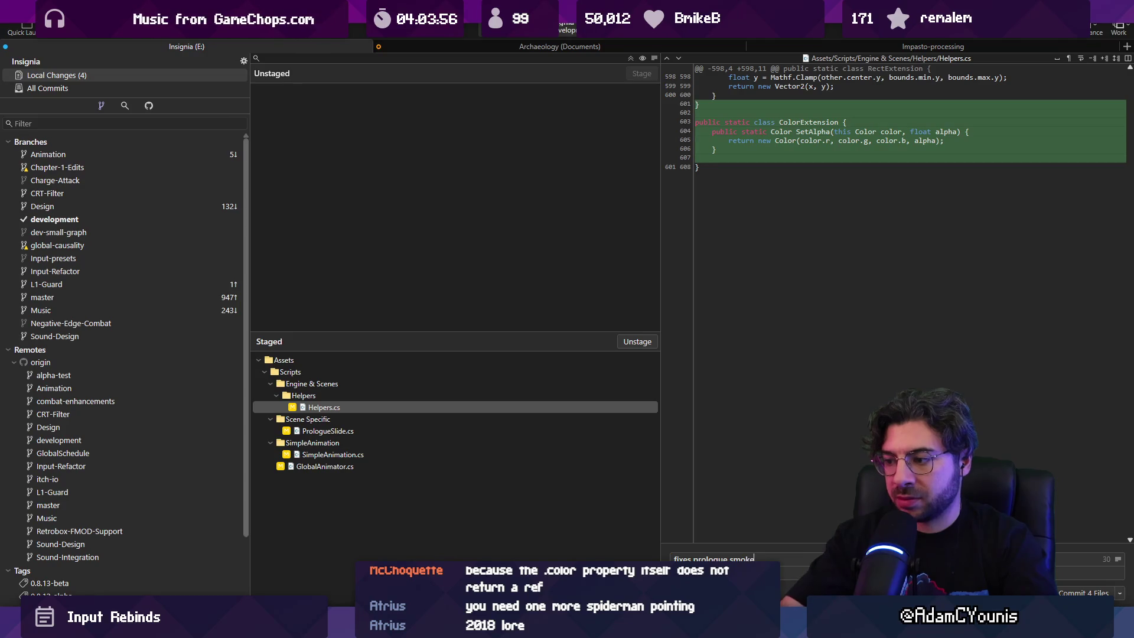
click(1075, 593)
key(alt+Tab)
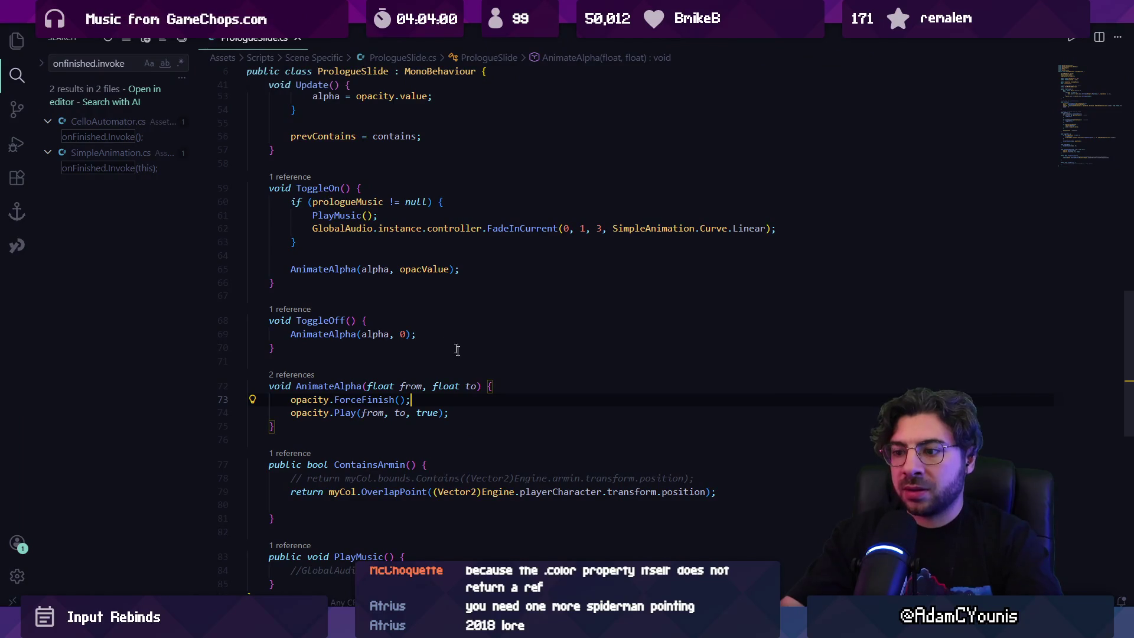
key(ctrl+w)
key(alt+Tab)
key(alt+Tab)
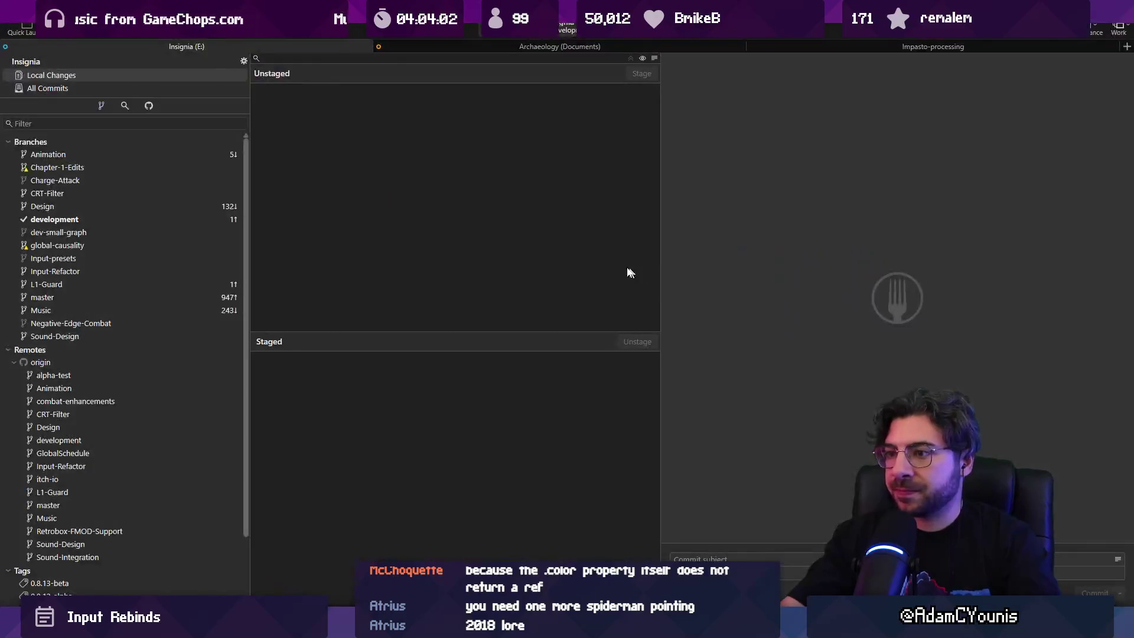
key(alt+Tab)
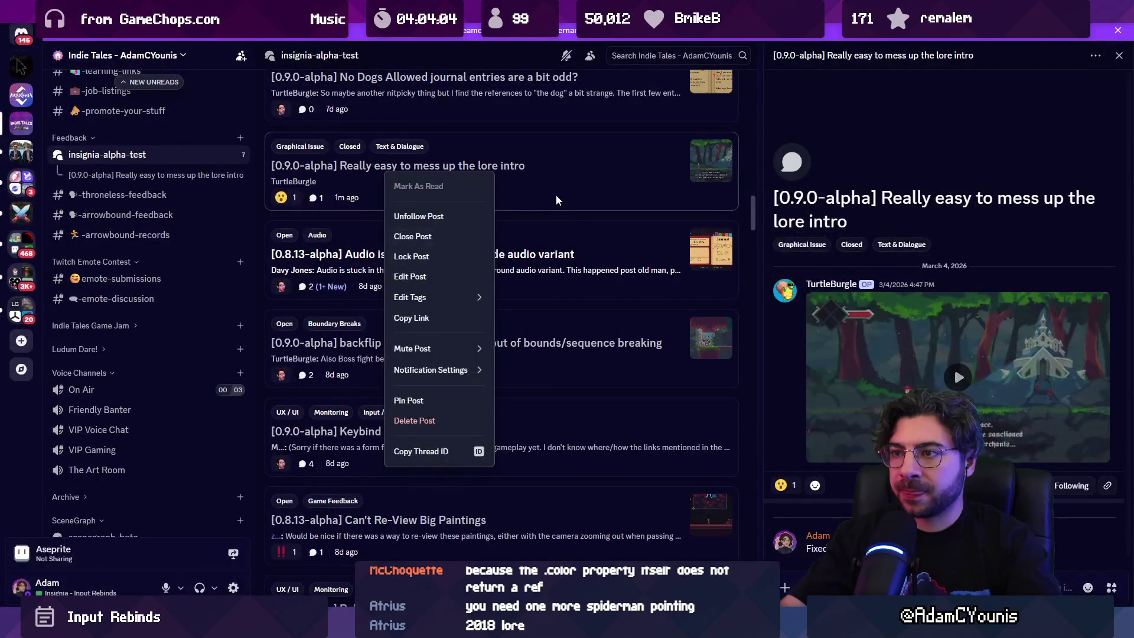
Filter the Discord forum to Open posts and browse the slowdown and boss-fight threads.
click(571, 217)
middle_click(572, 217)
scroll(583, 68, up, 10)
click(383, 152)
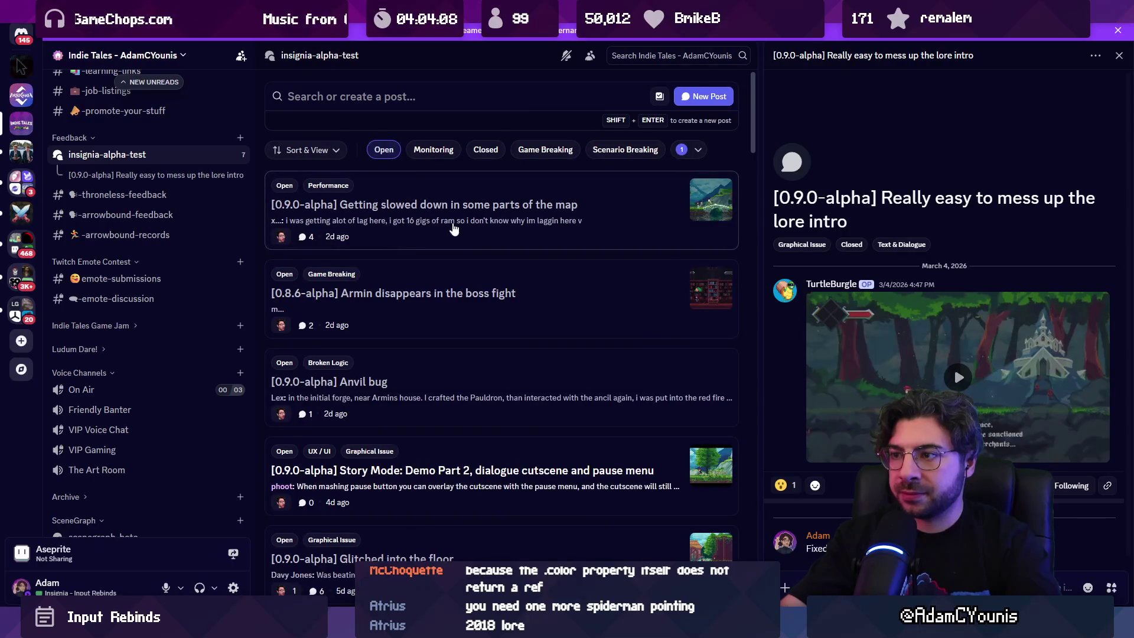
click(470, 236)
click(570, 295)
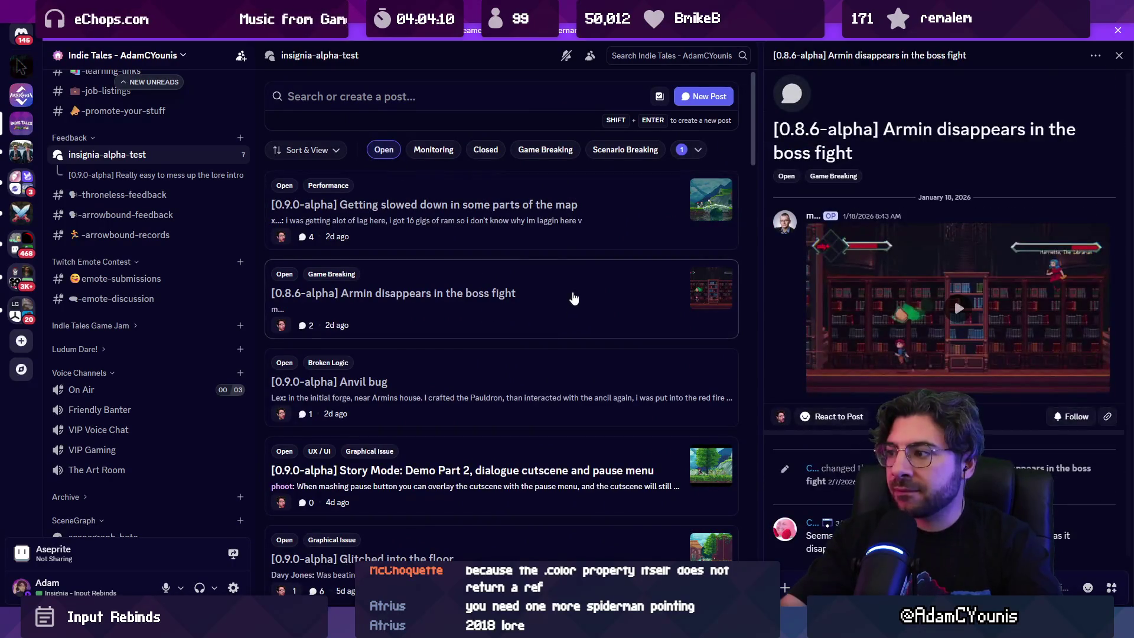
Reopen the Anvil bug report, then start the game running in Unity.
scroll(542, 247, down, 3)
click(541, 247)
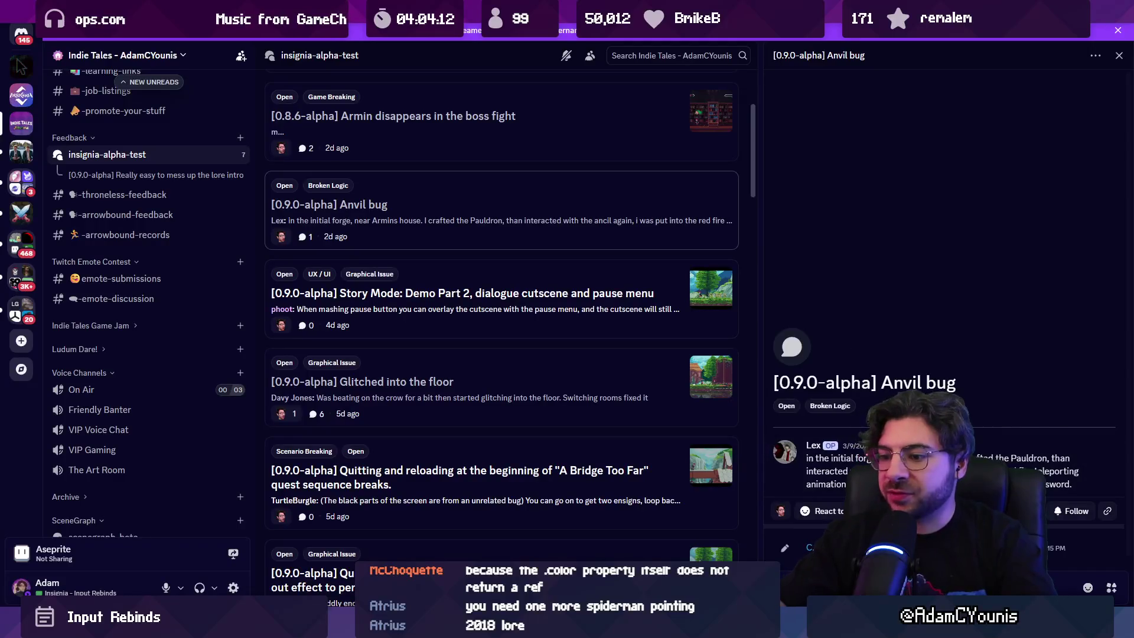
key(alt+Tab)
click(538, 37)
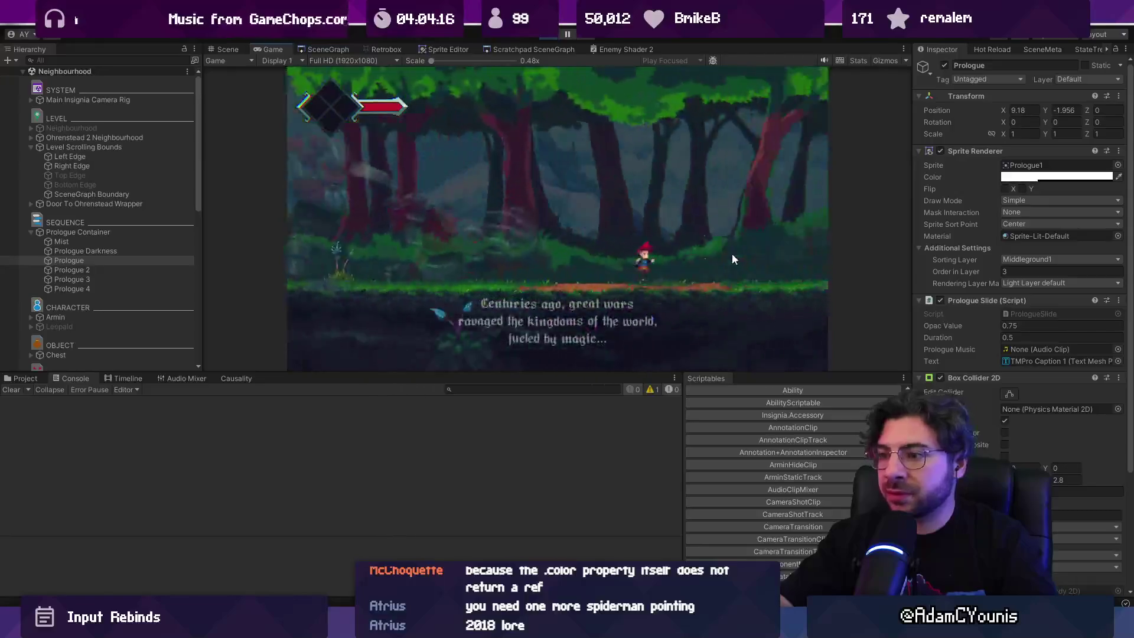
Skip the prologue, forge at the anvil and equip the Iron Pauldron in the Journal's first slot.
key(space)
key(space)
key(space)
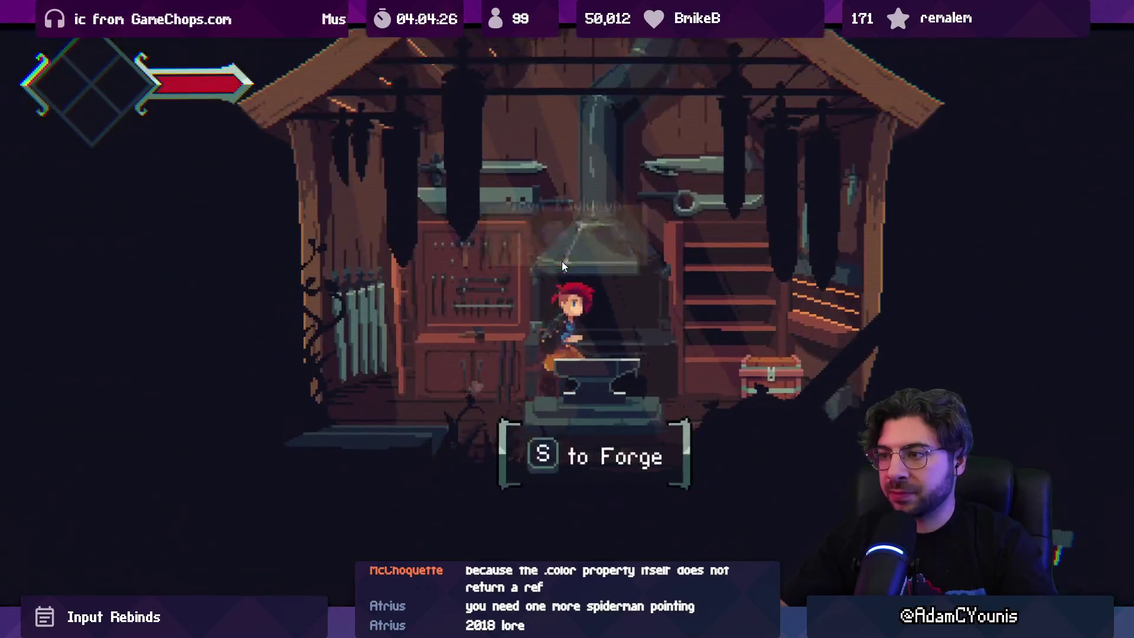
key(s)
key(s)
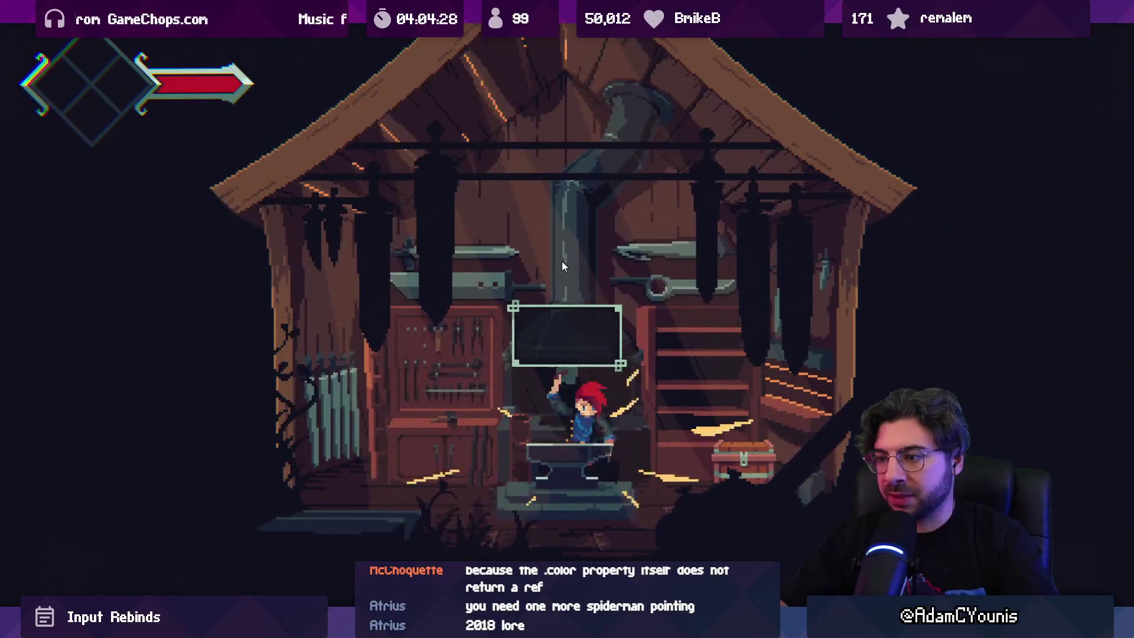
key(Escape)
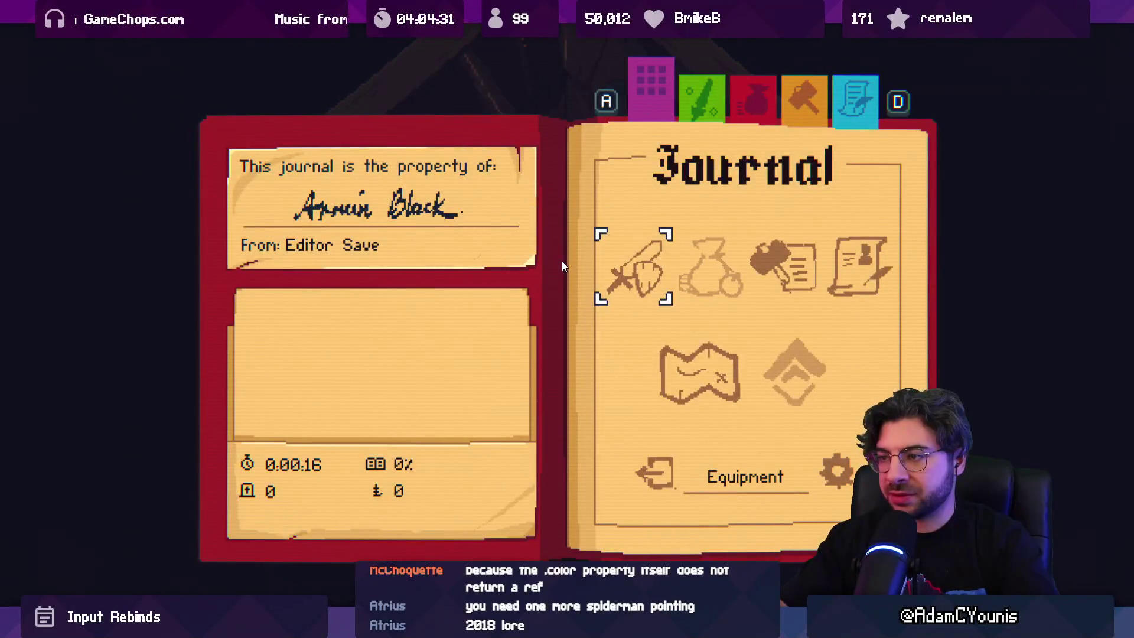
key(Return)
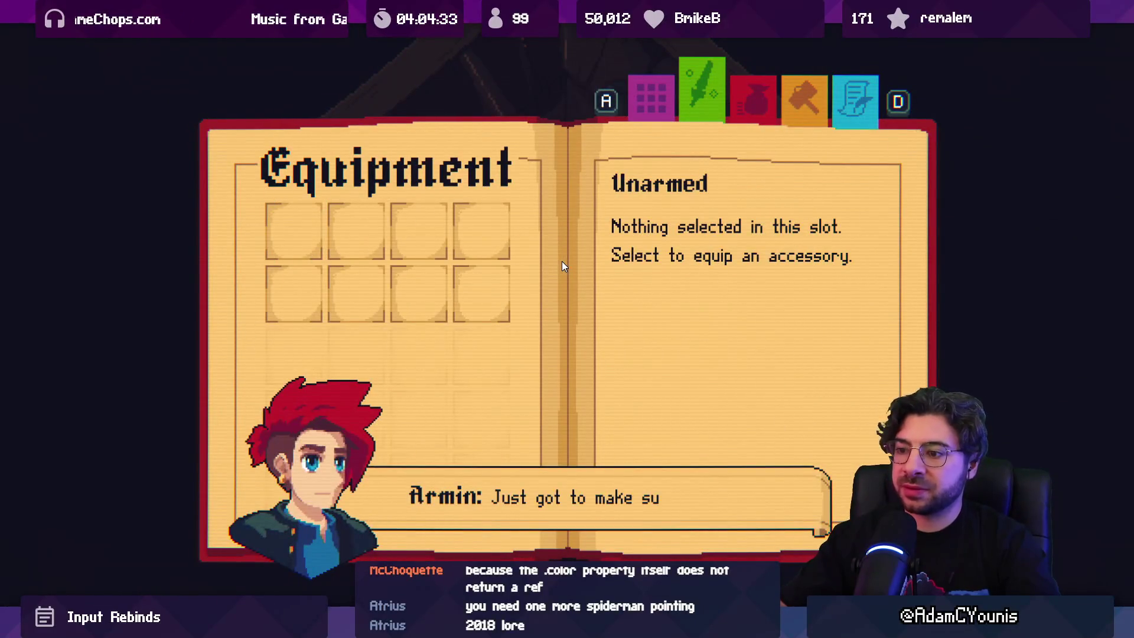
key(Return)
key(Return)
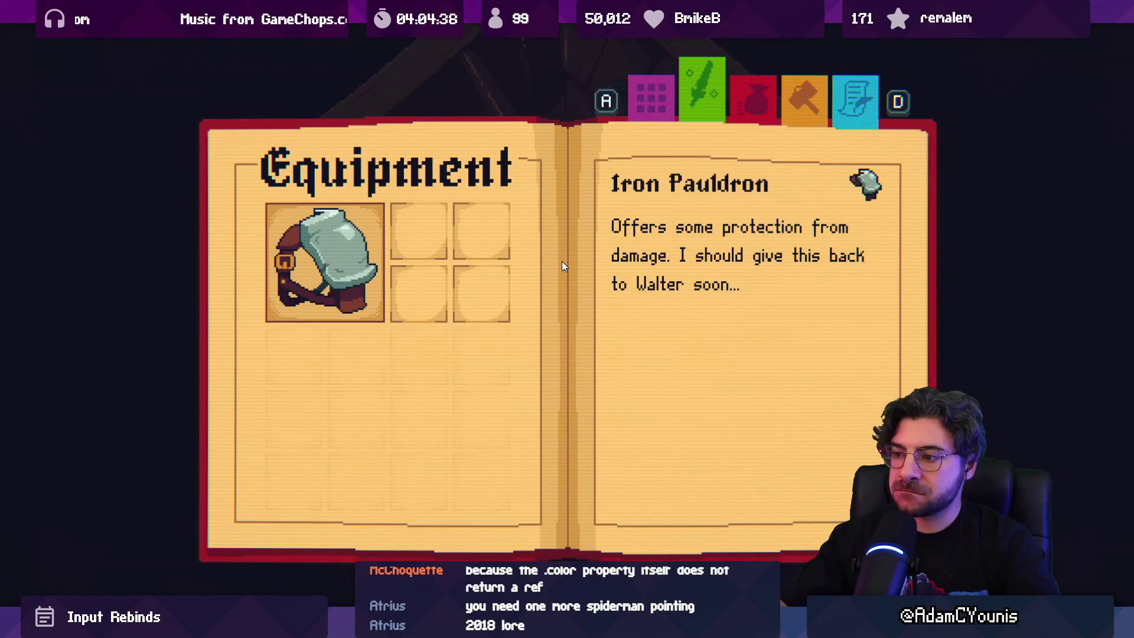
key(Escape)
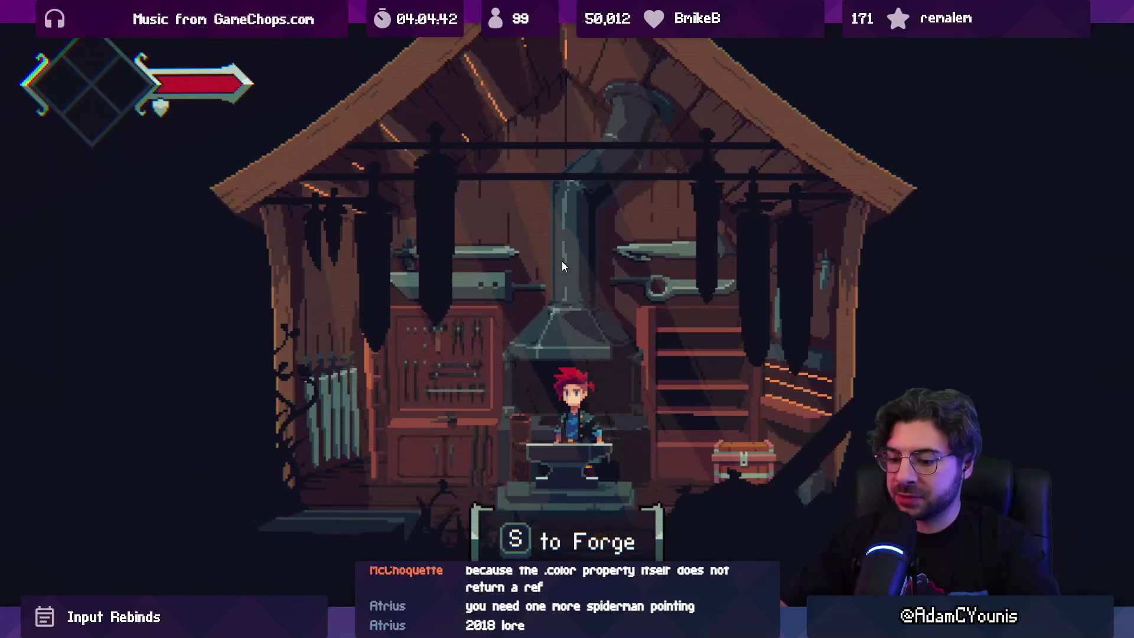
Check the world map and designs list, walking to the cooking pot and back to the anvil.
key(m)
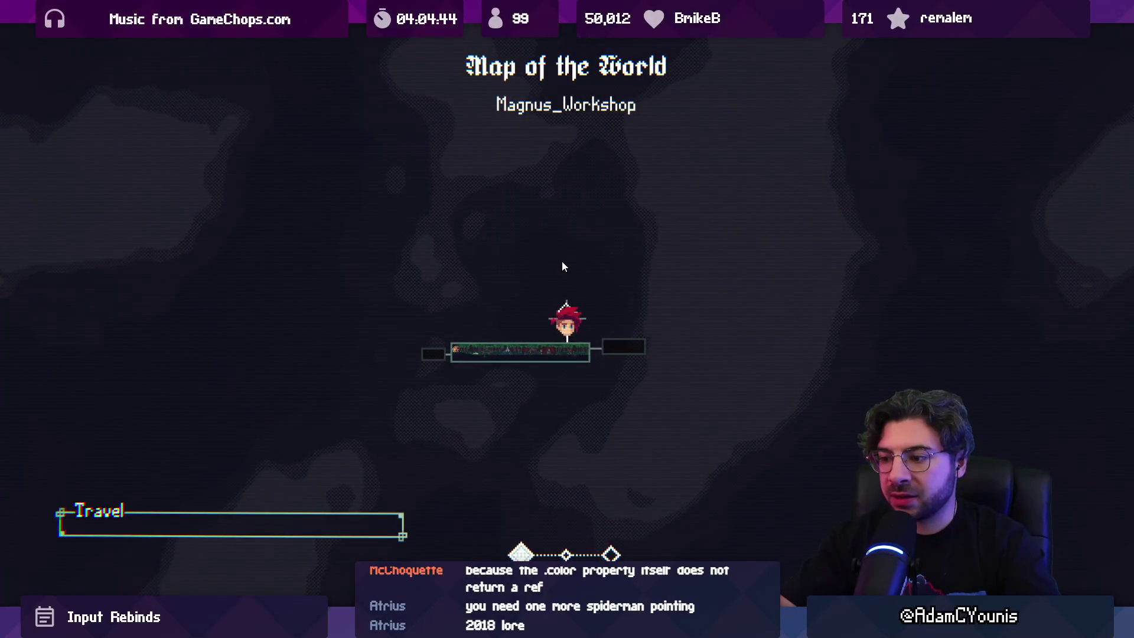
key(m)
key(s)
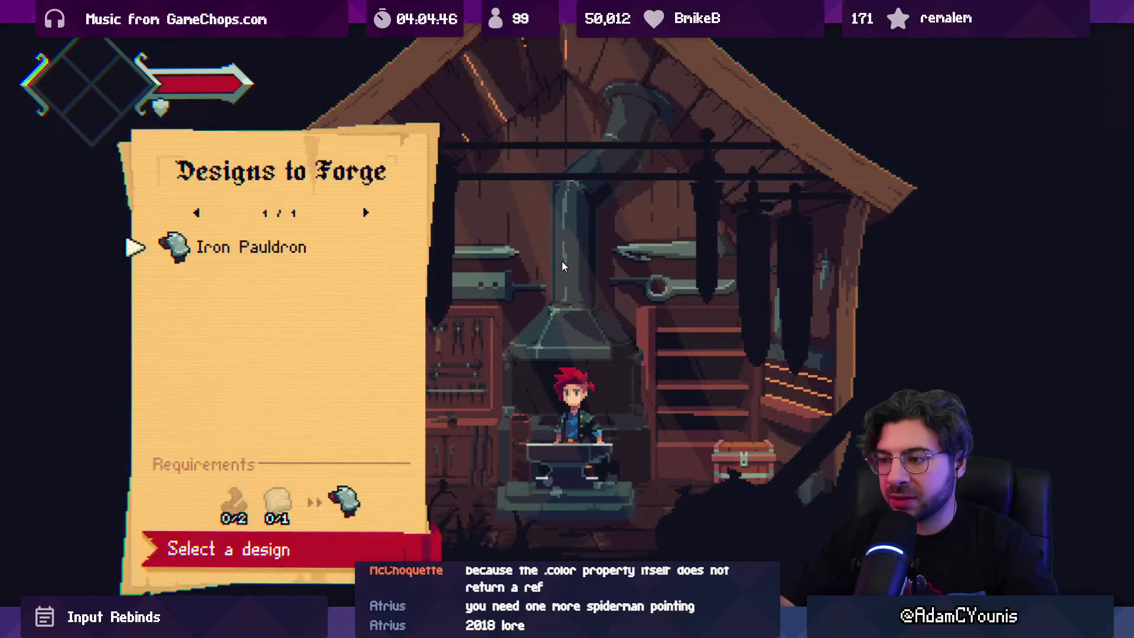
key(Escape)
key(Right)
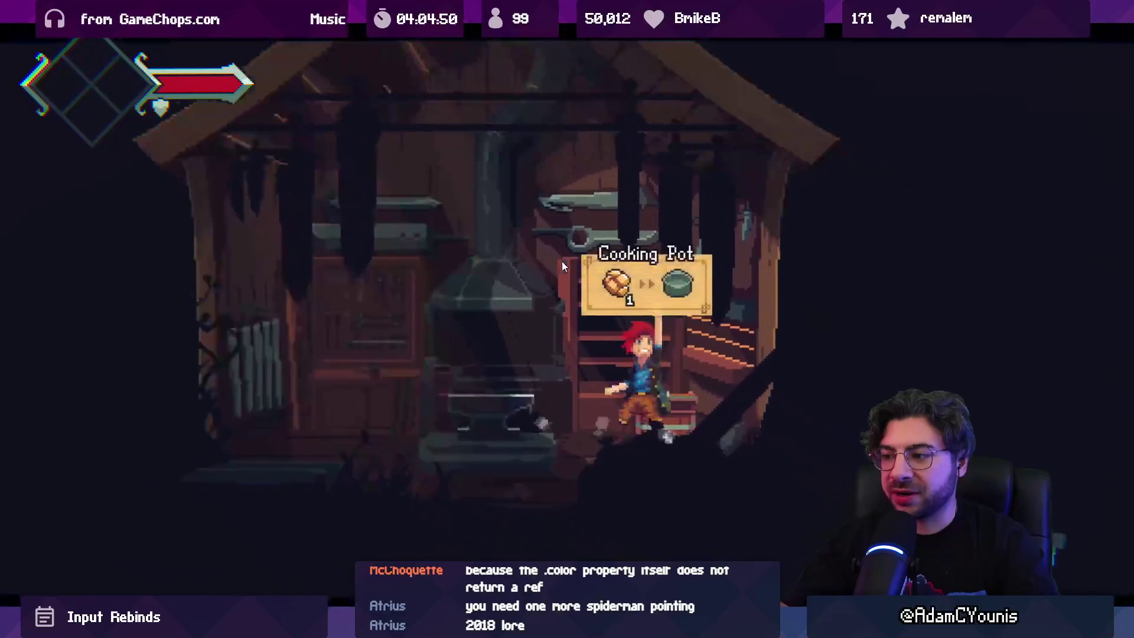
key(Left)
key(s)
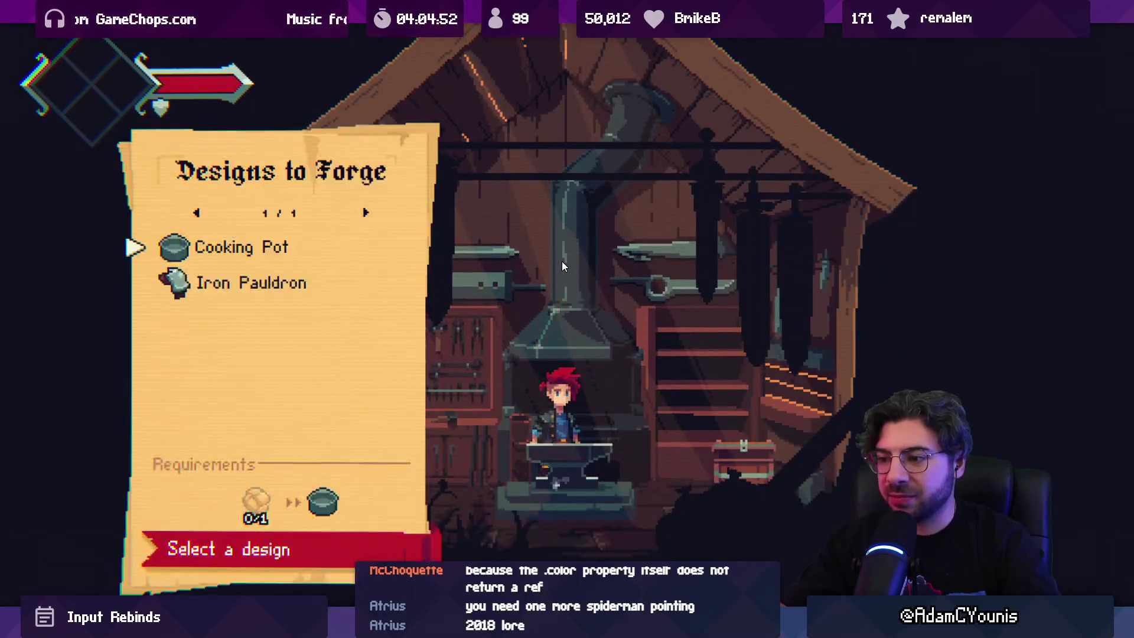
key(Escape)
Fast travel from the world map, leave the workshop, and compare with the Anvil bug thread.
key(m)
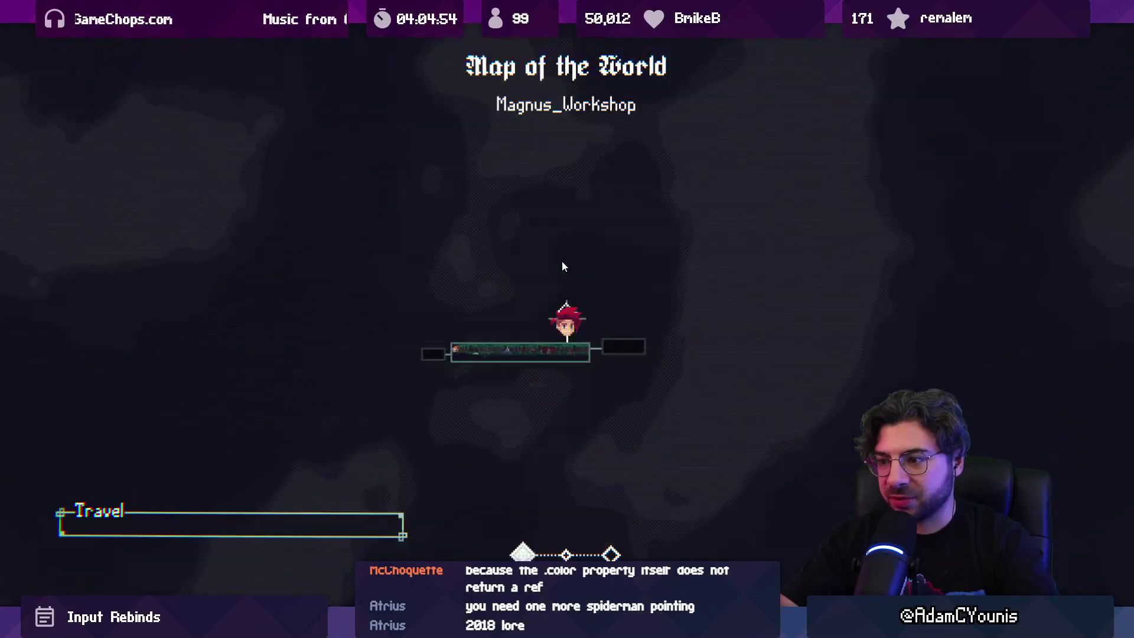
key(Return)
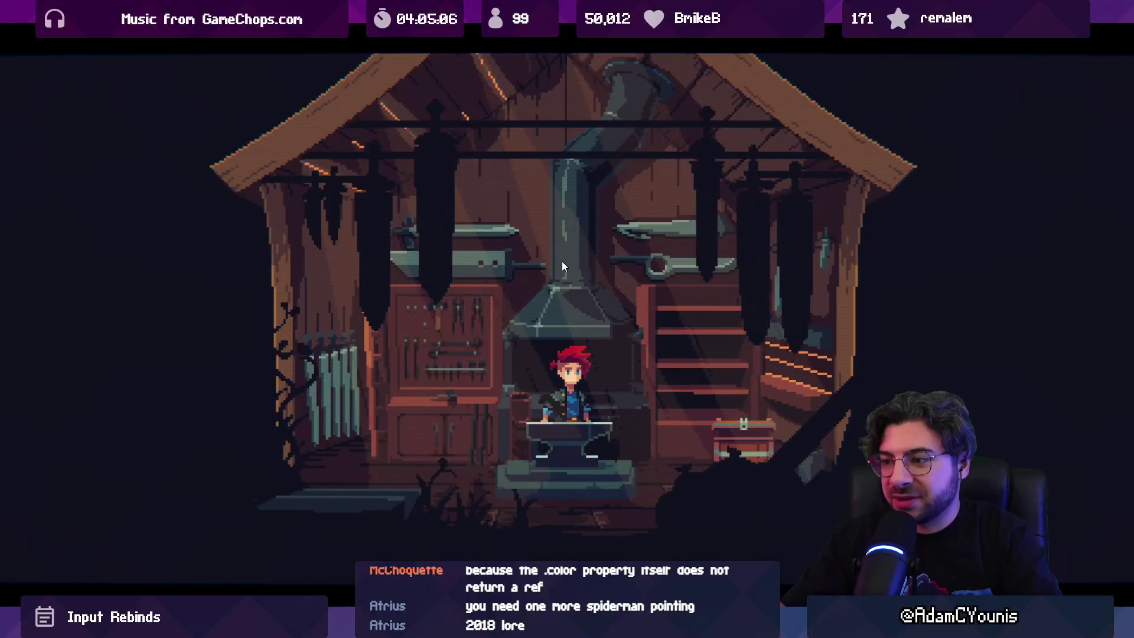
key(Left)
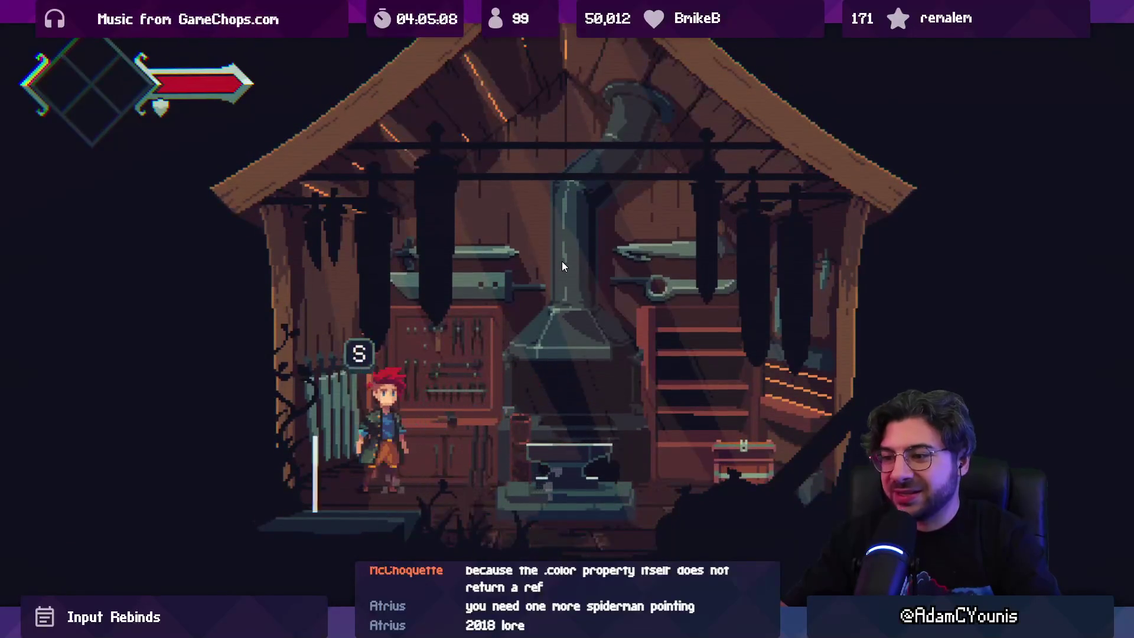
key(s)
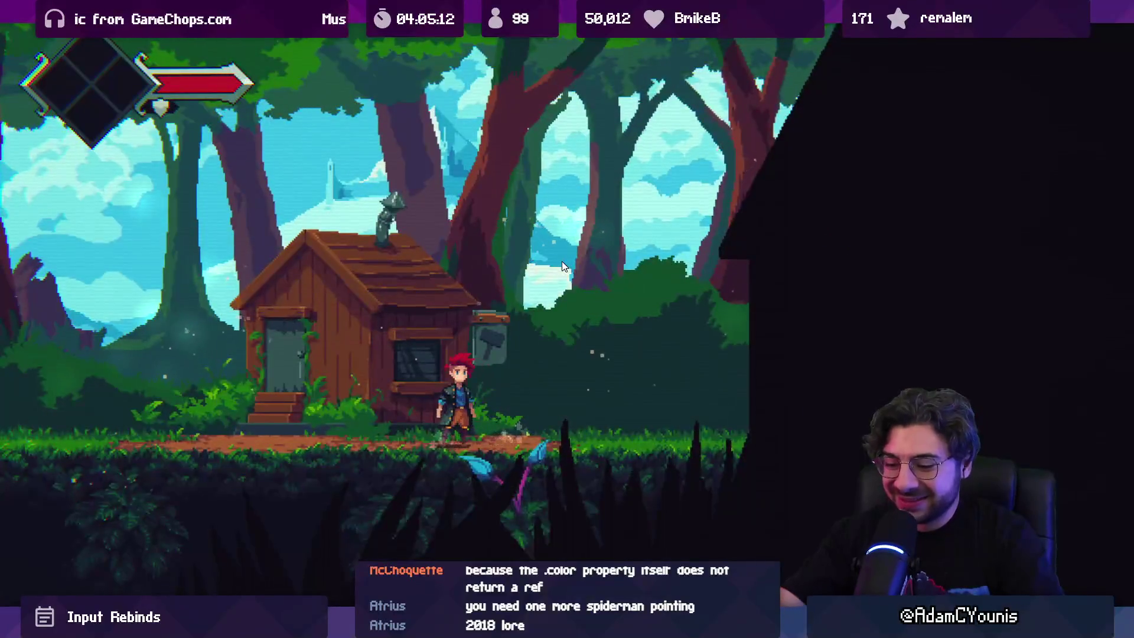
key(shift+space)
key(alt+Tab)
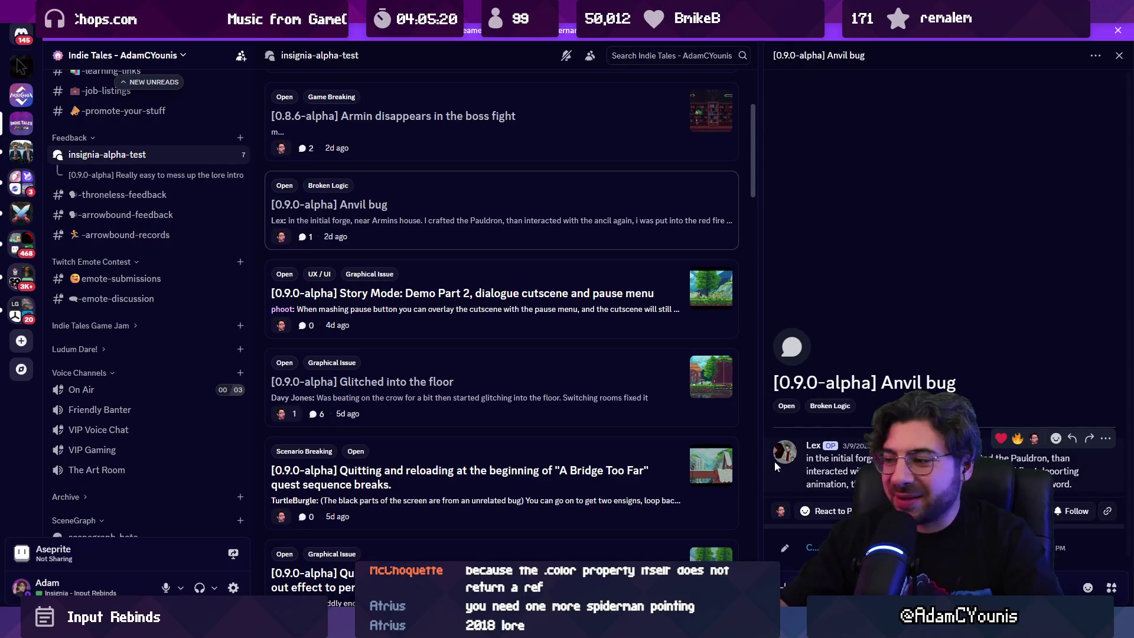
key(alt+Tab)
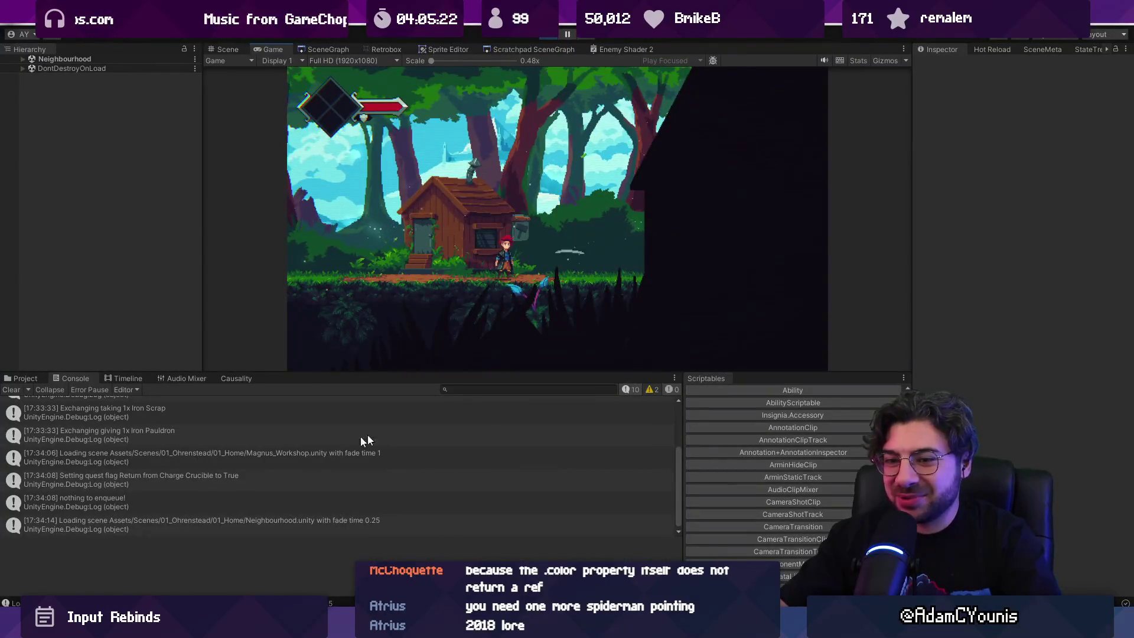
Clear the Console and exit Play mode back to the Neighbourhood scene.
click(11, 391)
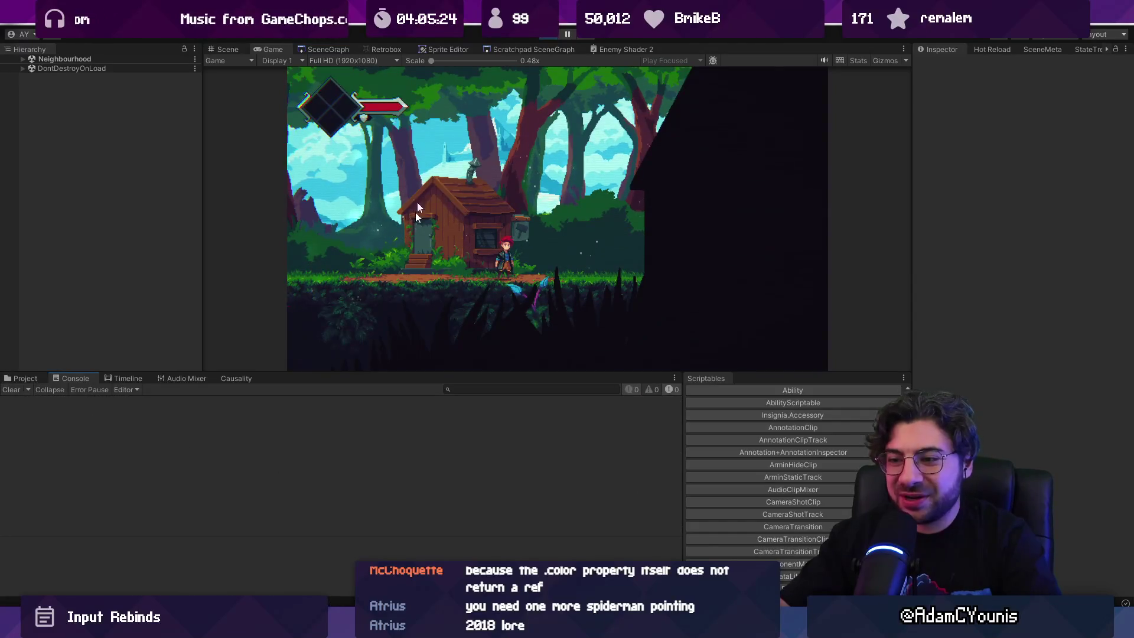
key(ctrl+p)
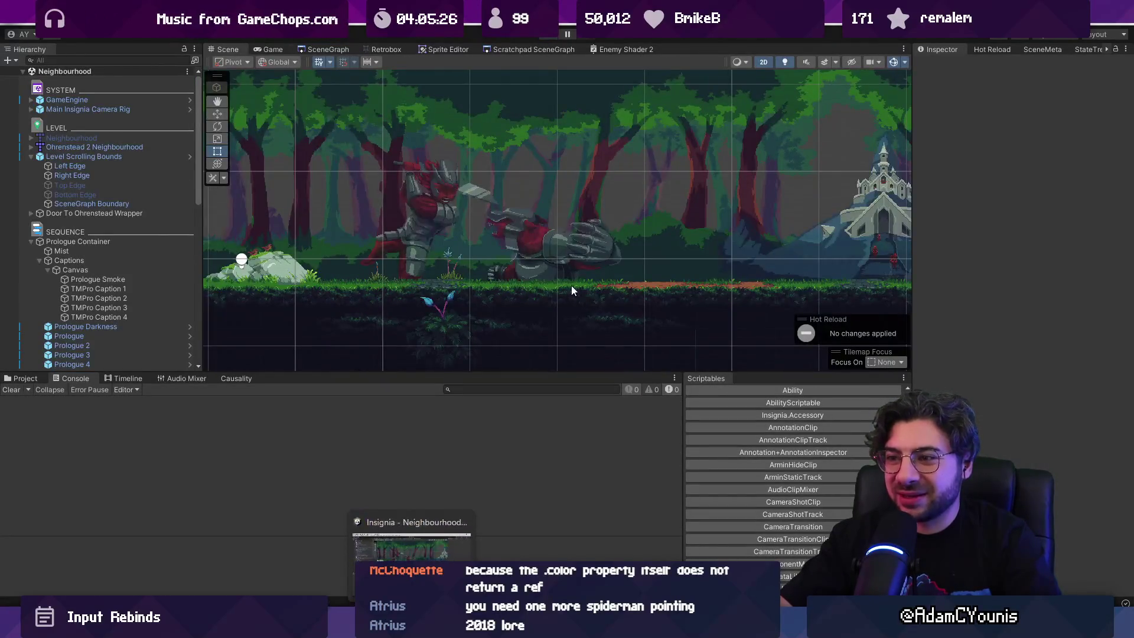
scroll(571, 286, down, 5)
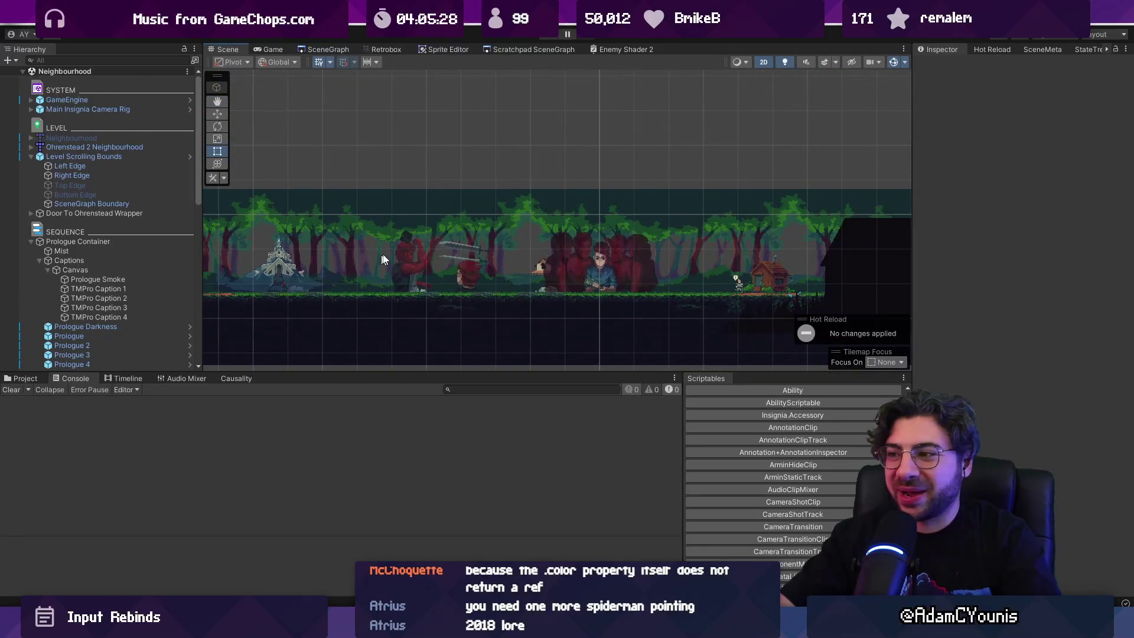
scroll(801, 268, up, 5)
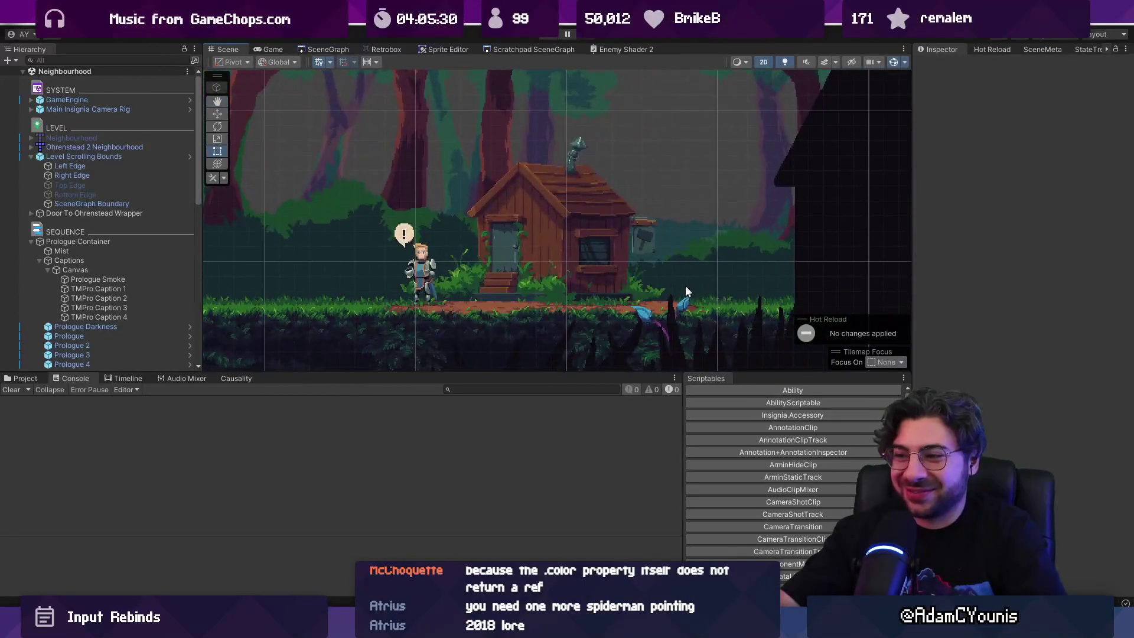
Drag the Console splitter down so the Scene view is taller.
drag(546, 374, 544, 478)
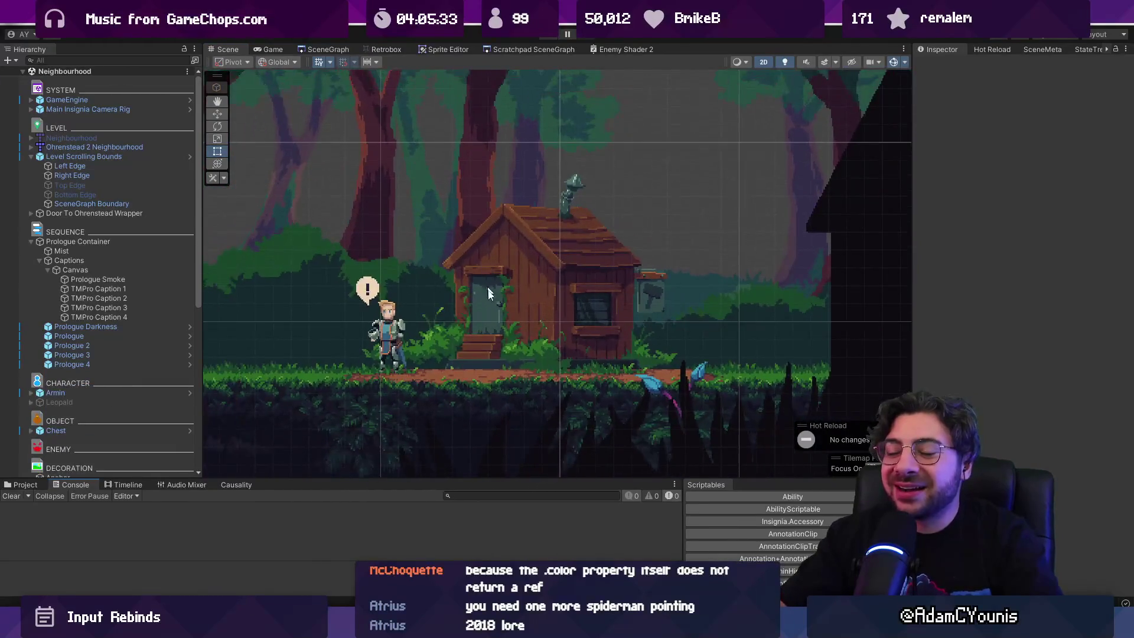
mouse_move(438, 626)
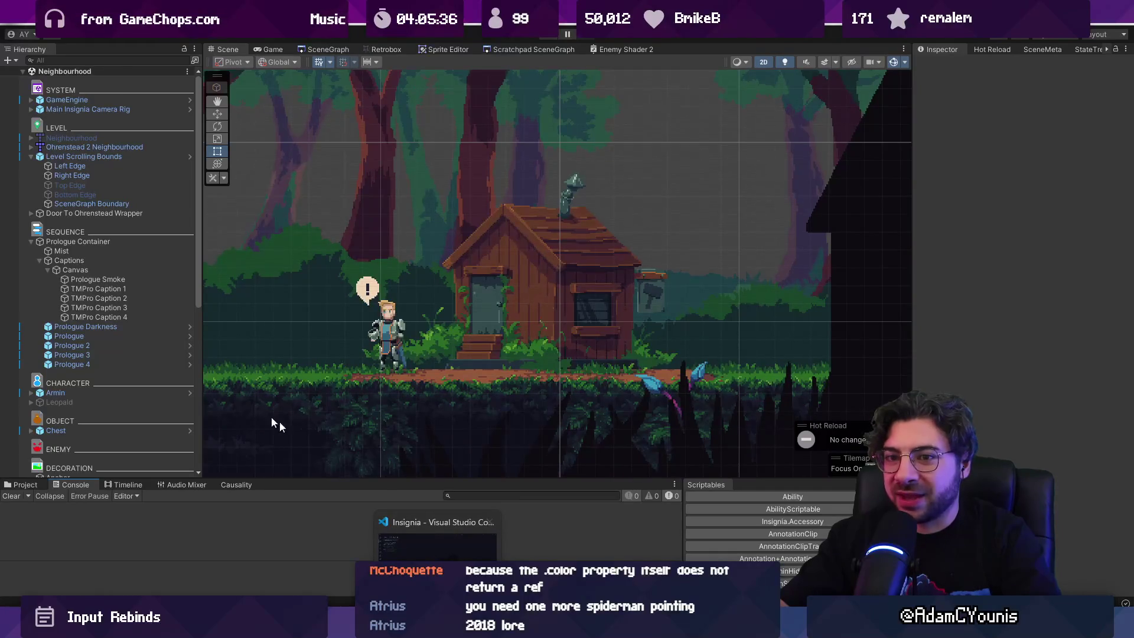
click(44, 260)
Open FastTravel.cs, then WorldGraph.cs, through the quick file search.
key(alt+Tab)
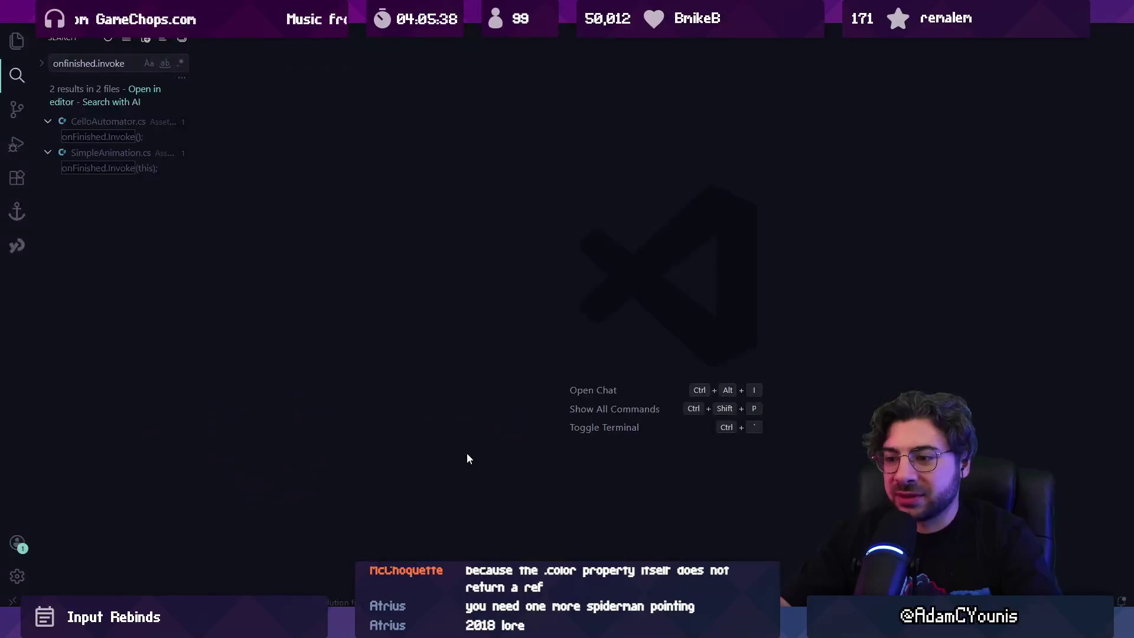
key(ctrl+p)
text(fasttravel)
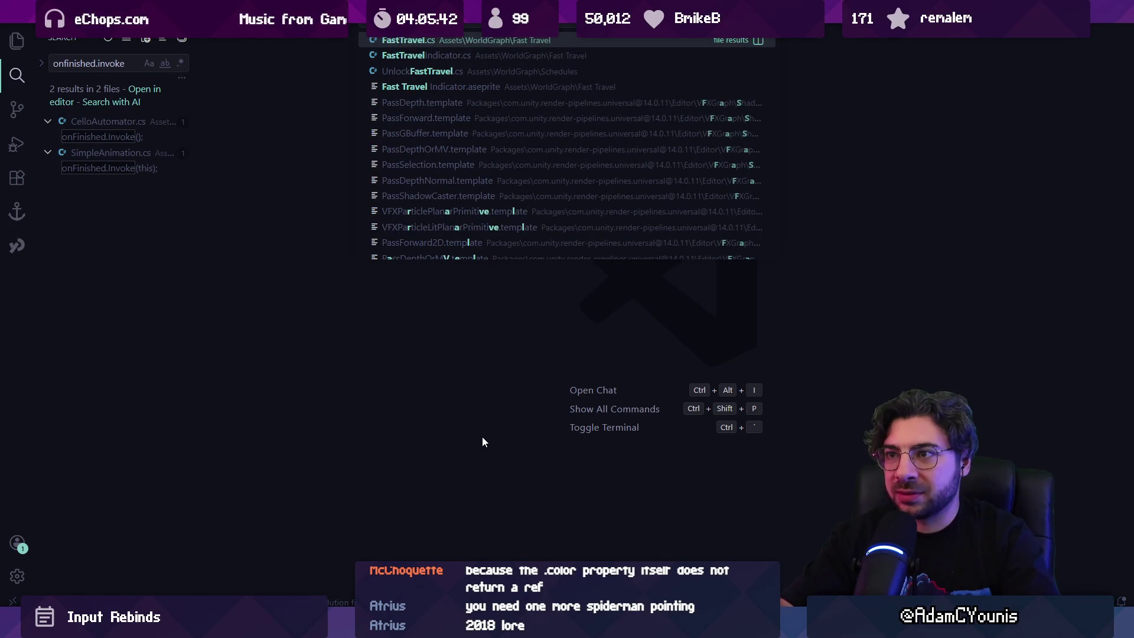
key(Return)
text(world ma)
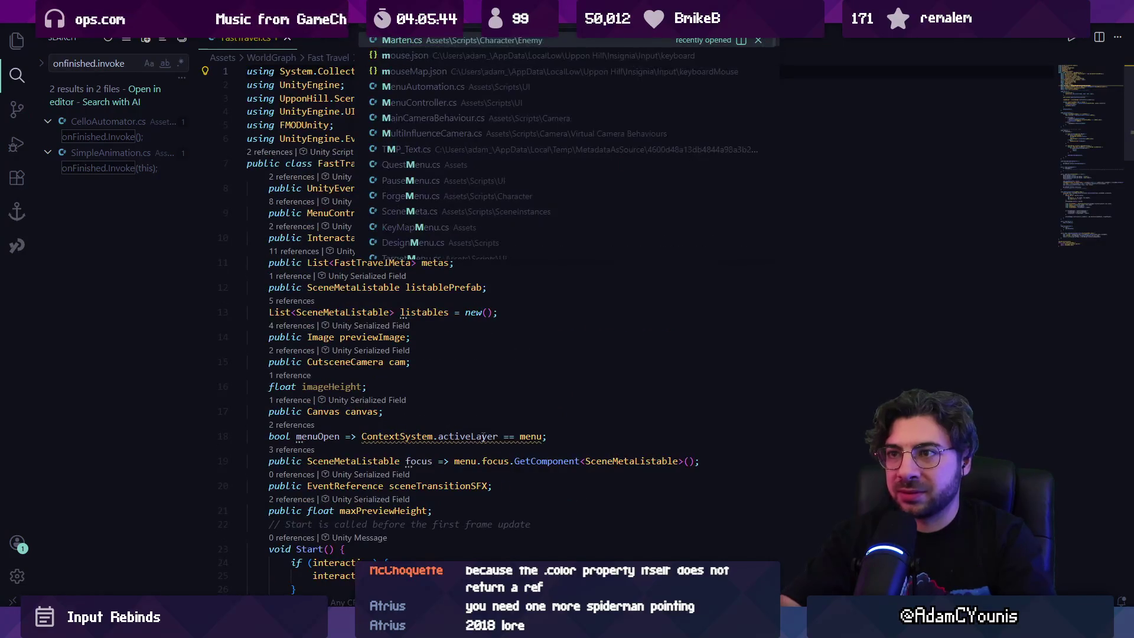
key(BackSpace)
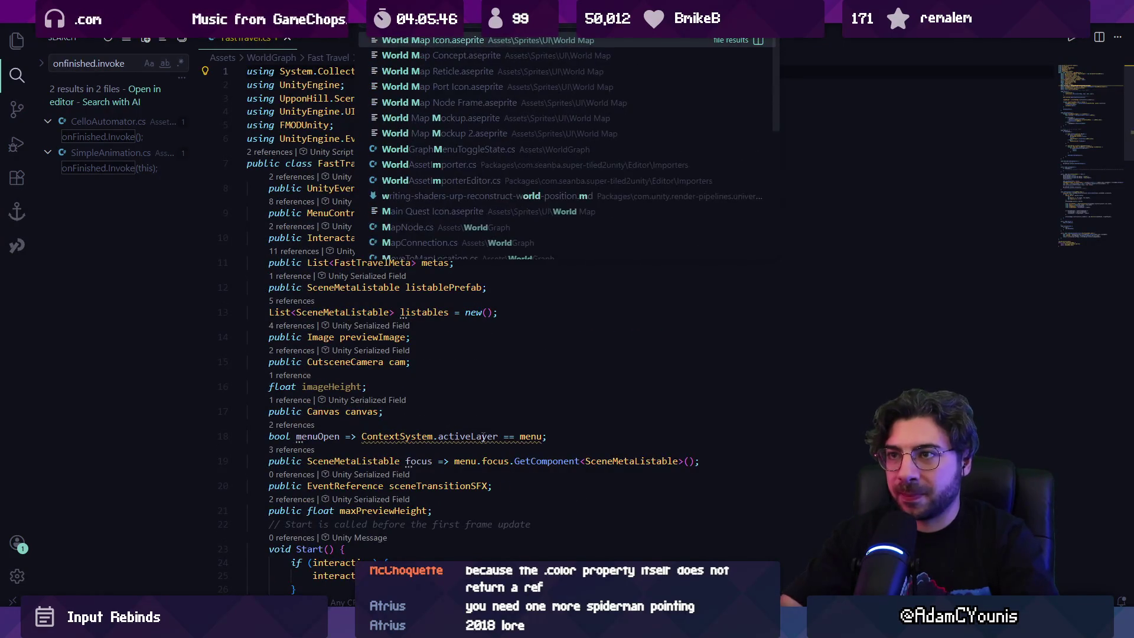
key(BackSpace)
key(Return)
Search WorldGraph.cs for 'fasttravelmenu.' matches and highlight every use of withFastTravel.
key(ctrl+f)
text(fasttravelmenu.)
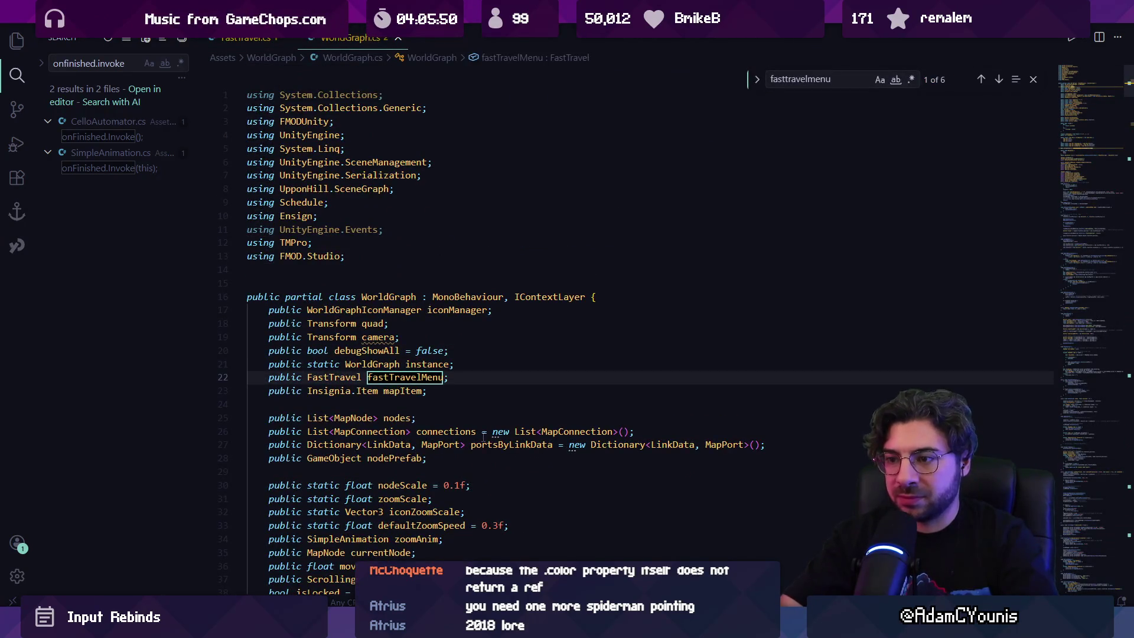
key(Return)
key(Return)
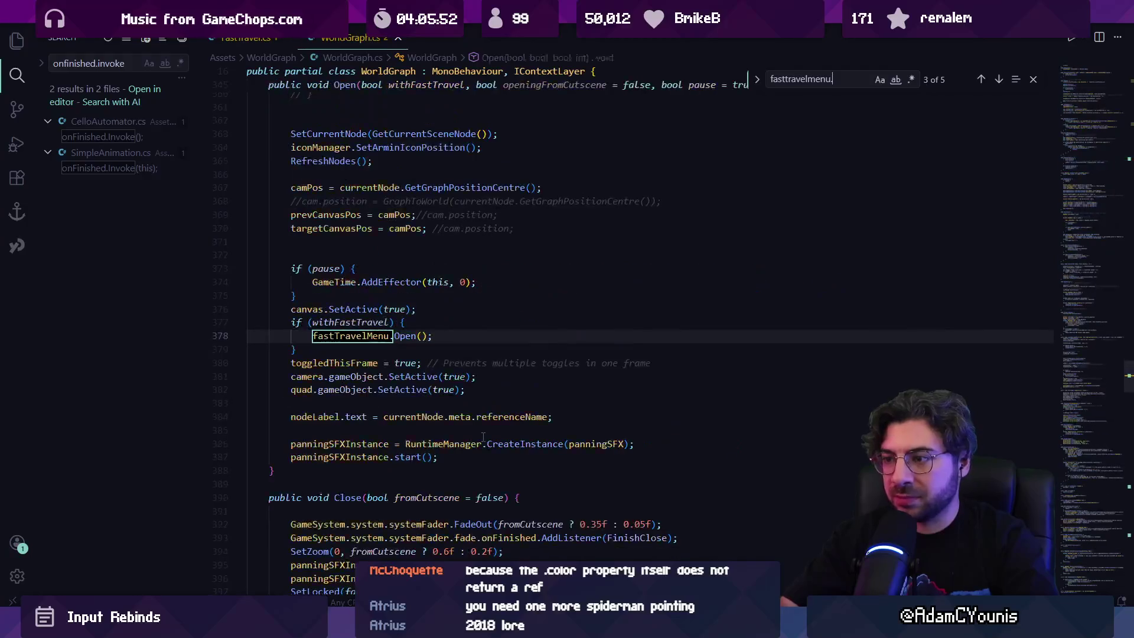
key(shift+Return)
key(Return)
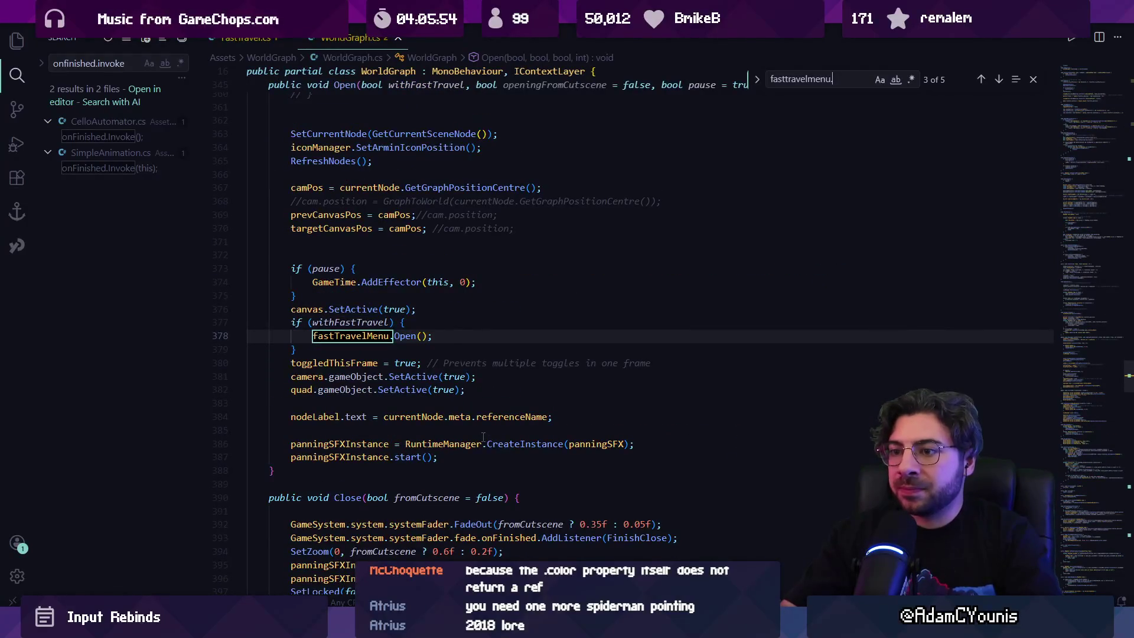
double_click(354, 321)
Peek references to WorldGraph's Open and open LittleForgeMenu.cs at its Open(true) call.
scroll(354, 325, up, 7)
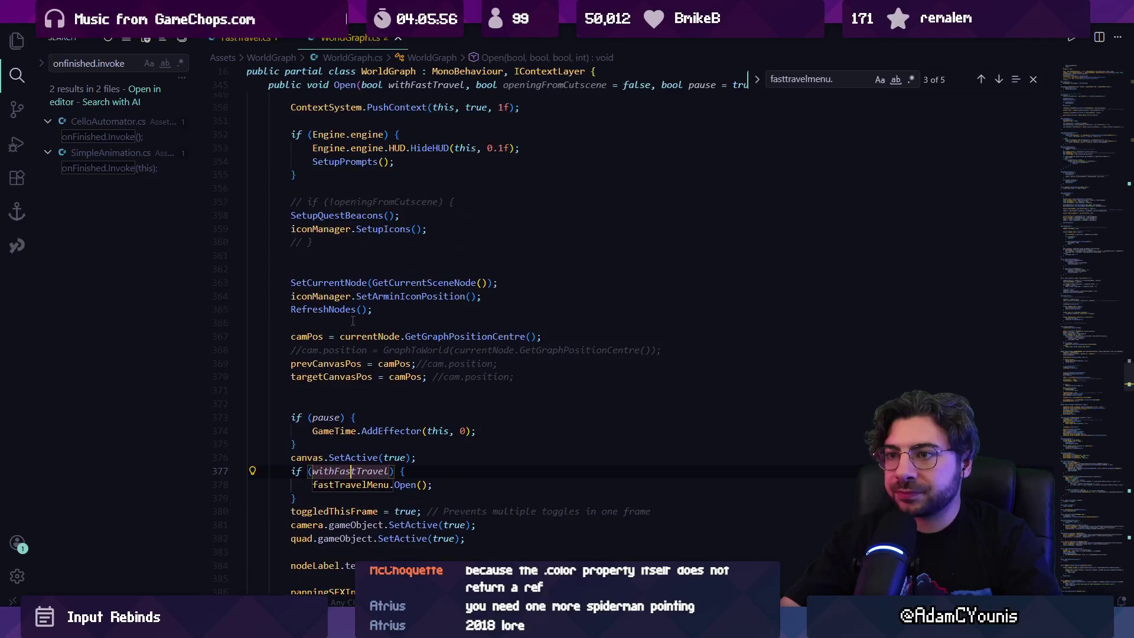
click(291, 177)
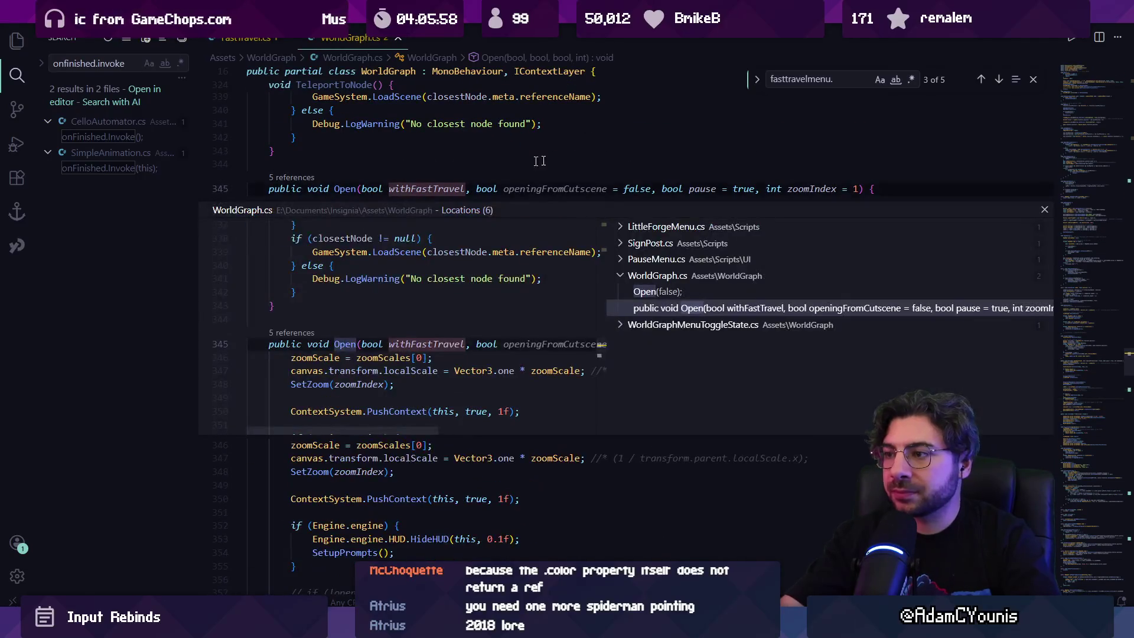
click(673, 242)
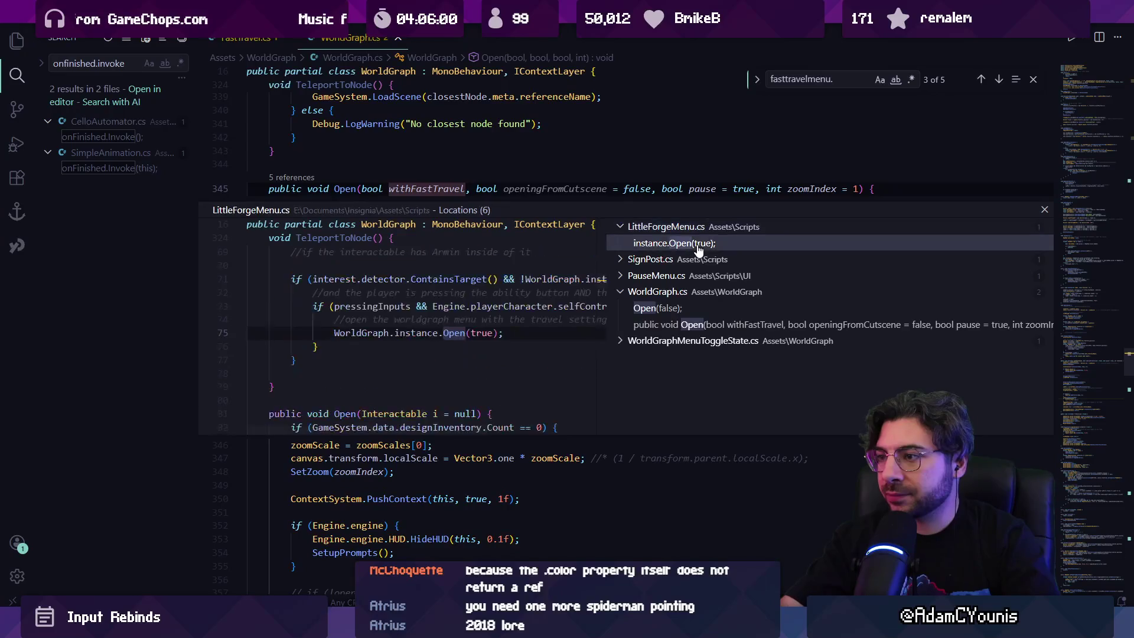
double_click(673, 243)
click(693, 308)
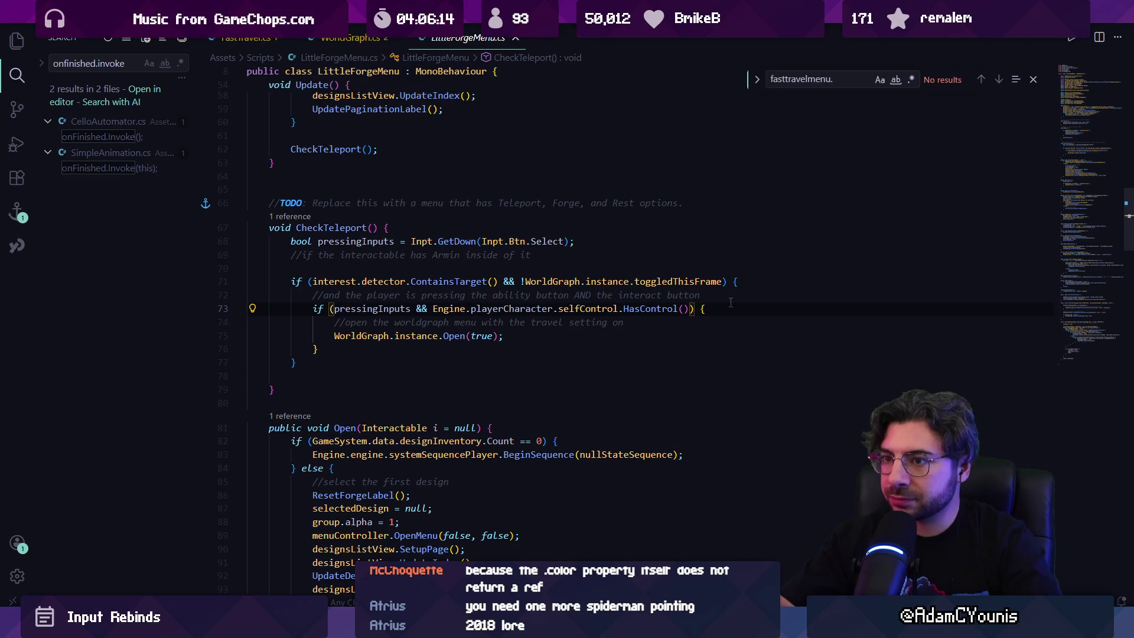
Try adding '&& teleporter' to the HasControl() condition, then remove it again.
text(&& )
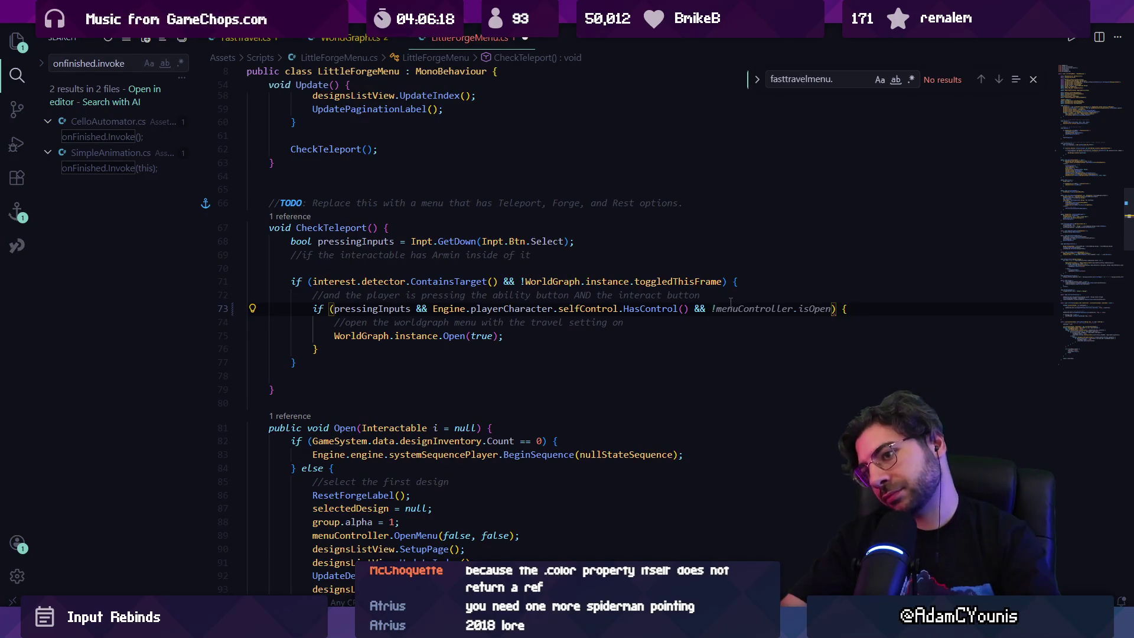
text(teleporter)
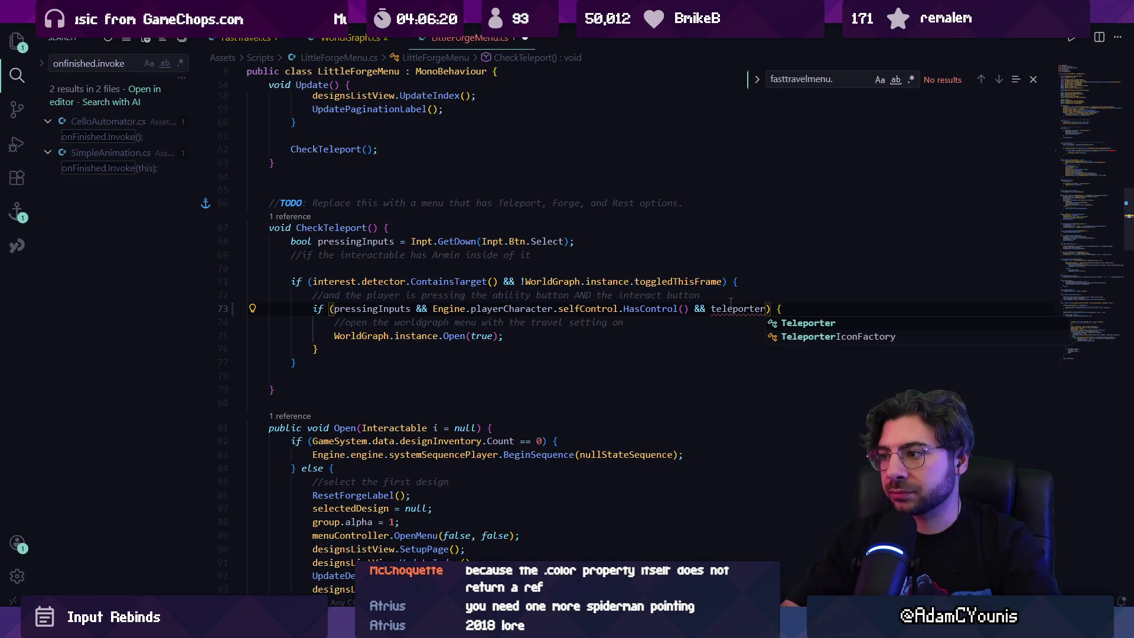
key(ctrl+shift+Left)
key(ctrl+shift+Left)
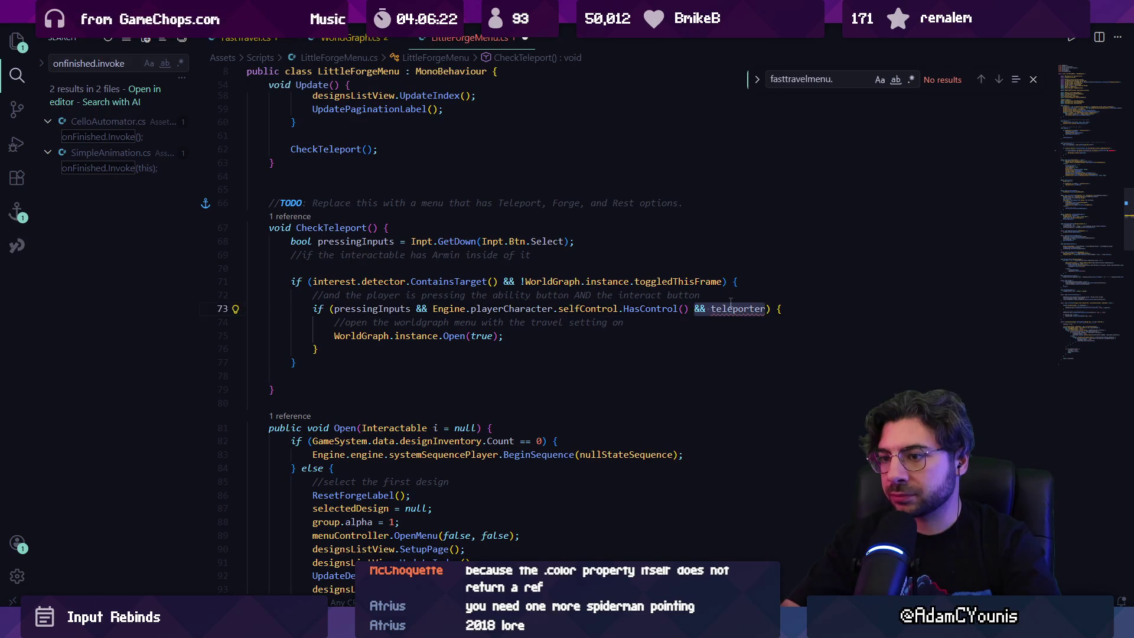
key(BackSpace)
key(Escape)
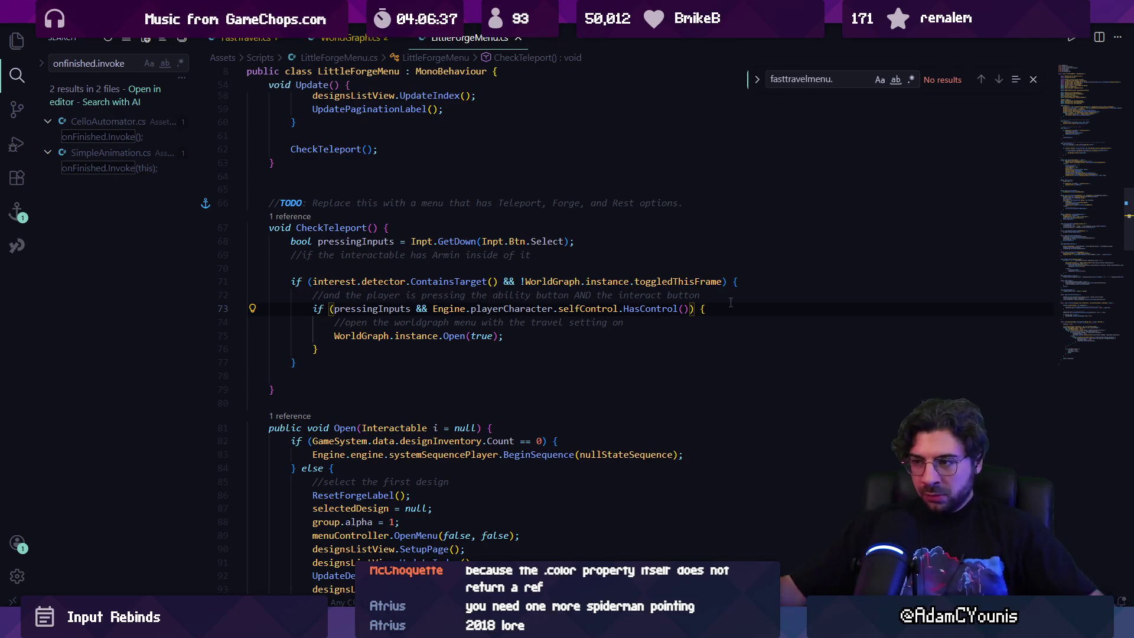
Declare 'bool unlockedFastTravel = false;' inside CheckTeleport's if block.
key(End)
key(Right)
key(Return)
key(Return)
text(n)
key(BackSpace)
text(boo)
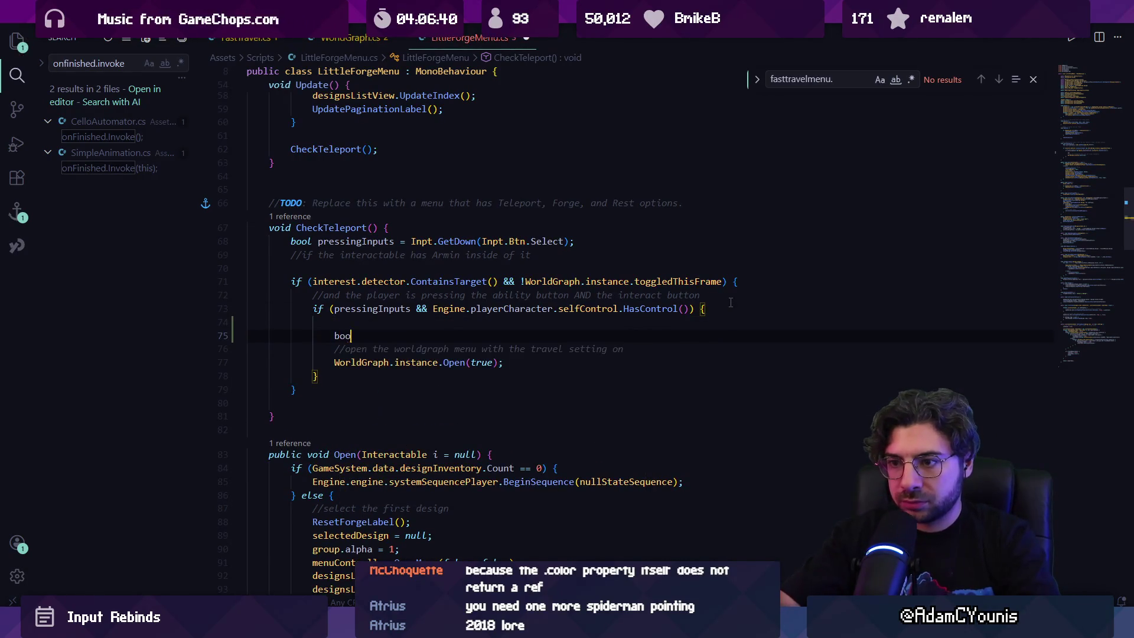
text(l unlcokek)
key(BackSpace)
text(ockedFastTravel = false;)
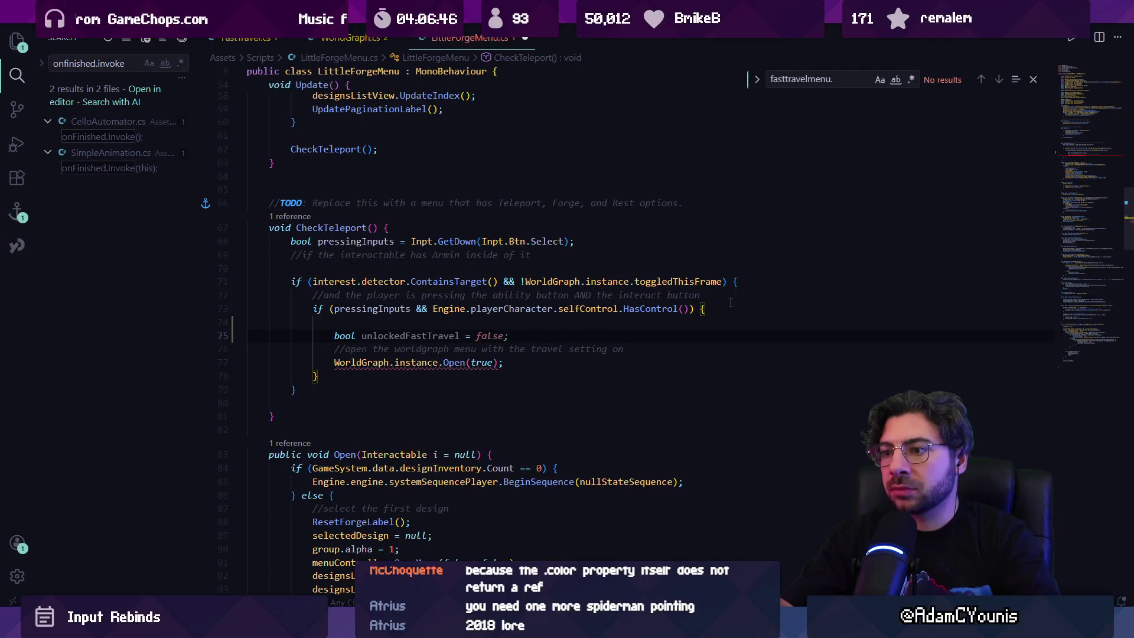
key(Tab)
Replace true with unlockedFastTravel in WorldGraph.instance.Open() and save LittleForgeMenu.cs.
key(ctrl+Left)
key(ctrl+Left)
key(Down)
key(Down)
text(unlockedFastTravel)
key(Escape)
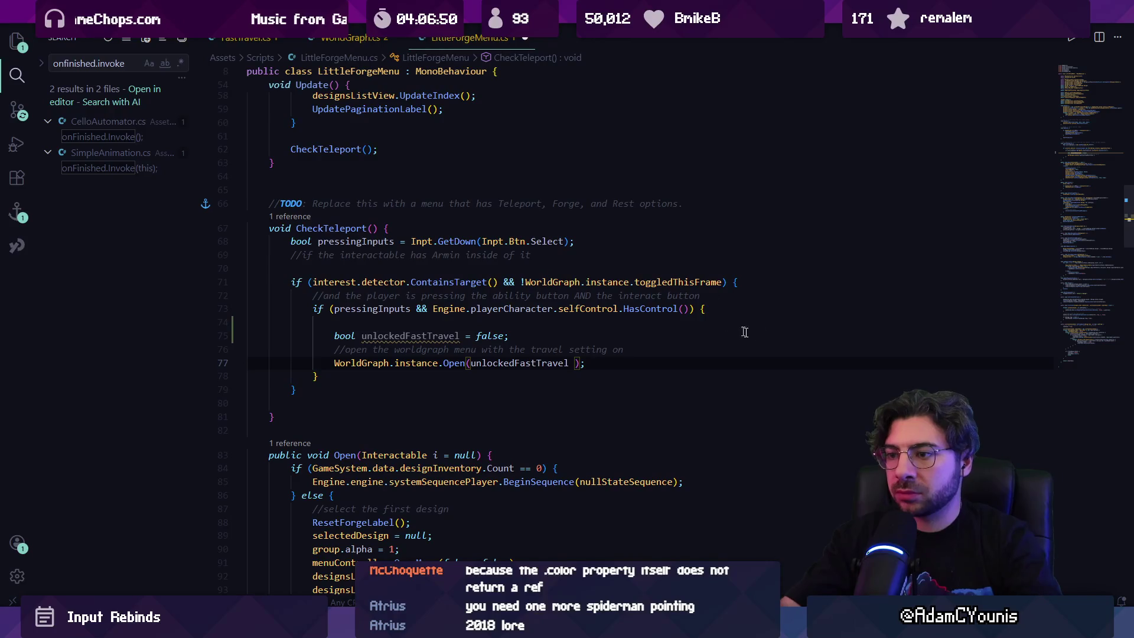
click(1084, 89)
key(ctrl+s)
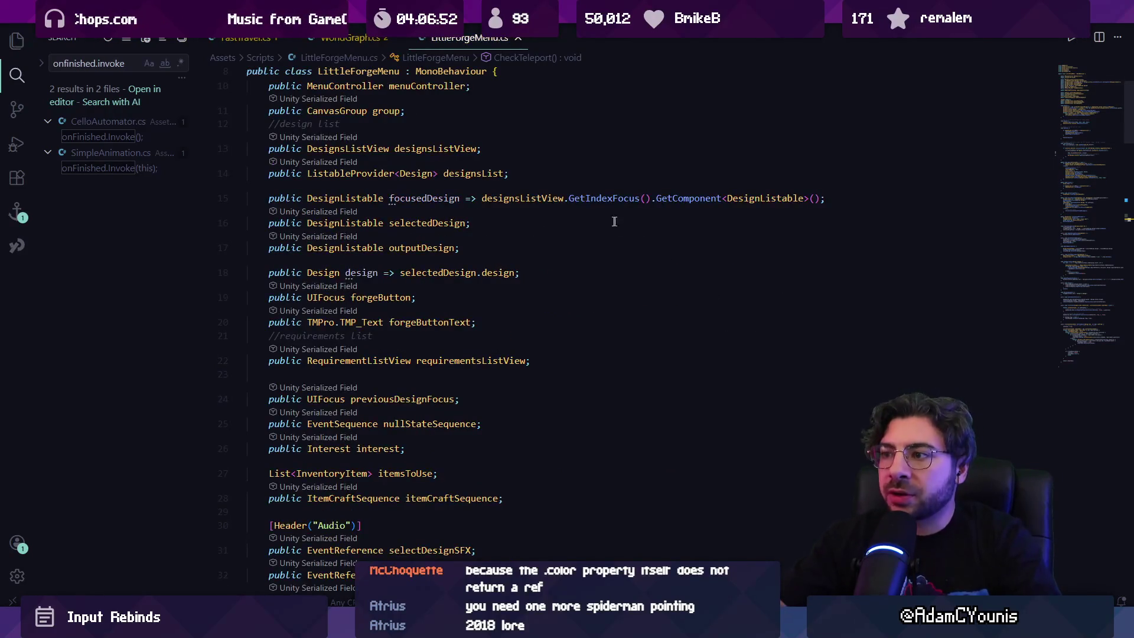
Search the file for 'teleport' and review the CheckTeleport method.
key(ctrl+f)
text(te)
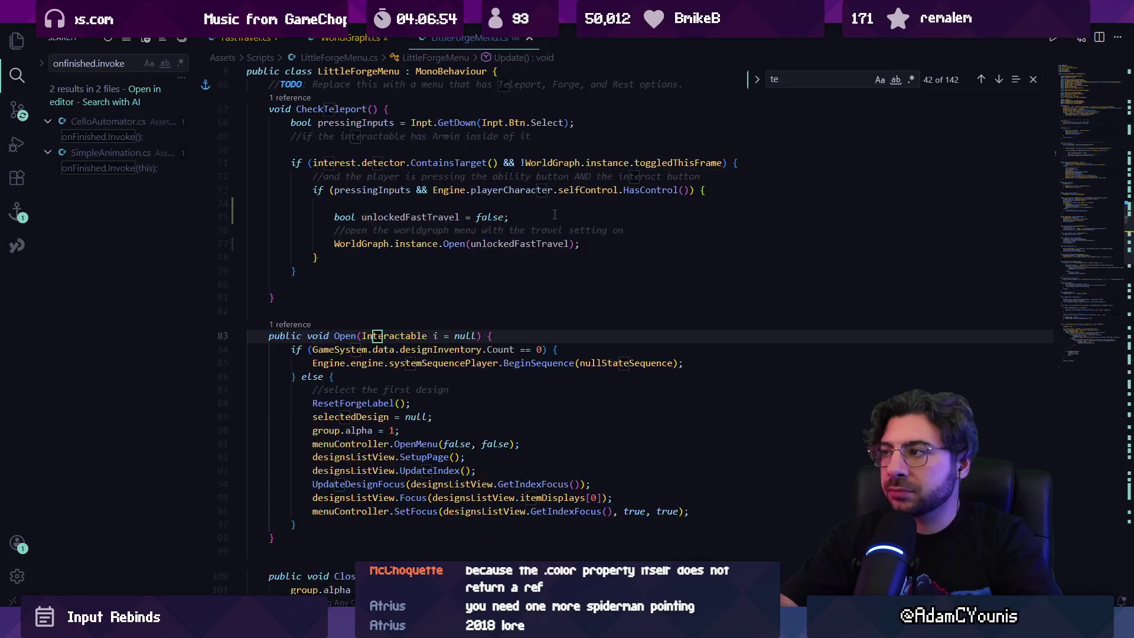
text(leport)
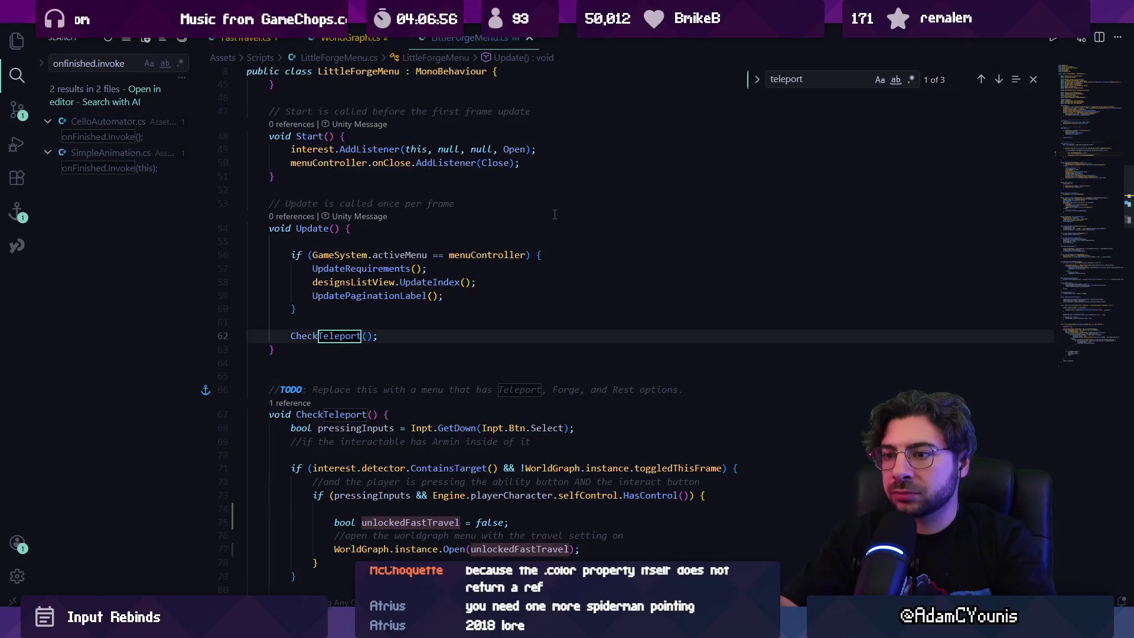
click(297, 414)
scroll(351, 414, down, 4)
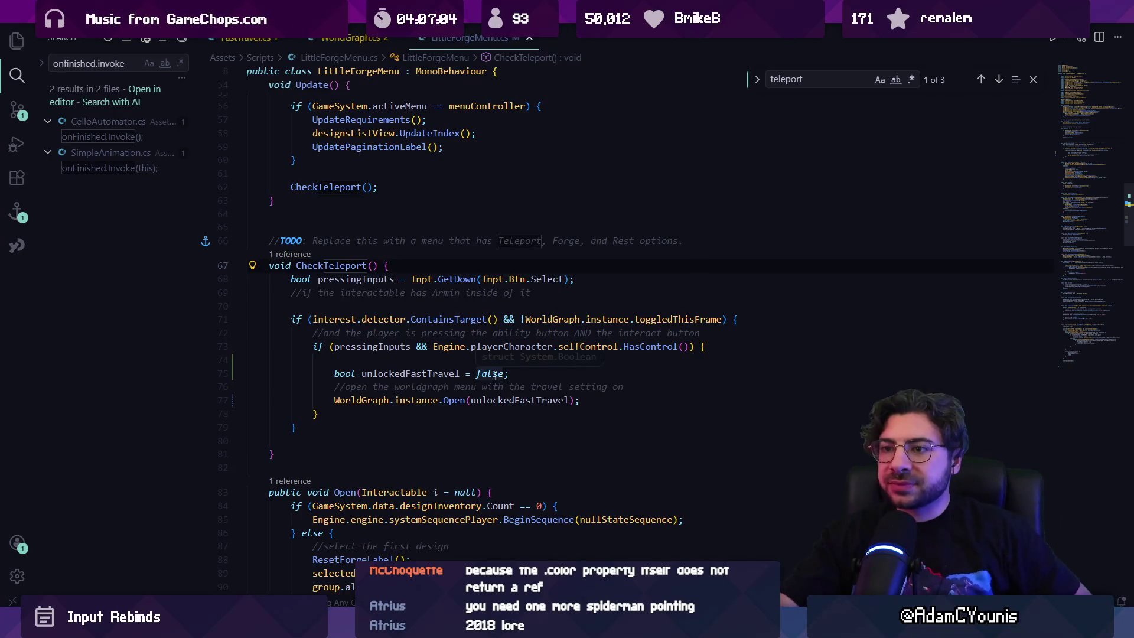
scroll(514, 366, up, 6)
scroll(521, 349, up, 8)
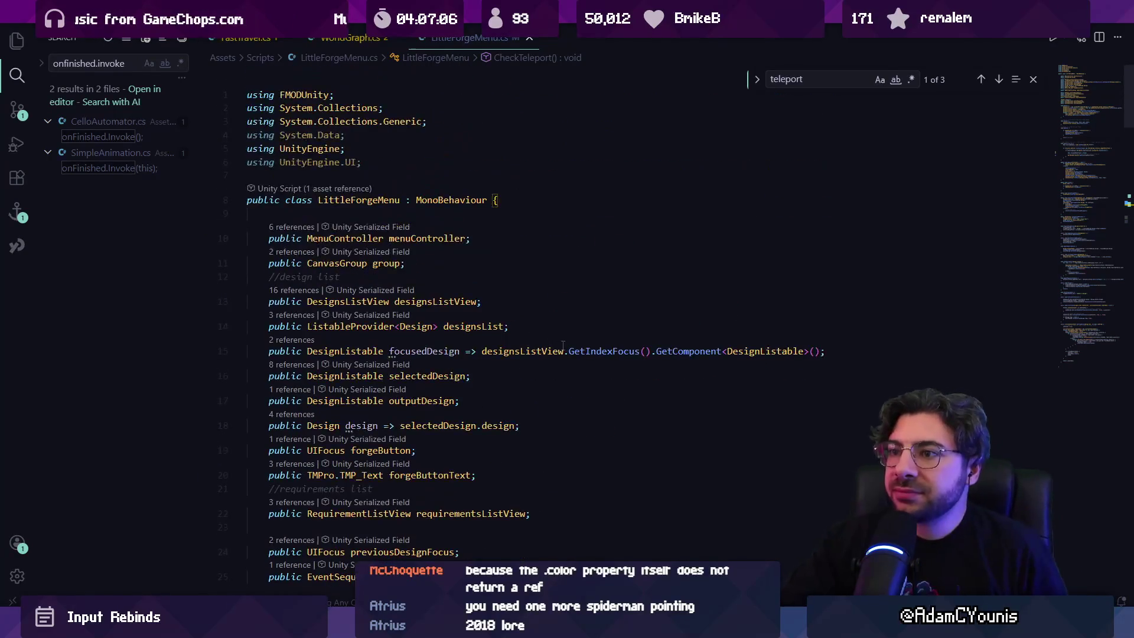
key(alt+Tab)
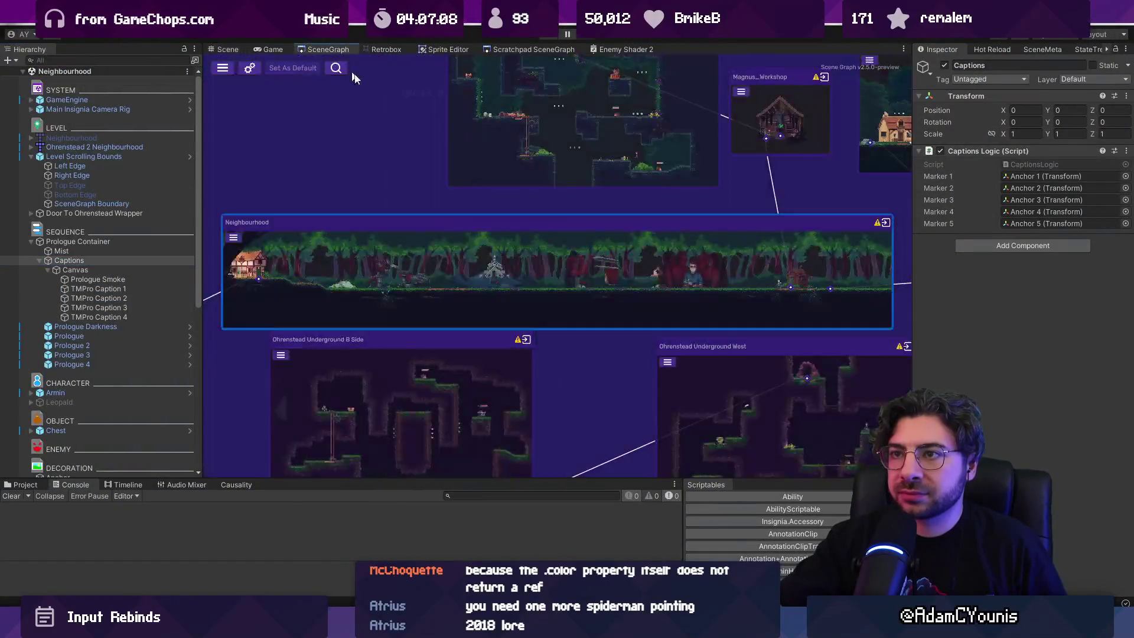
Open the Magnus_Workshop scene and frame the Equipment Tutorial Sequence Player.
scroll(354, 78, down, 5)
scroll(583, 215, up, 5)
double_click(583, 215)
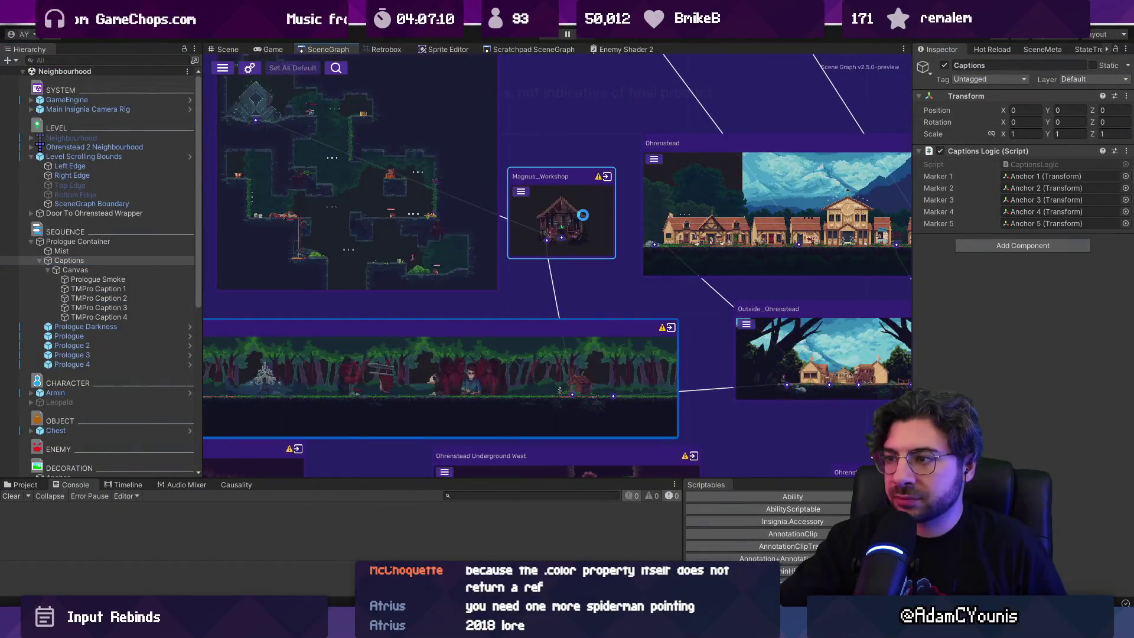
double_click(142, 195)
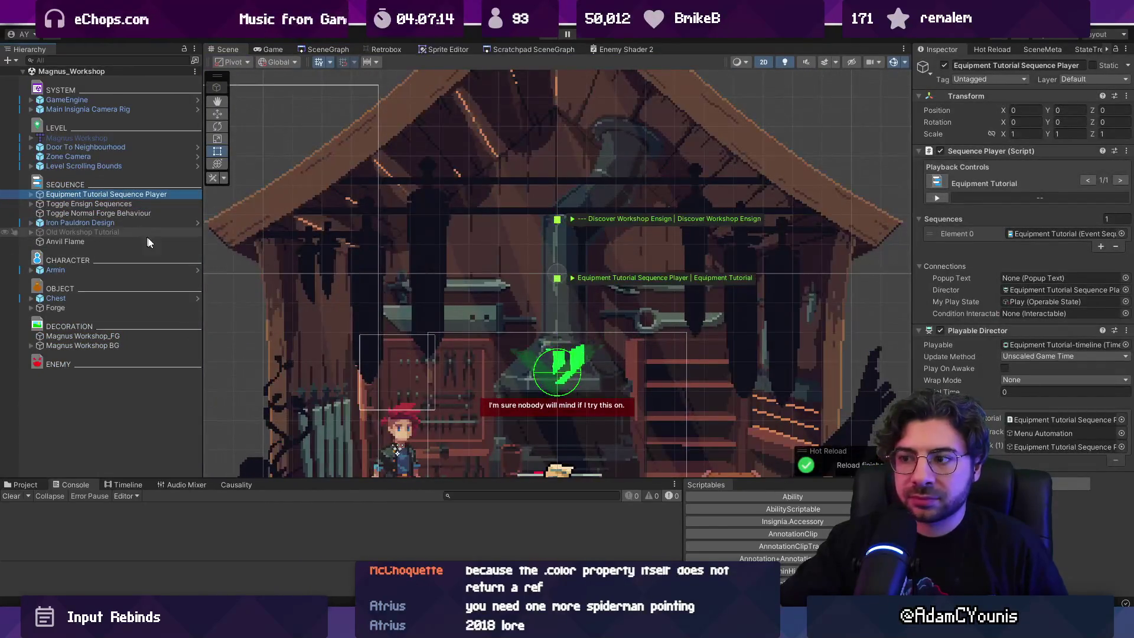
Filter the Hierarchy by 'littleforgemenu', select Anvil, clear the filter and expand Anvil's children.
click(145, 60)
text(littler)
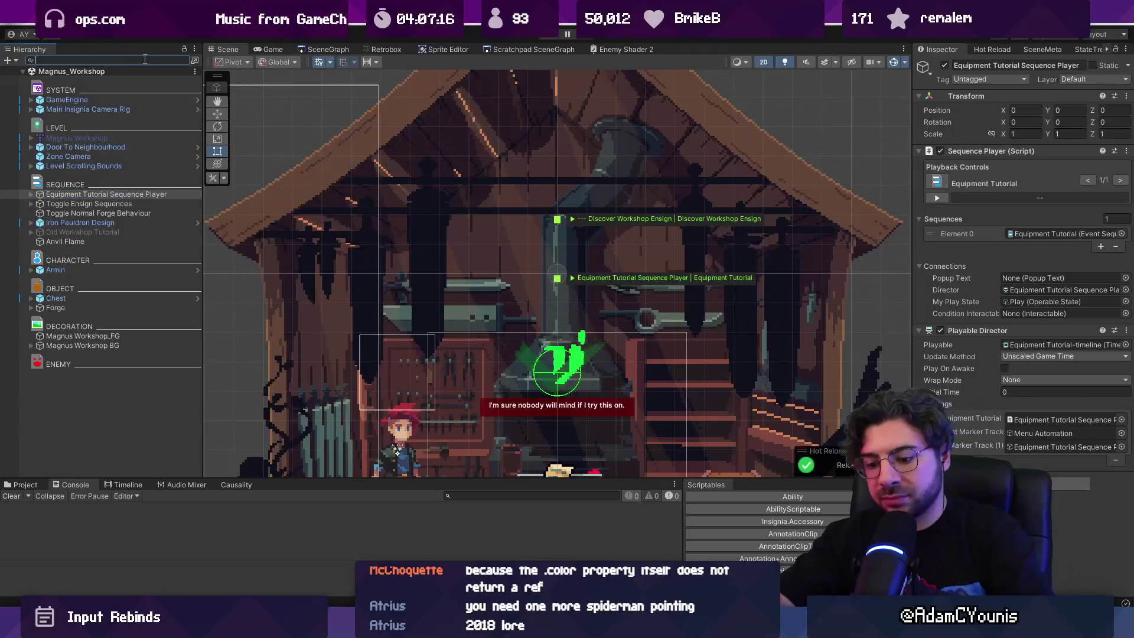
key(BackSpace)
text(forg)
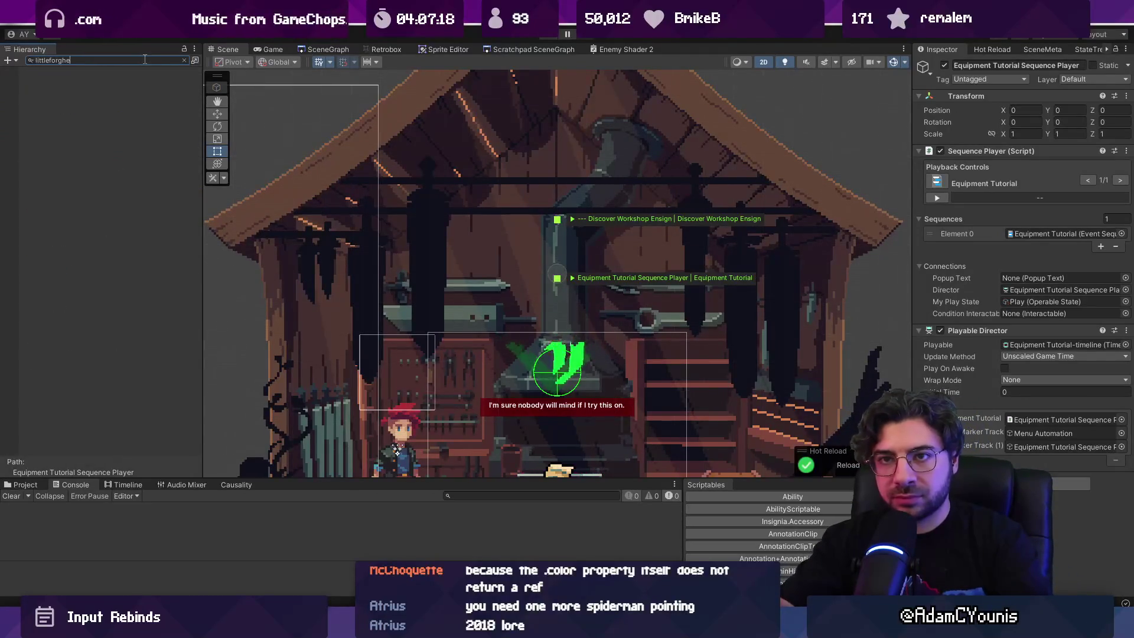
text(emenu)
click(139, 80)
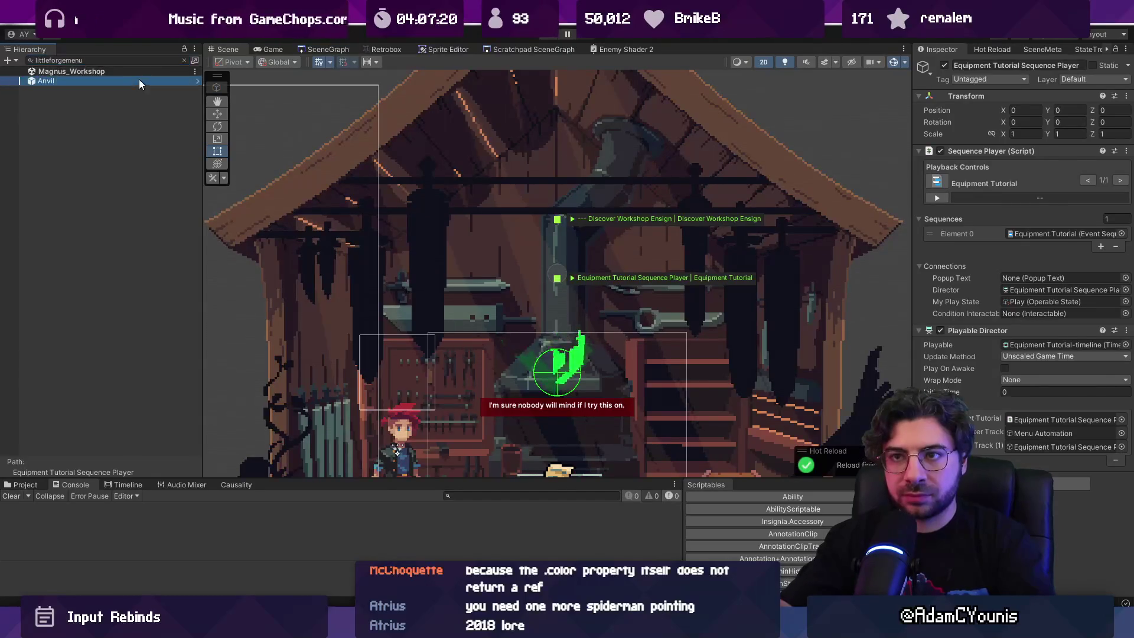
click(184, 60)
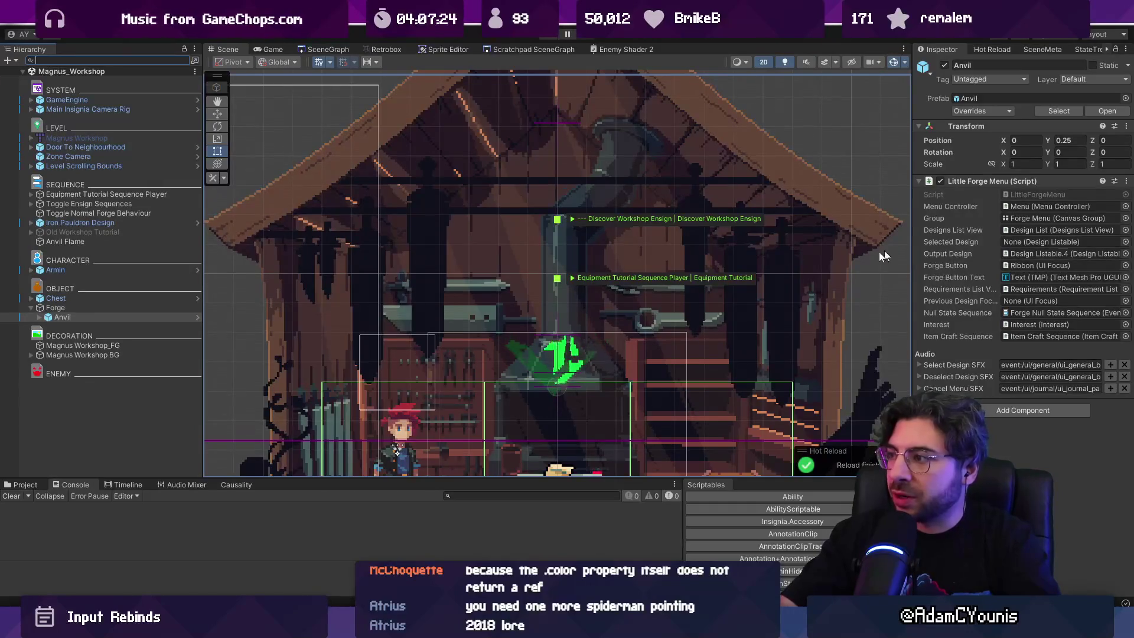
click(40, 317)
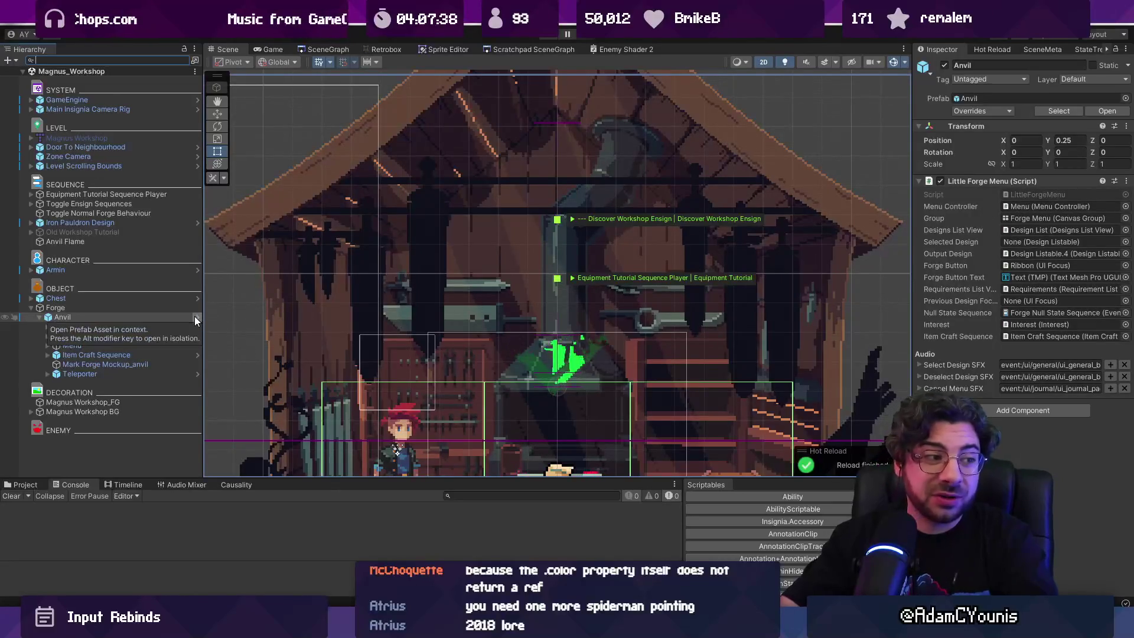
double_click(1043, 196)
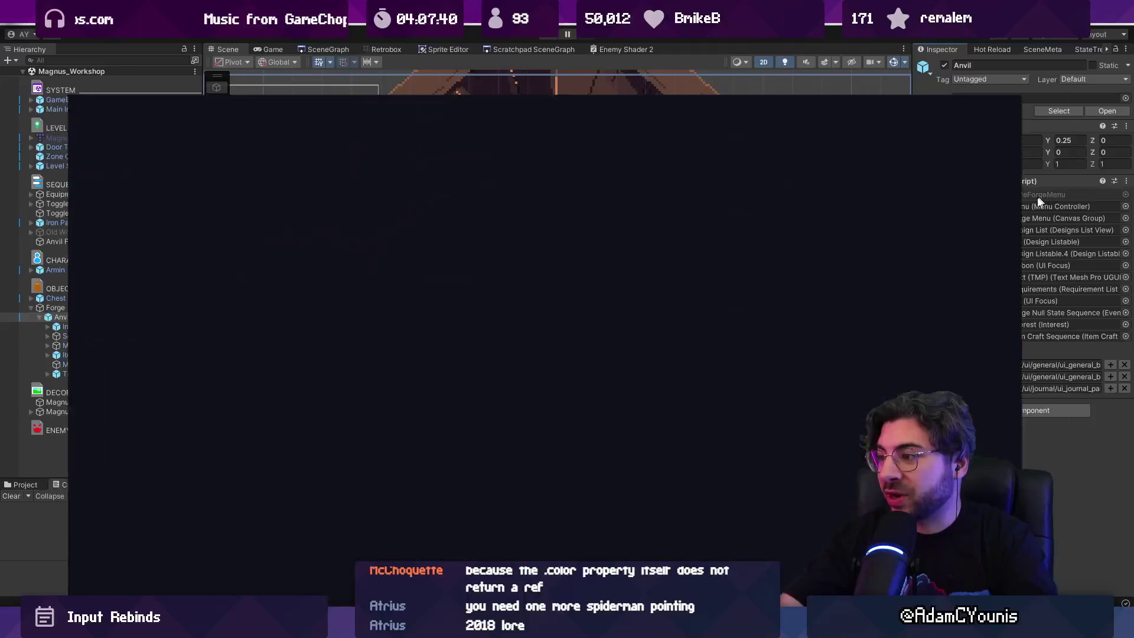
Delete the empty line following CheckTeleport's closing brace in LittleForgeMenu.cs.
scroll(509, 334, down, 15)
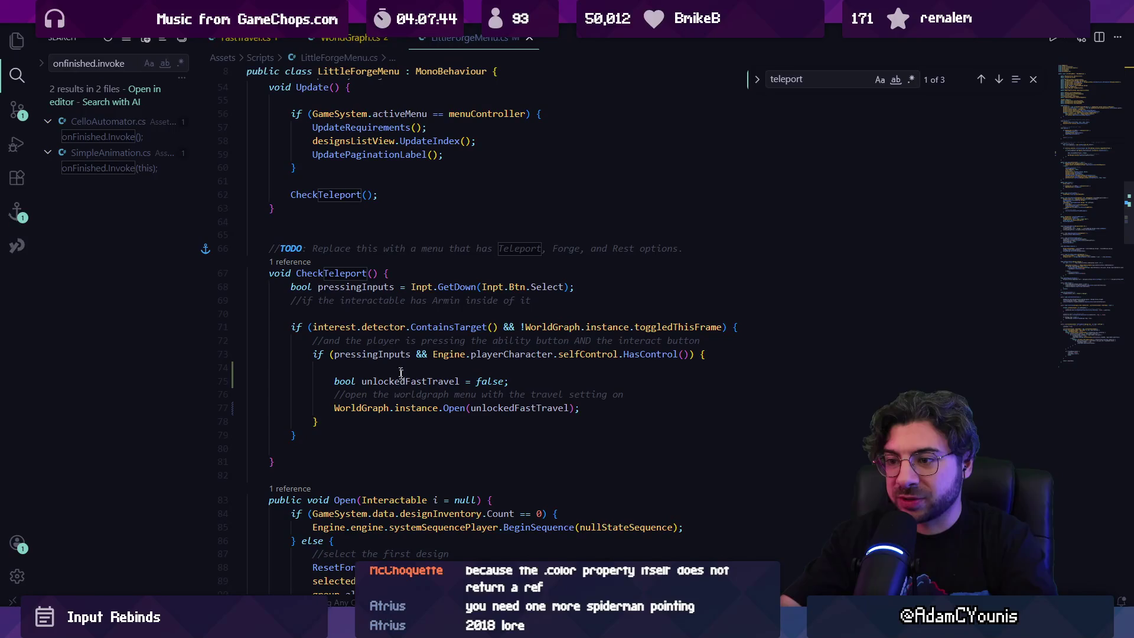
mouse_move(376, 378)
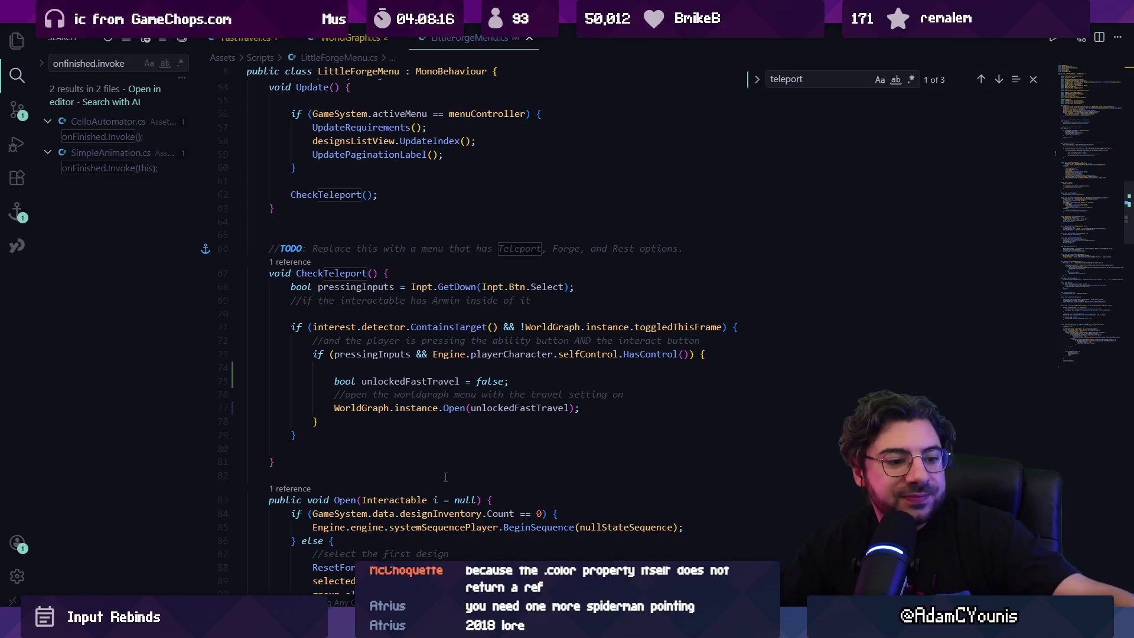
click(419, 449)
key(BackSpace)
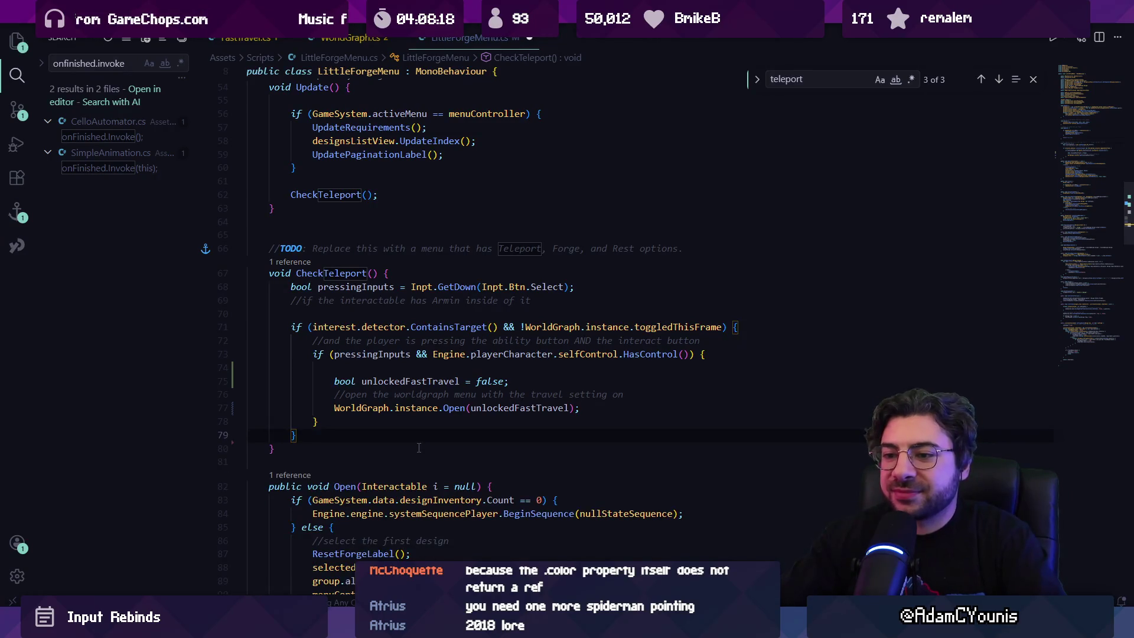
key(super+shift+s)
key(Escape)
click(459, 448)
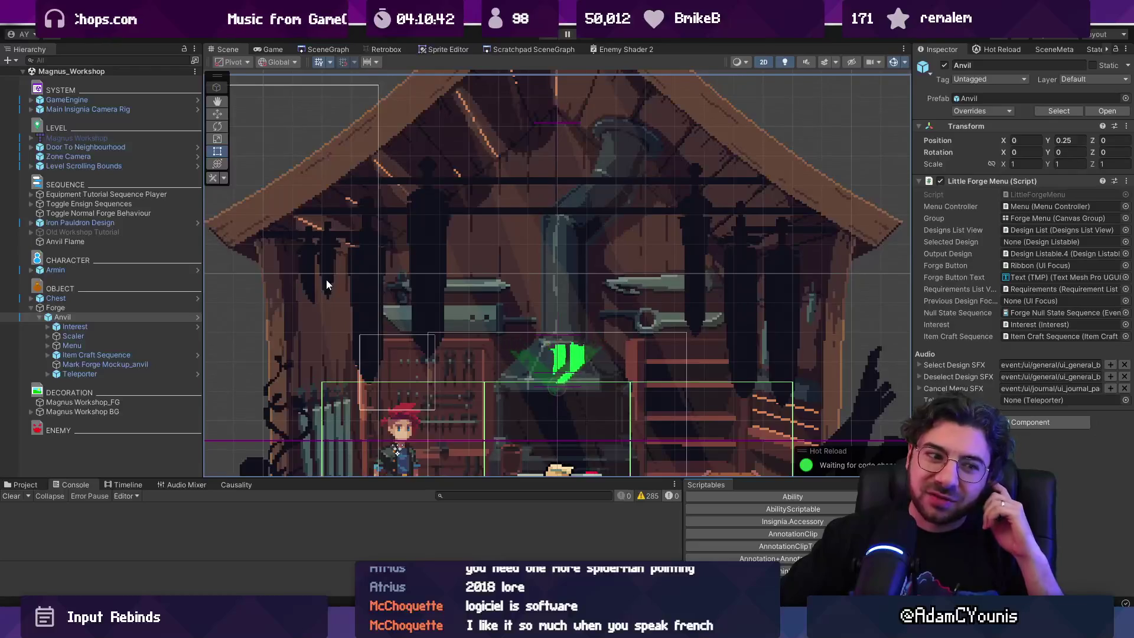
In the Anvil prefab, drag its Teleporter child into Little Forge Menu's Teleporter field, then play.
click(197, 318)
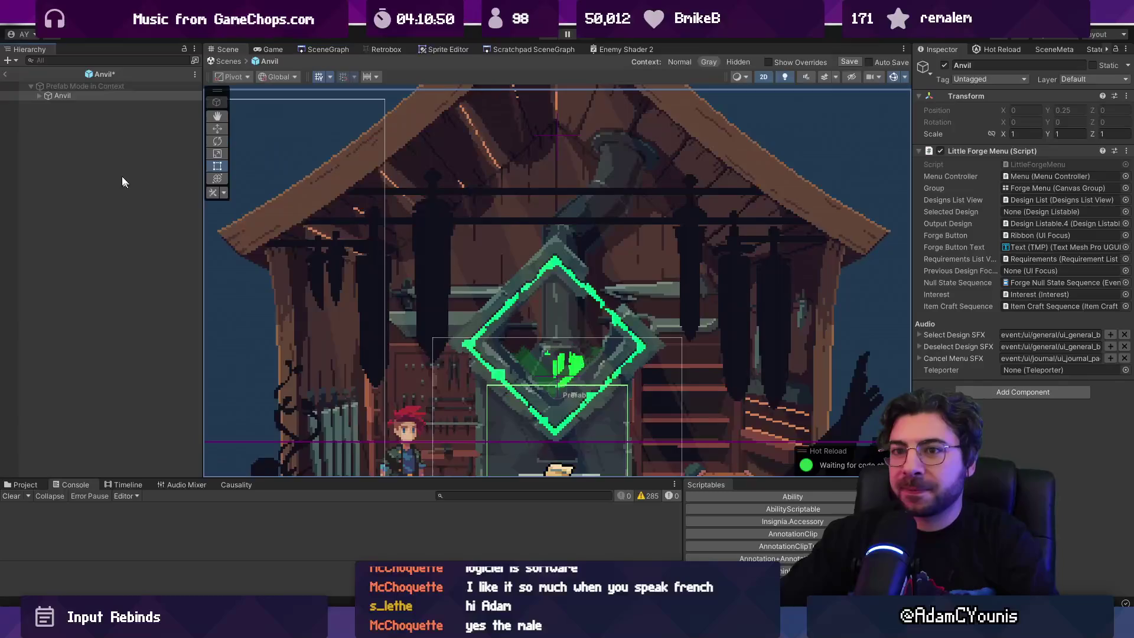
click(38, 95)
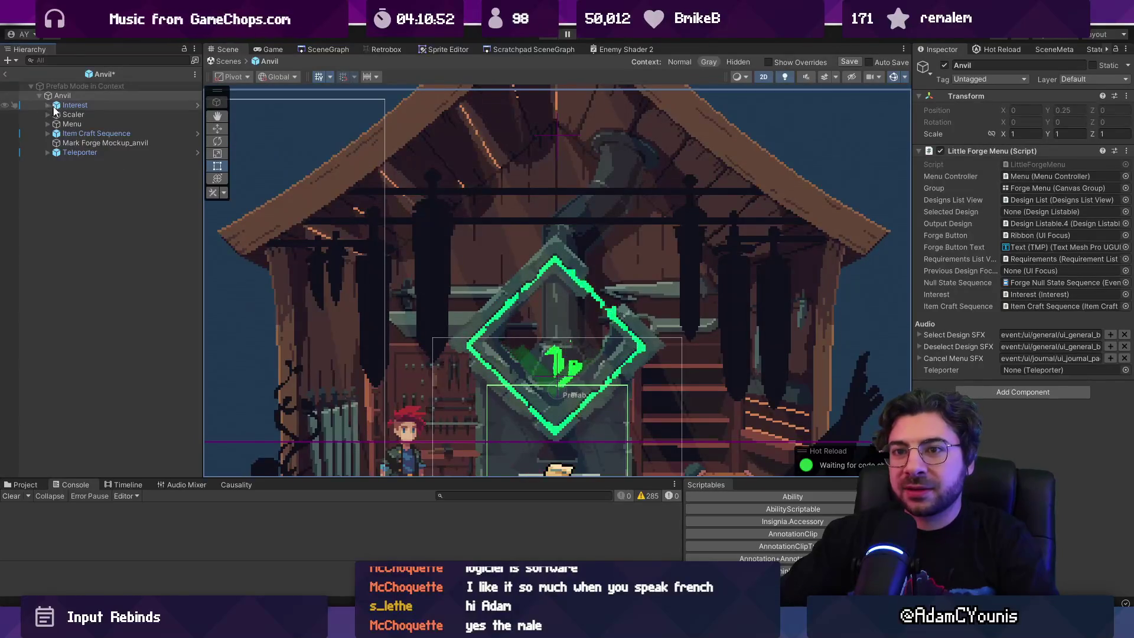
drag(70, 154, 1051, 370)
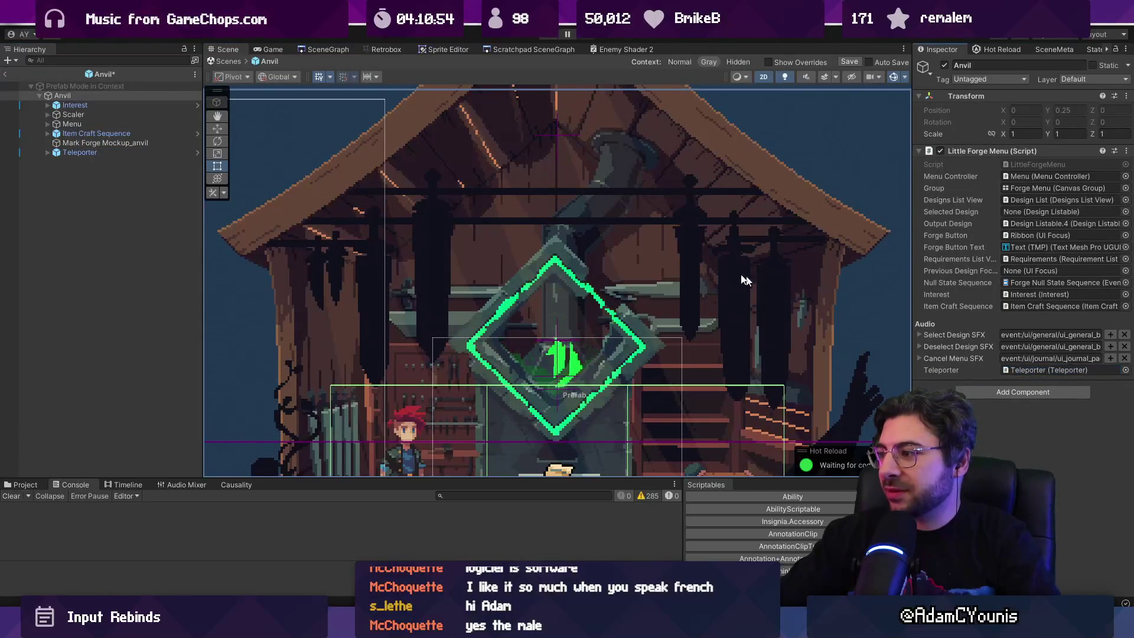
click(7, 75)
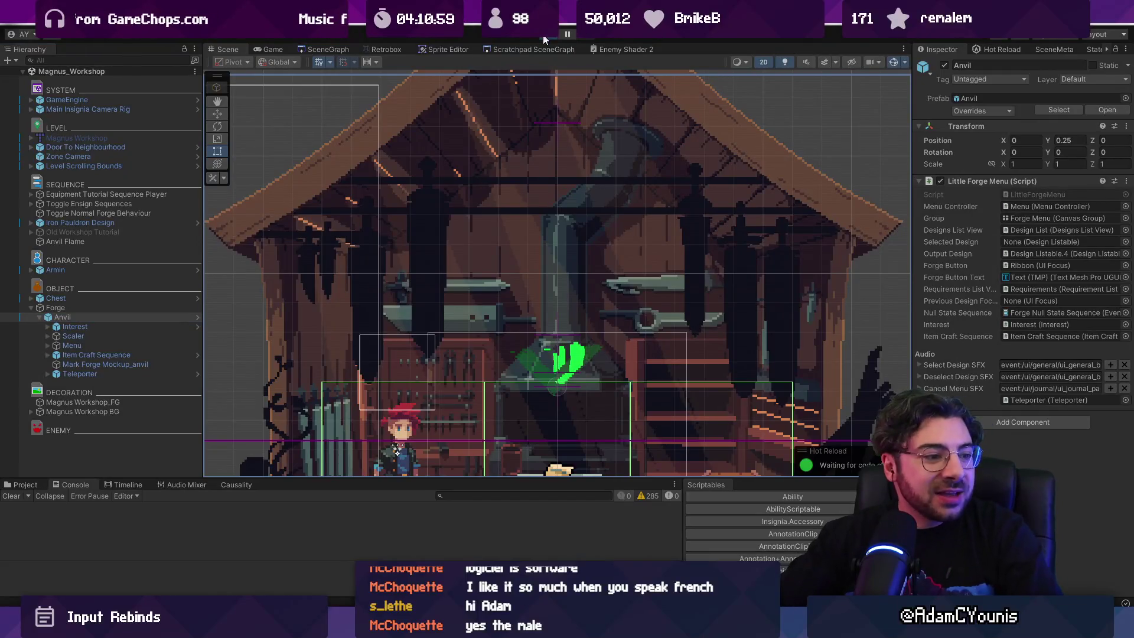
click(544, 37)
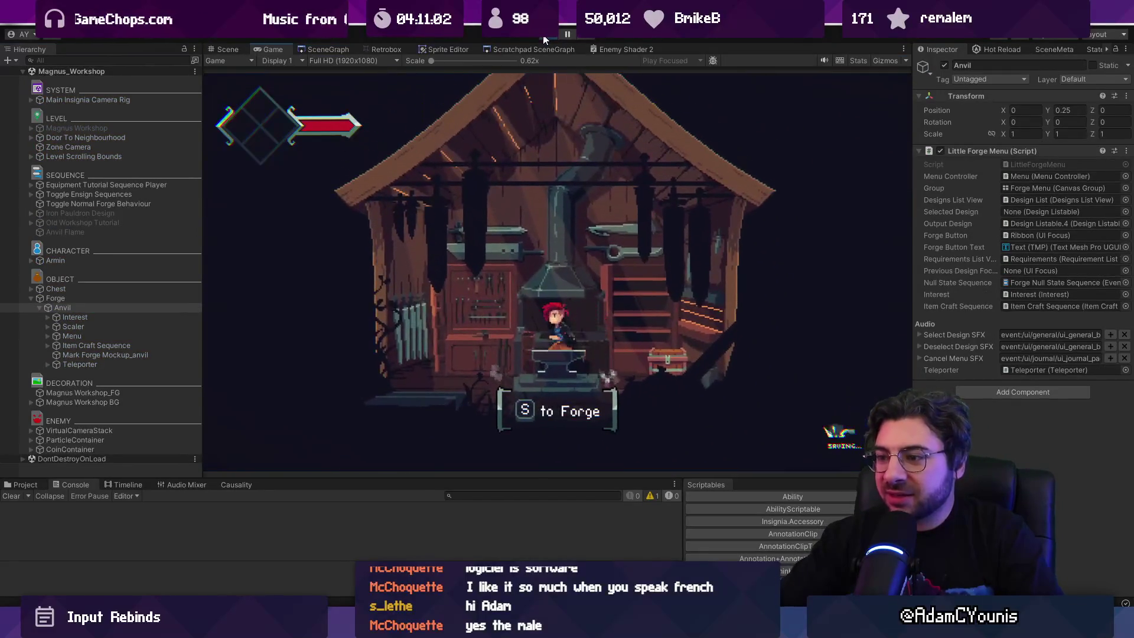
Check the forge menu, walk out, skip the cutscene, and open the world map from the anvil.
key(s)
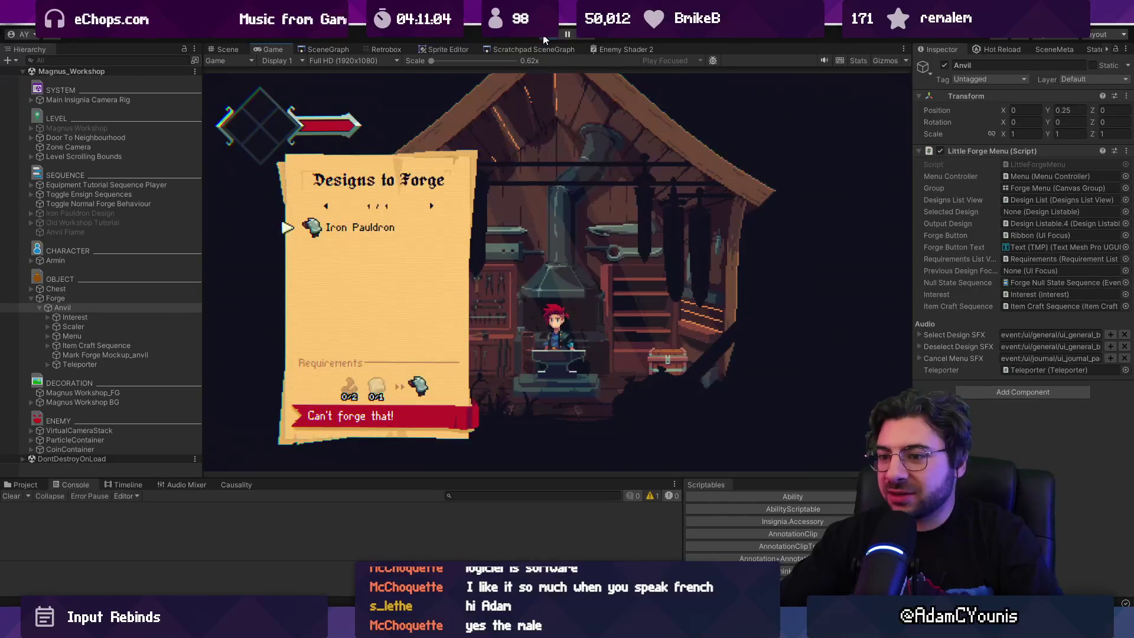
key(Escape)
key(Left)
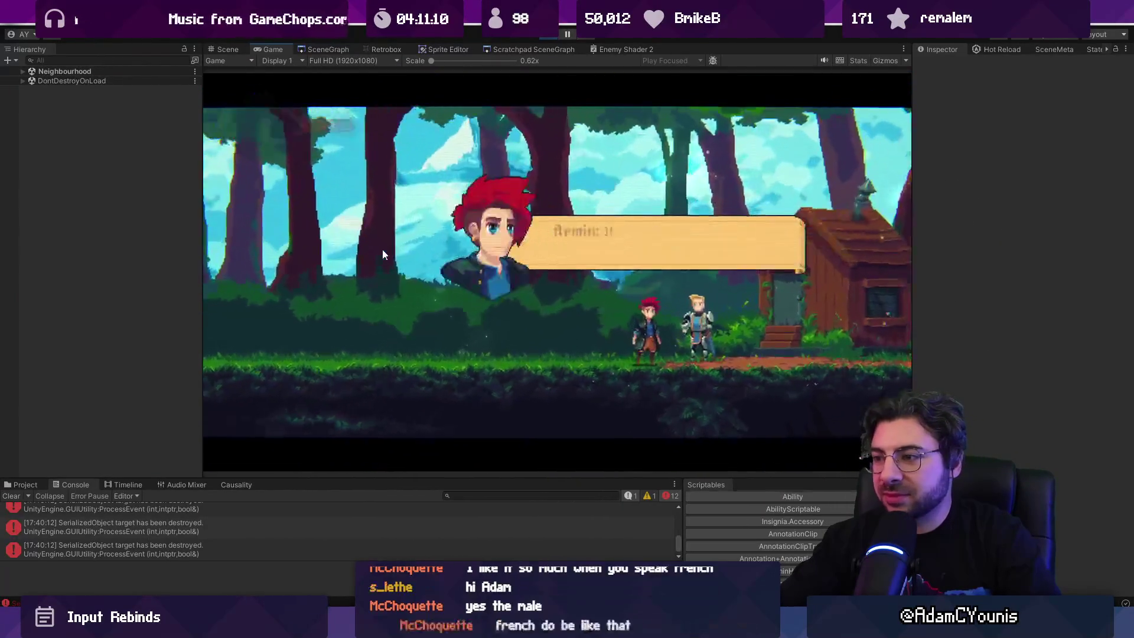
key(space)
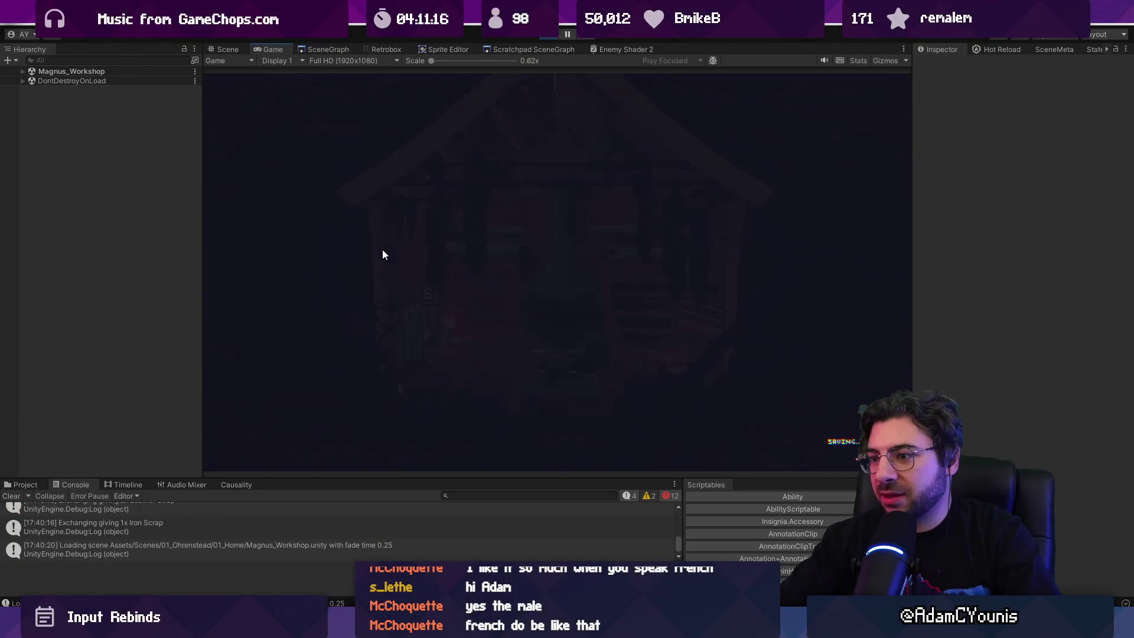
key(m)
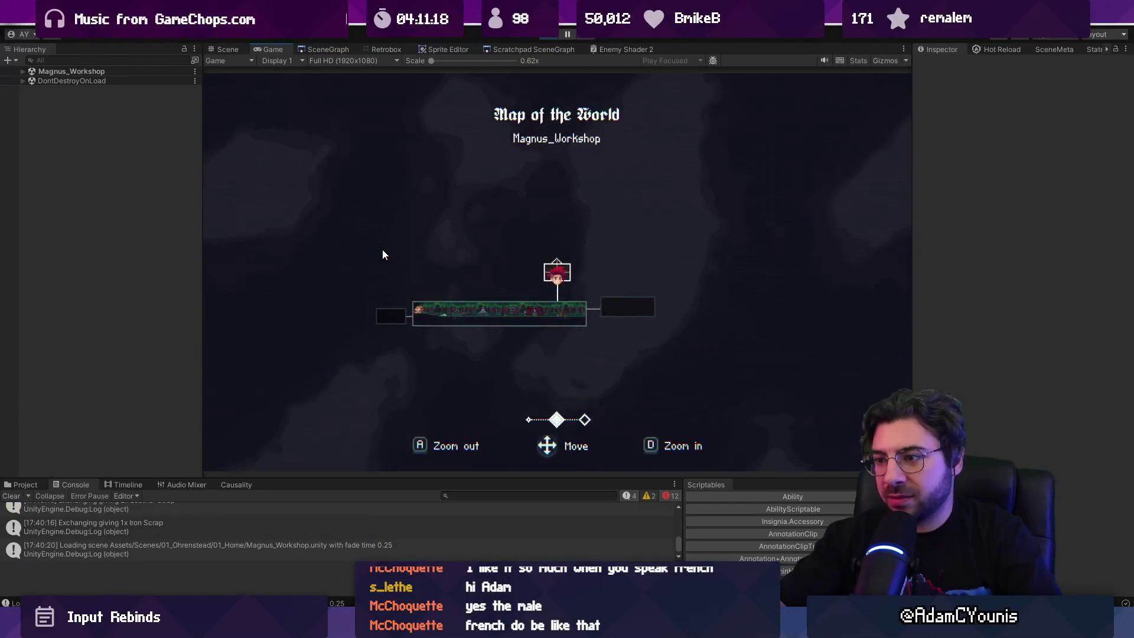
key(m)
key(m)
key(m)
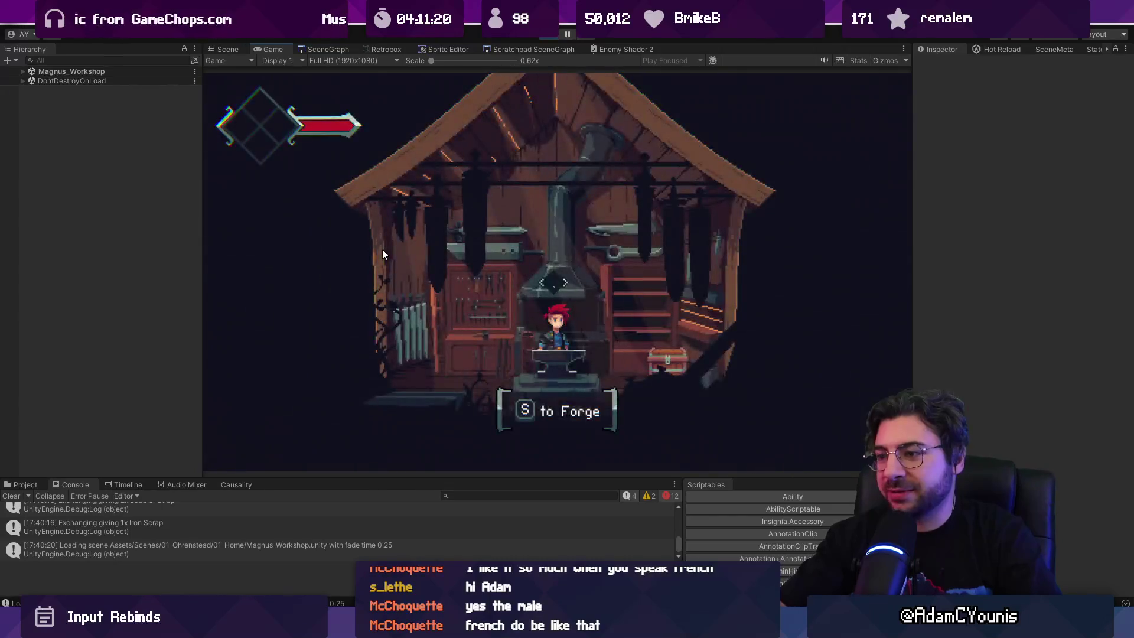
key(s)
Forge the Iron Pauldron and equip it in the Journal's empty accessory slot.
key(Return)
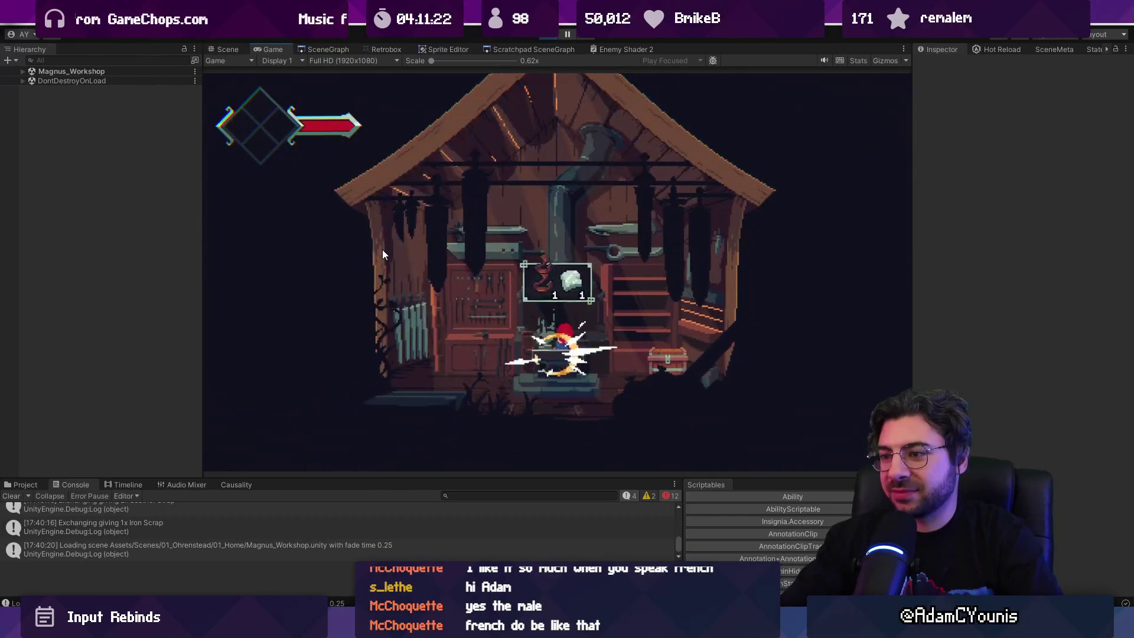
key(Return)
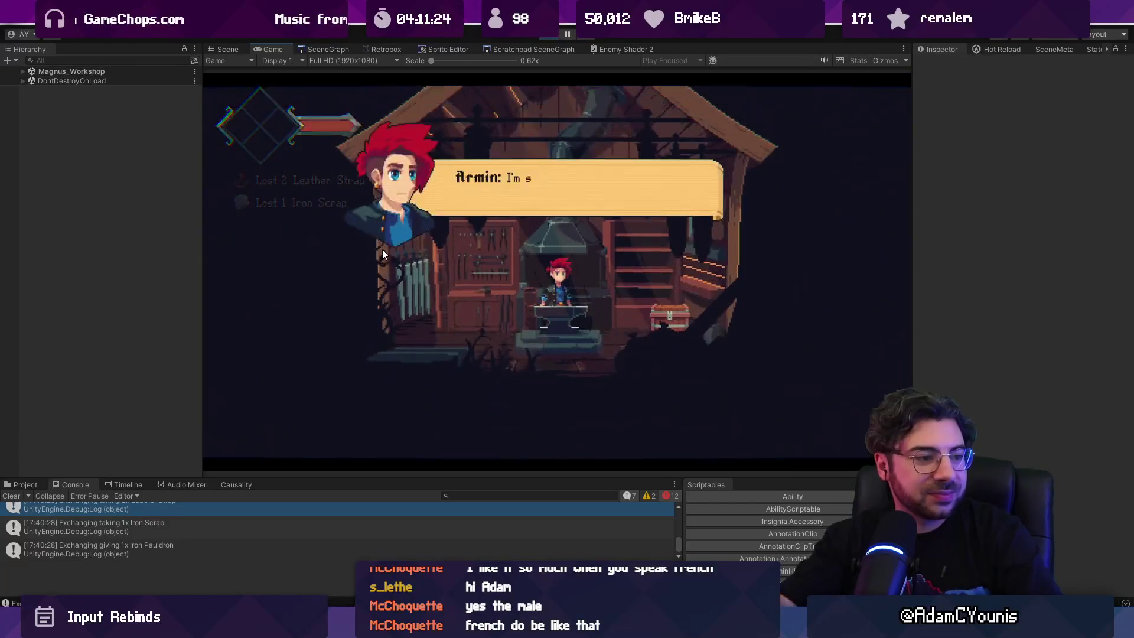
key(Tab)
key(Return)
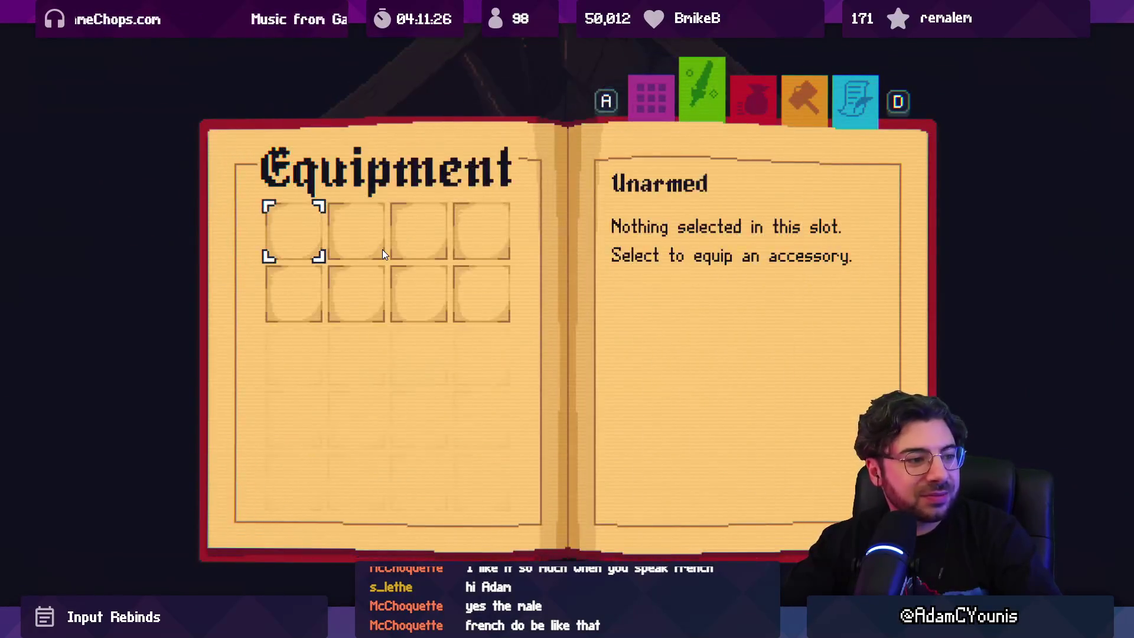
key(Return)
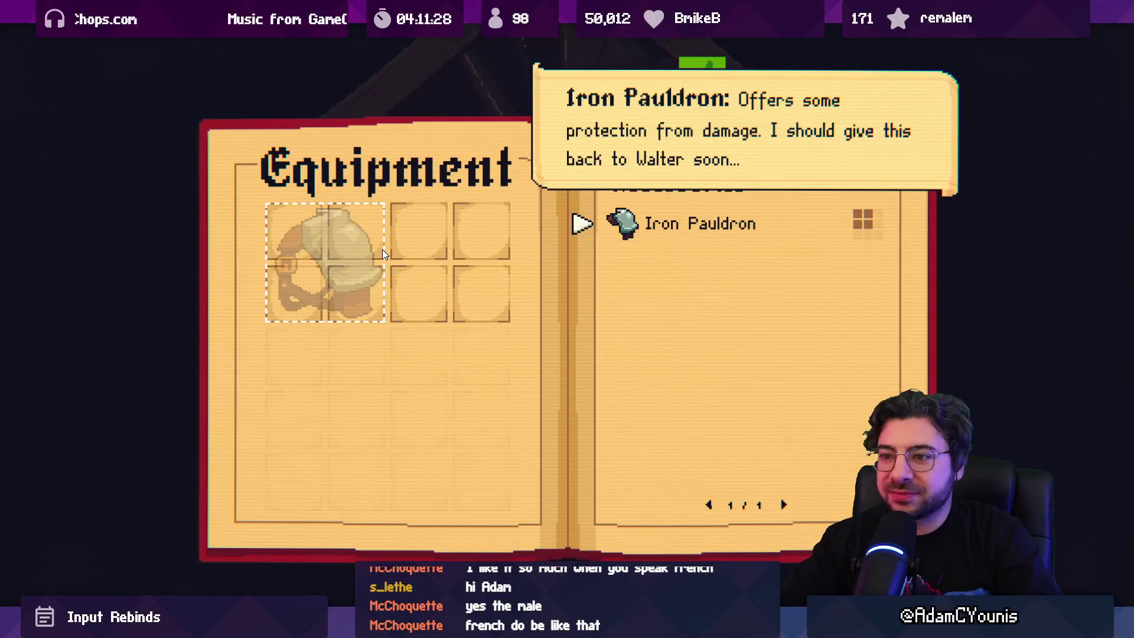
key(Return)
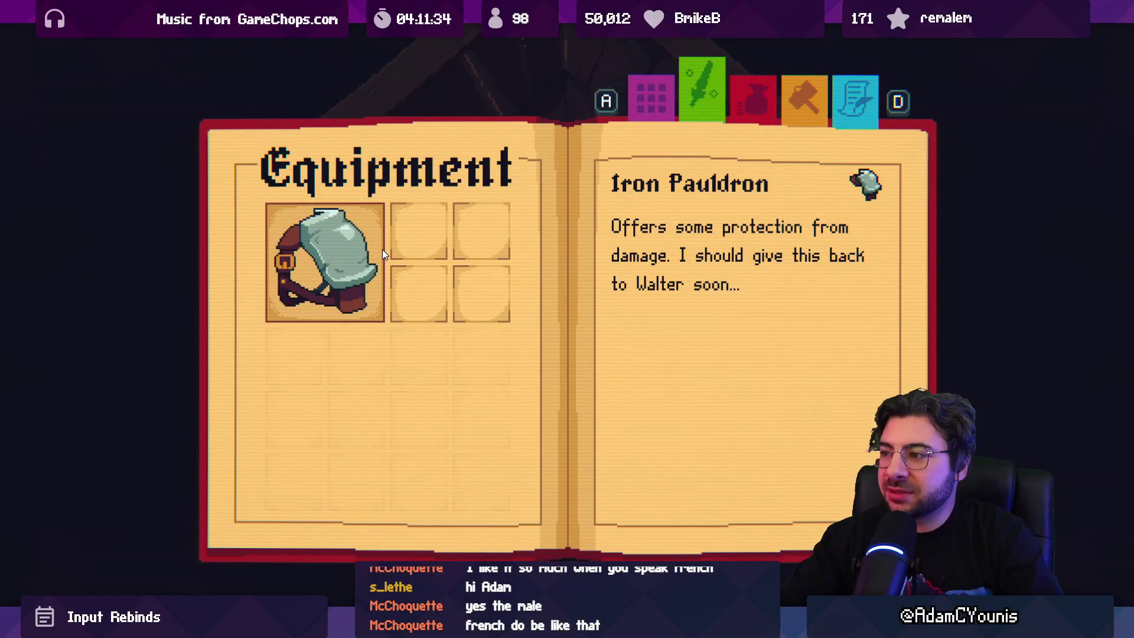
key(Escape)
key(a)
Walk between the anvil and Cooking Pot, run left to the tool wall, then stop the game.
key(d)
key(m)
key(m)
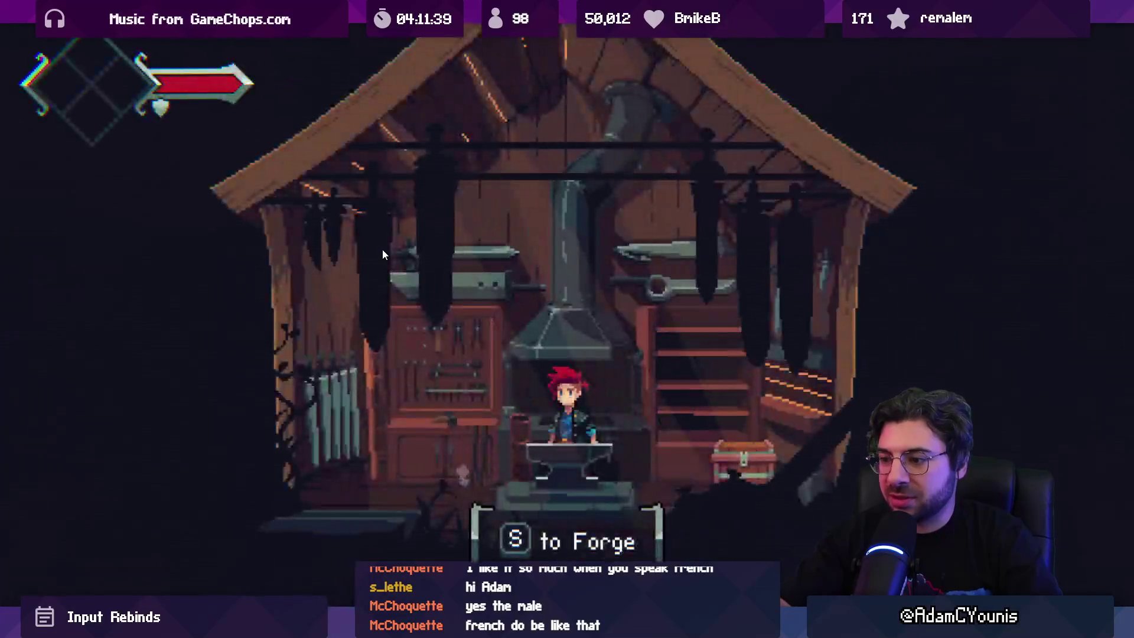
key(s)
key(Escape)
key(d)
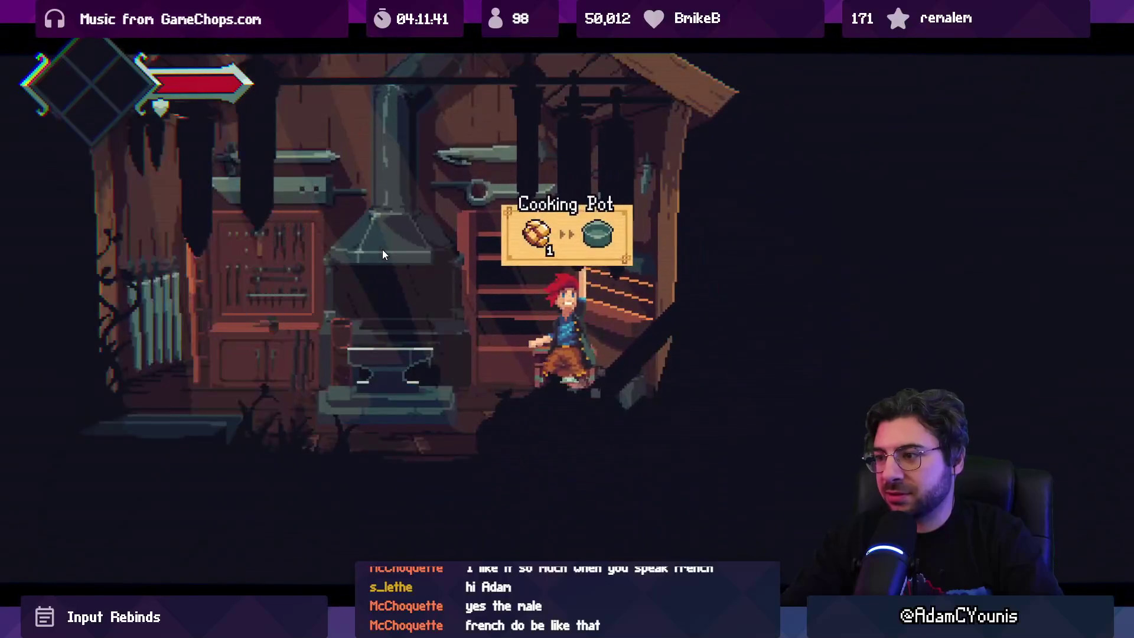
key(a)
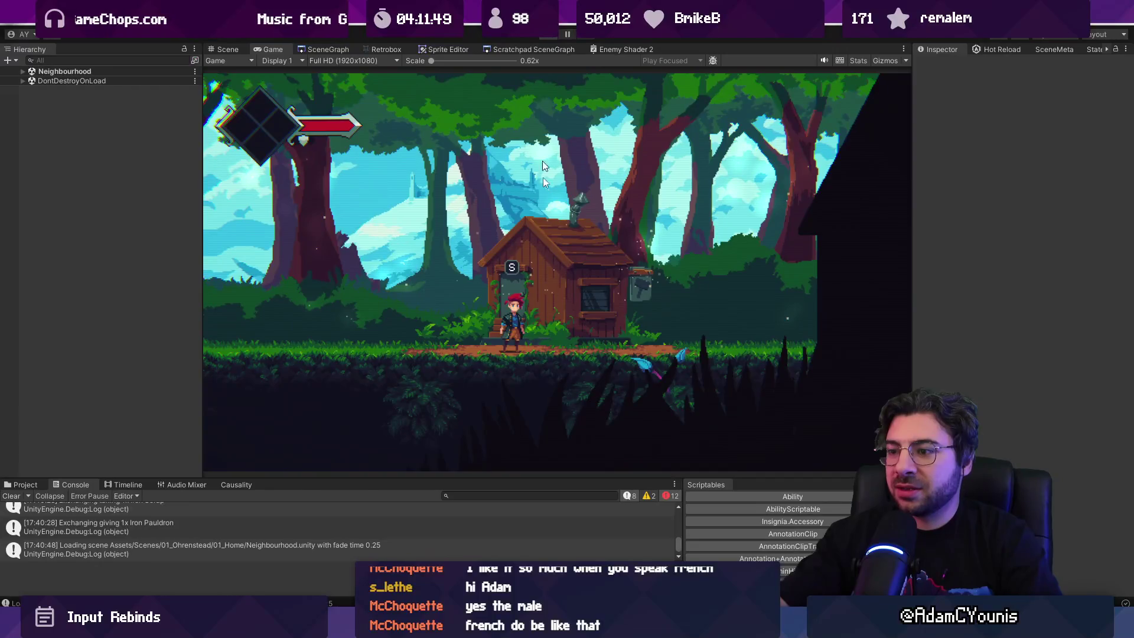
click(555, 34)
In Fork, discard the stray render texture and Cloud Shader.mat changes.
key(alt+Tab)
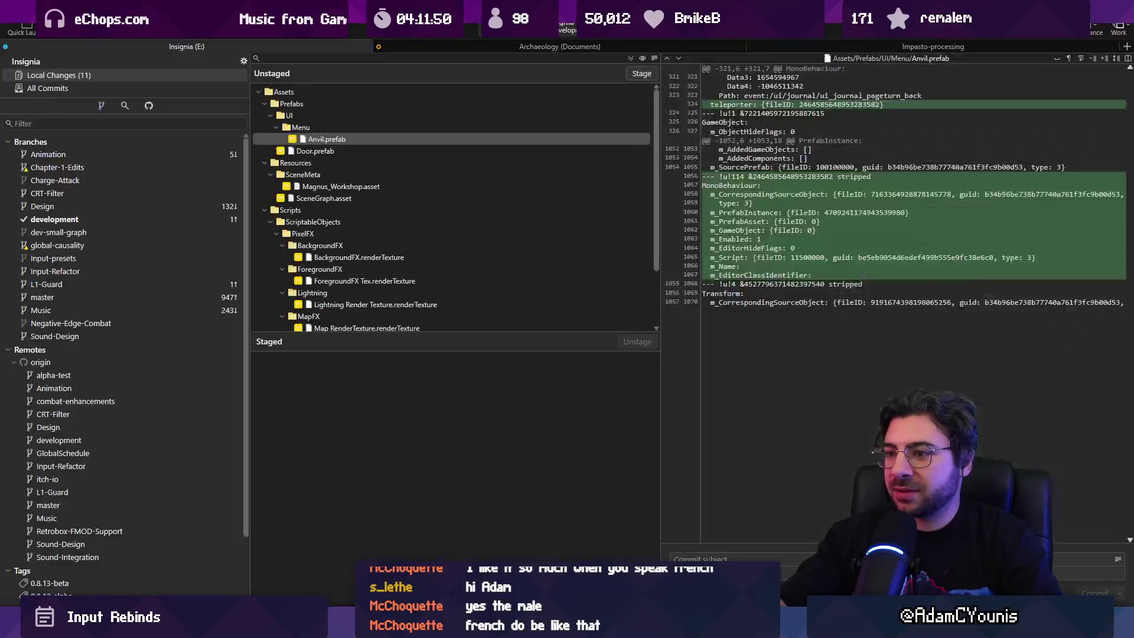
shift+click(398, 185)
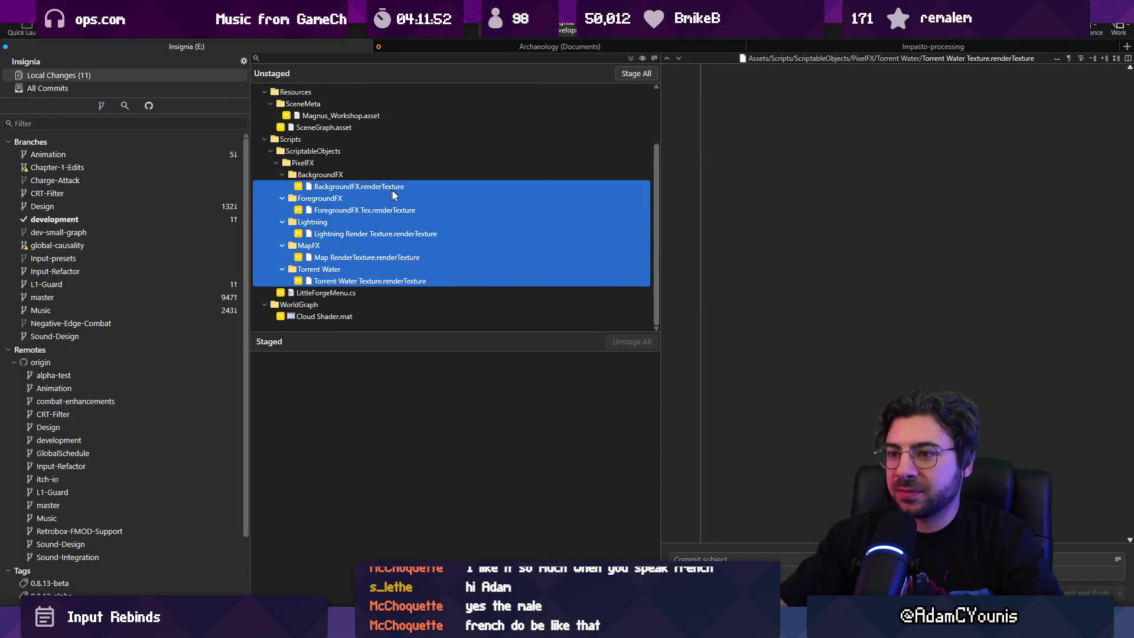
key(Delete)
key(Return)
click(360, 238)
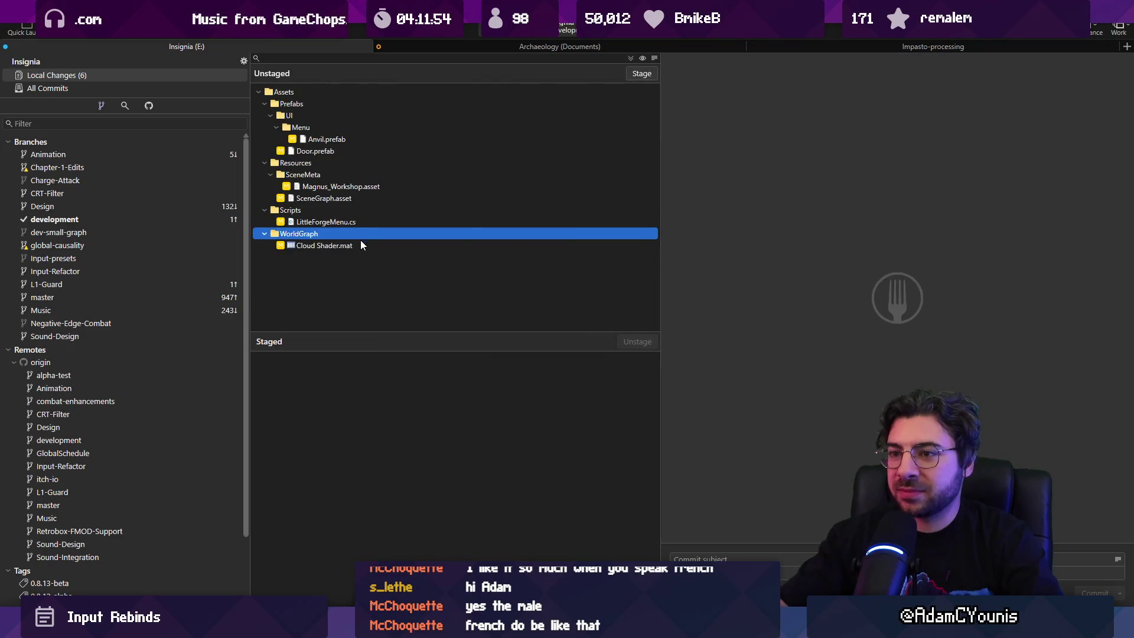
click(360, 243)
key(Delete)
key(Return)
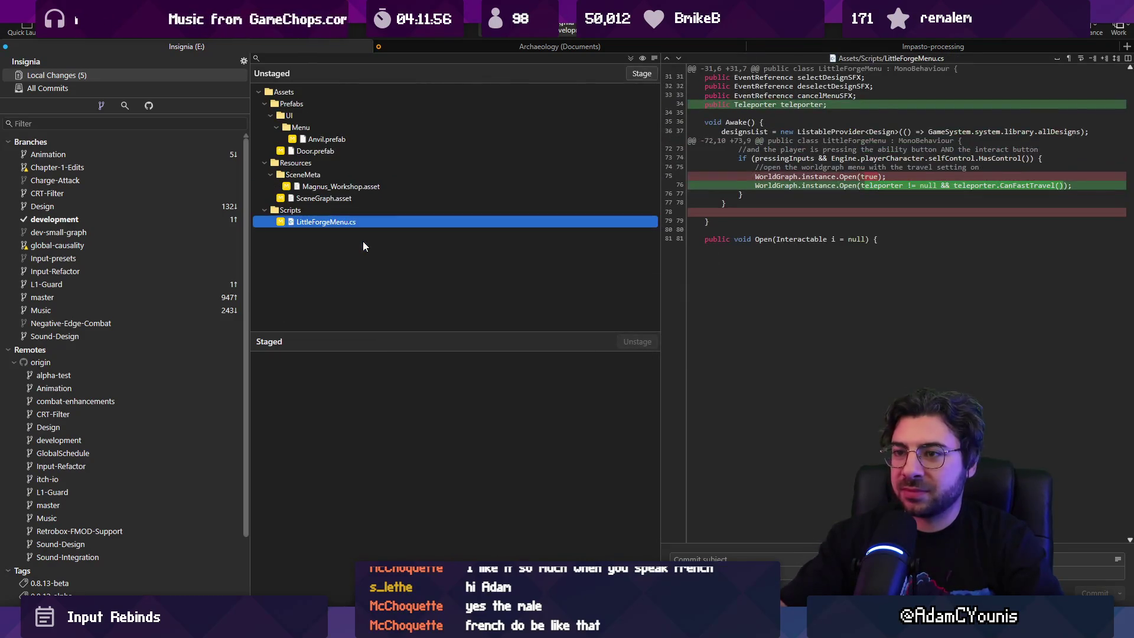
Stage all and commit the little forge menu item-stacking exploit fix, then bring up Push options.
click(630, 57)
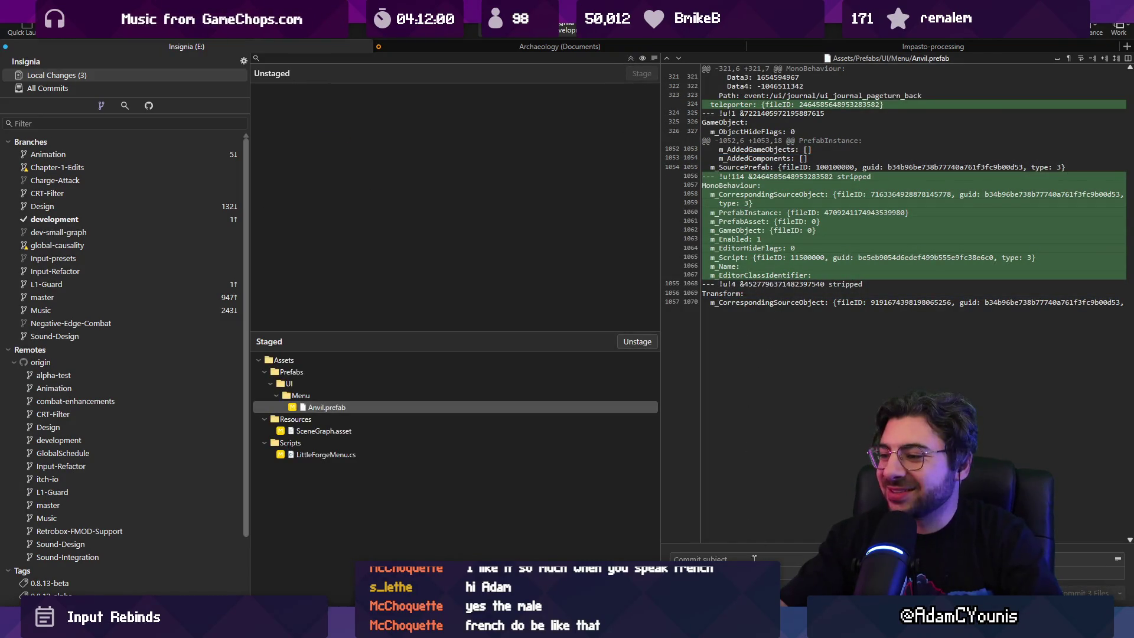
text(Fixes)
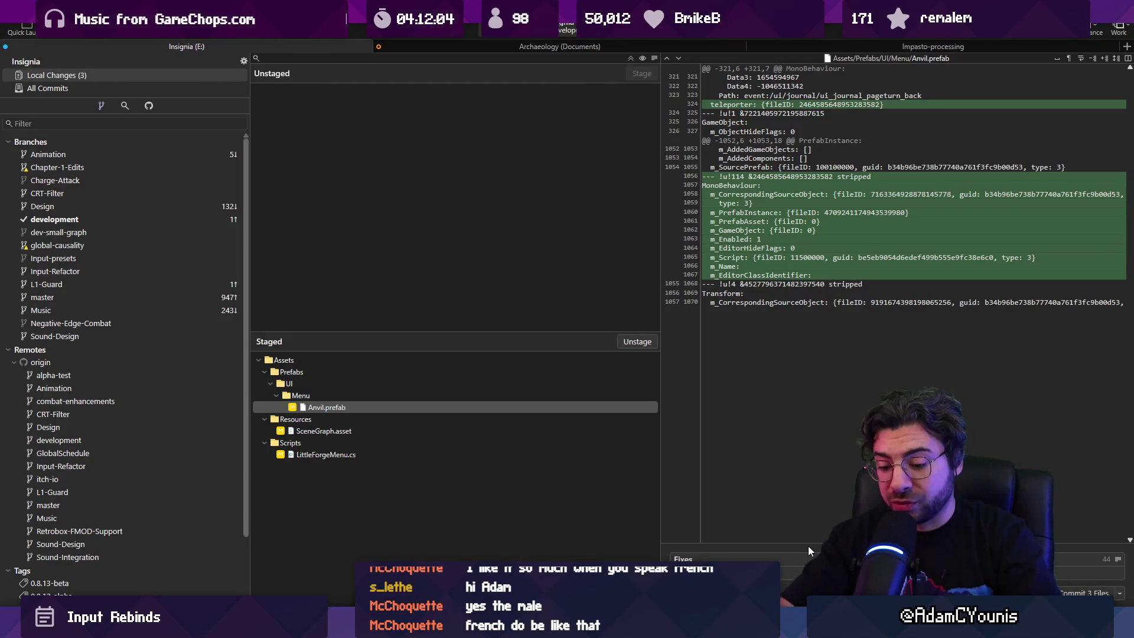
text(vulnerability in)
text( little for)
text(ge menu)
text( that allow)
text( exploit)
text( the)
text( item stacking)
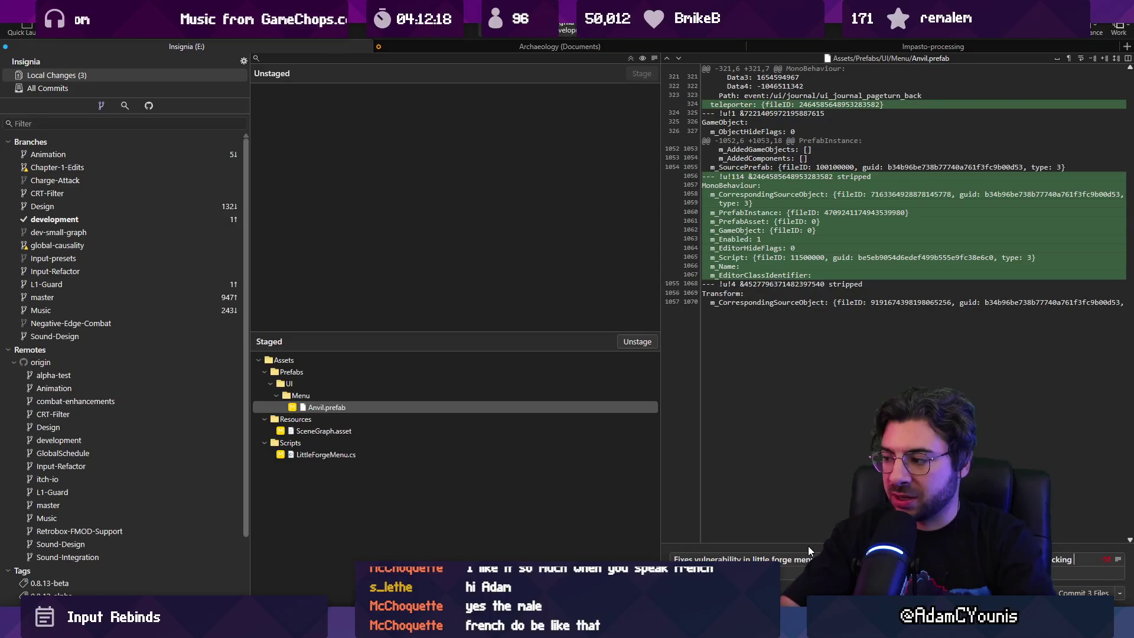
text( the cruicbn)
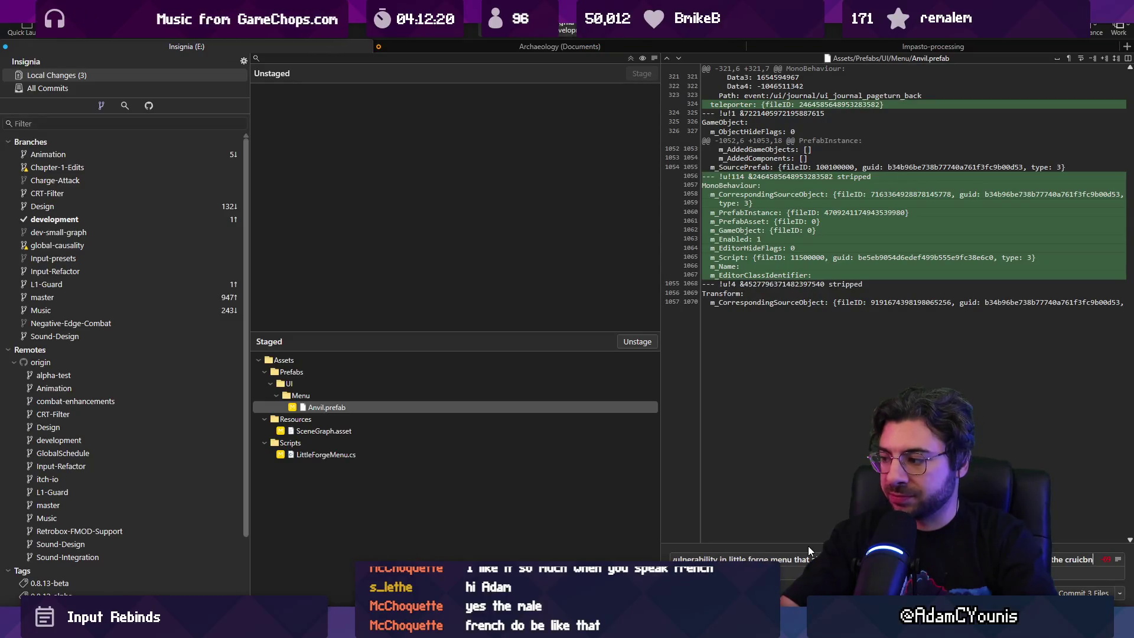
key(BackSpace)
key(BackSpace)
key(BackSpace)
text(anvil)
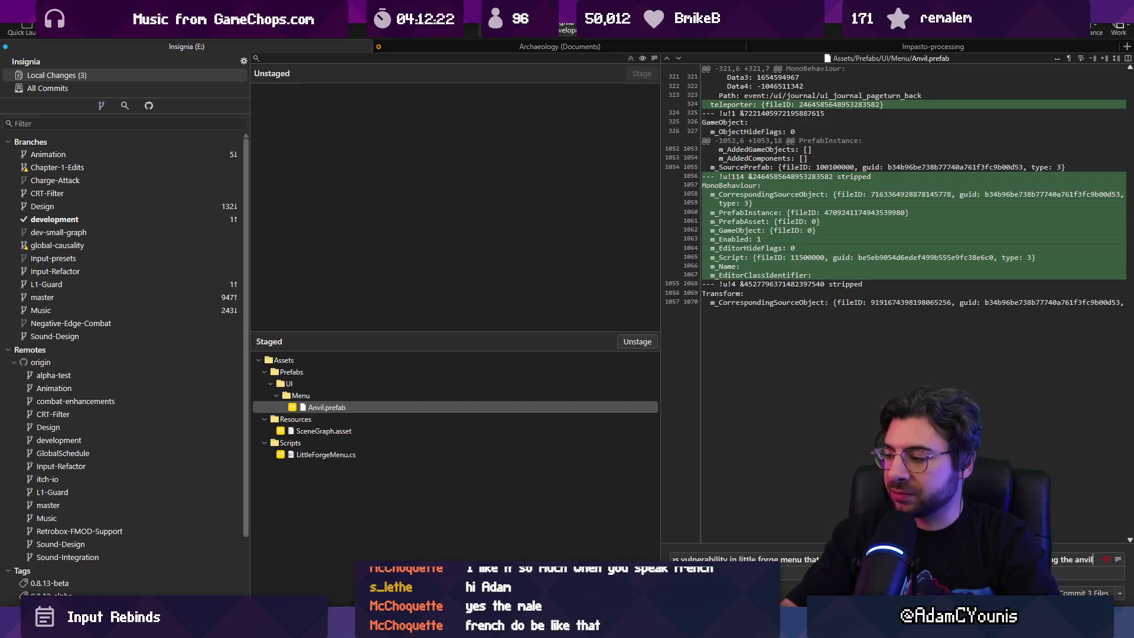
key(ctrl+Return)
click(108, 36)
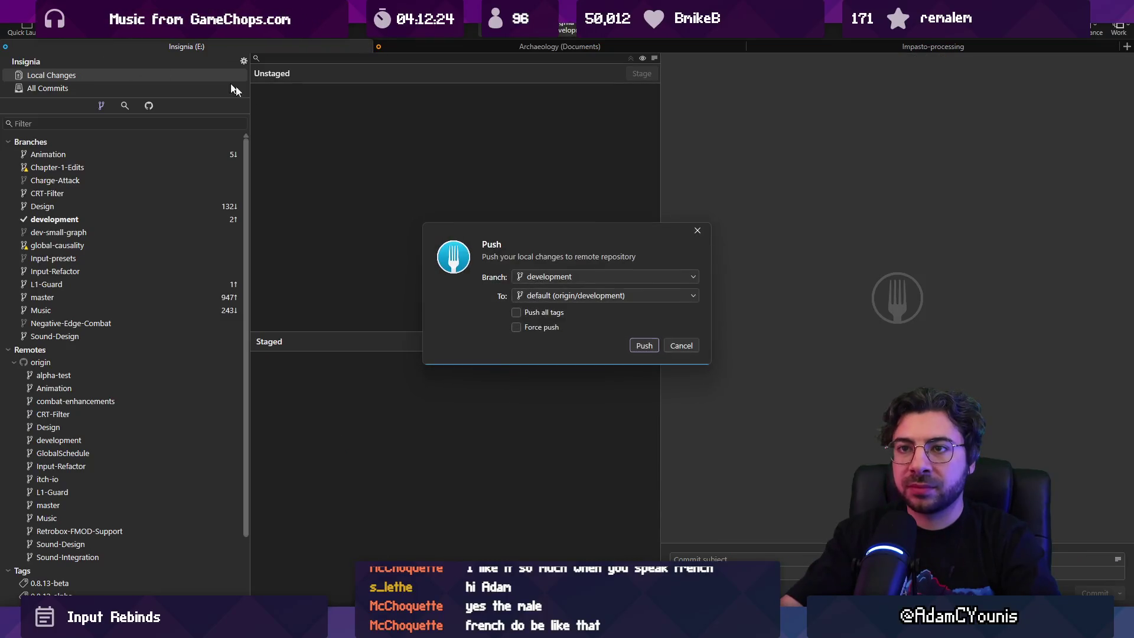
click(636, 346)
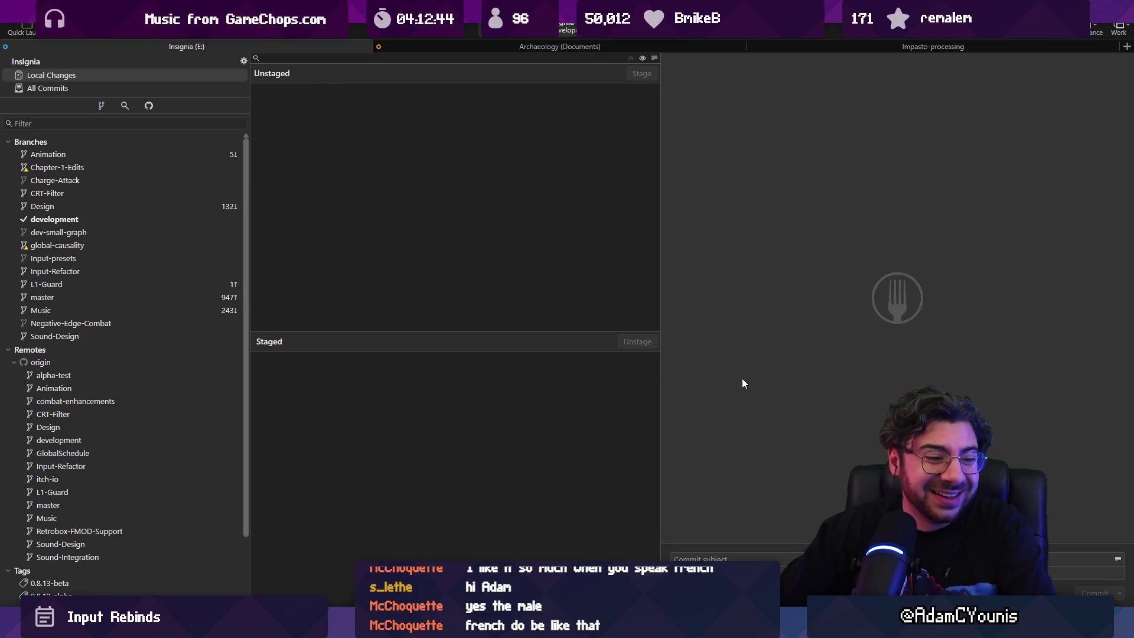
drag(660, 236, 650, 236)
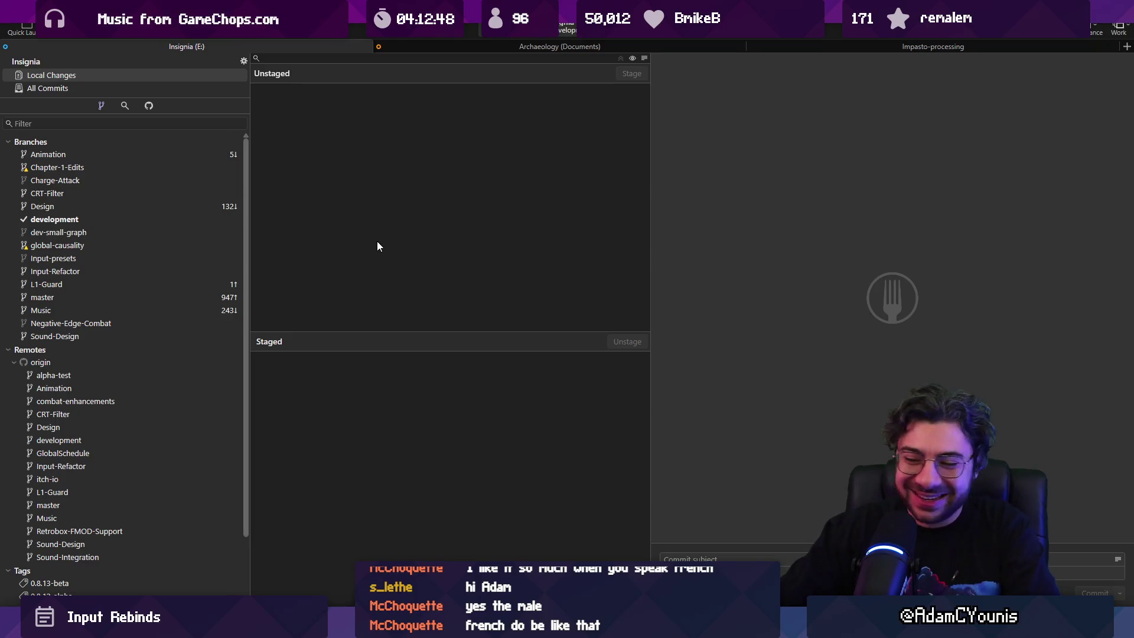
mouse_move(722, 625)
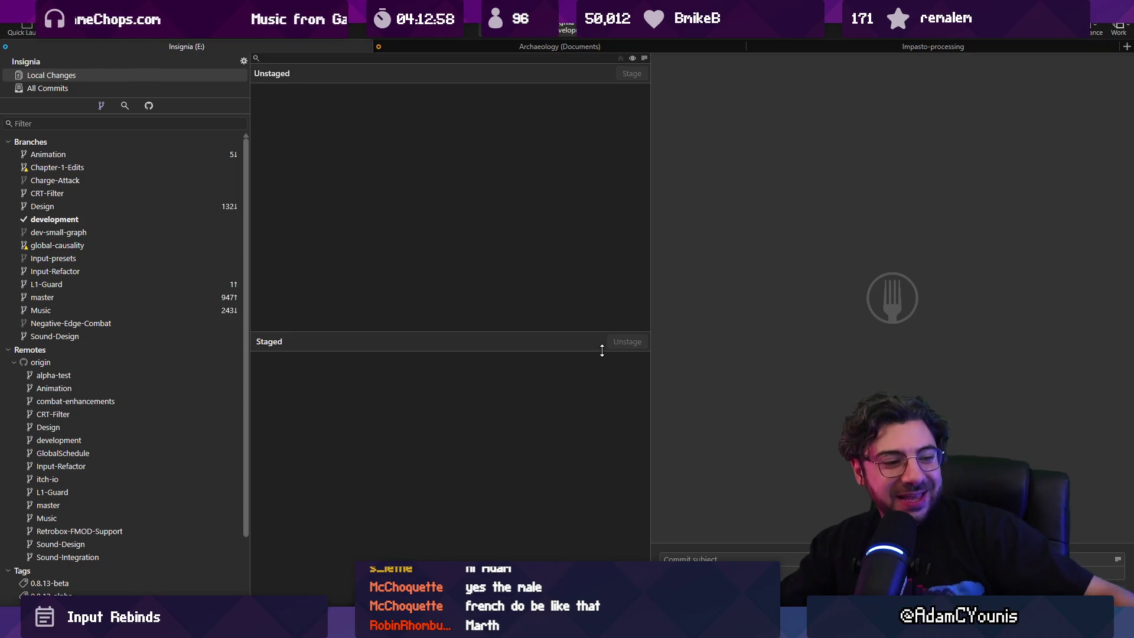
key(alt+Tab)
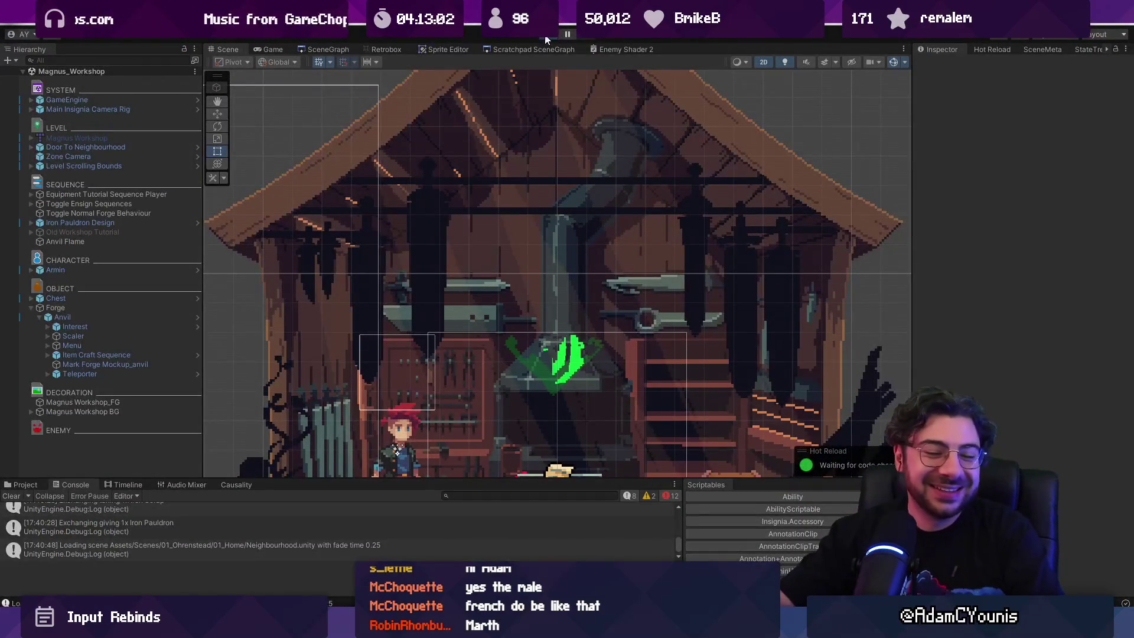
Play-test from the anvil to the Neighbourhood, triggering the First Forge quest cutscene, then stop play.
click(545, 38)
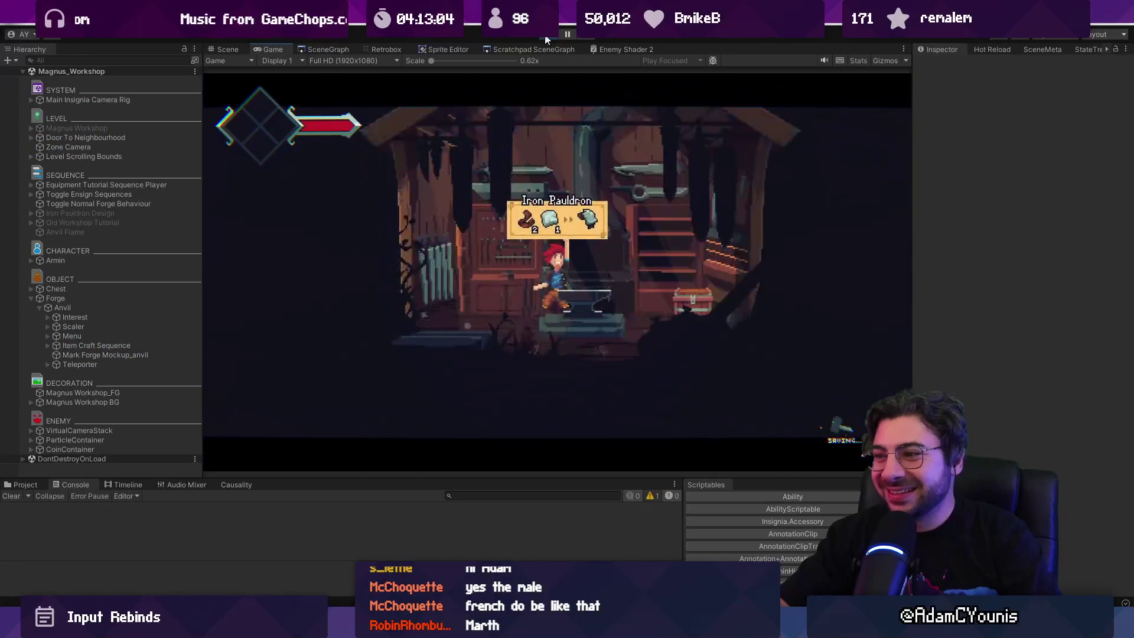
key(Escape)
key(Right)
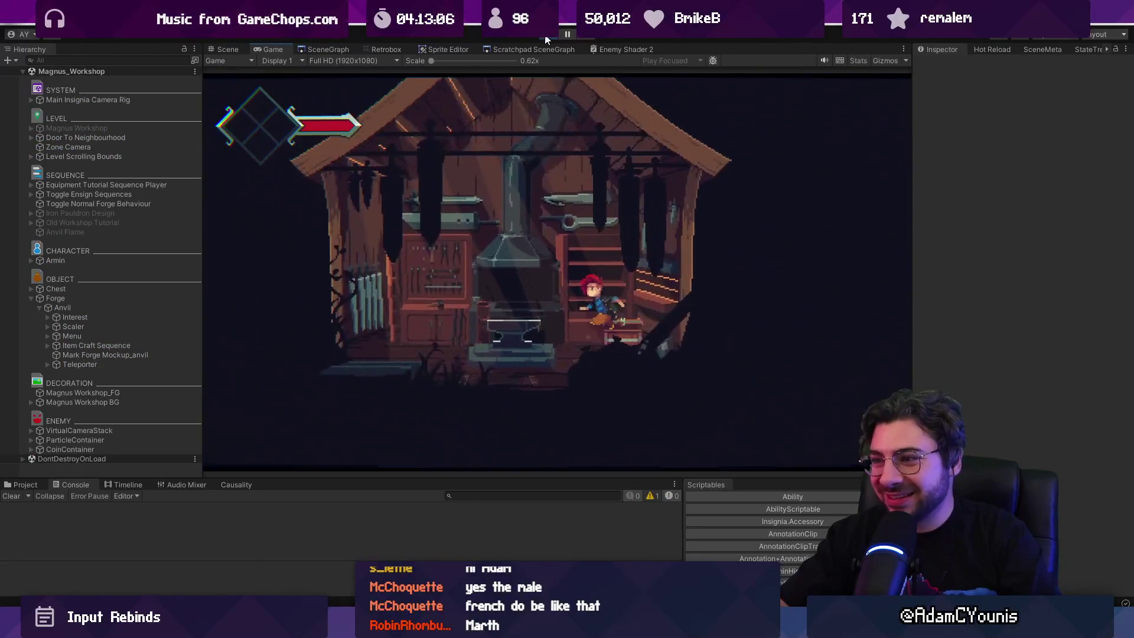
key(Left)
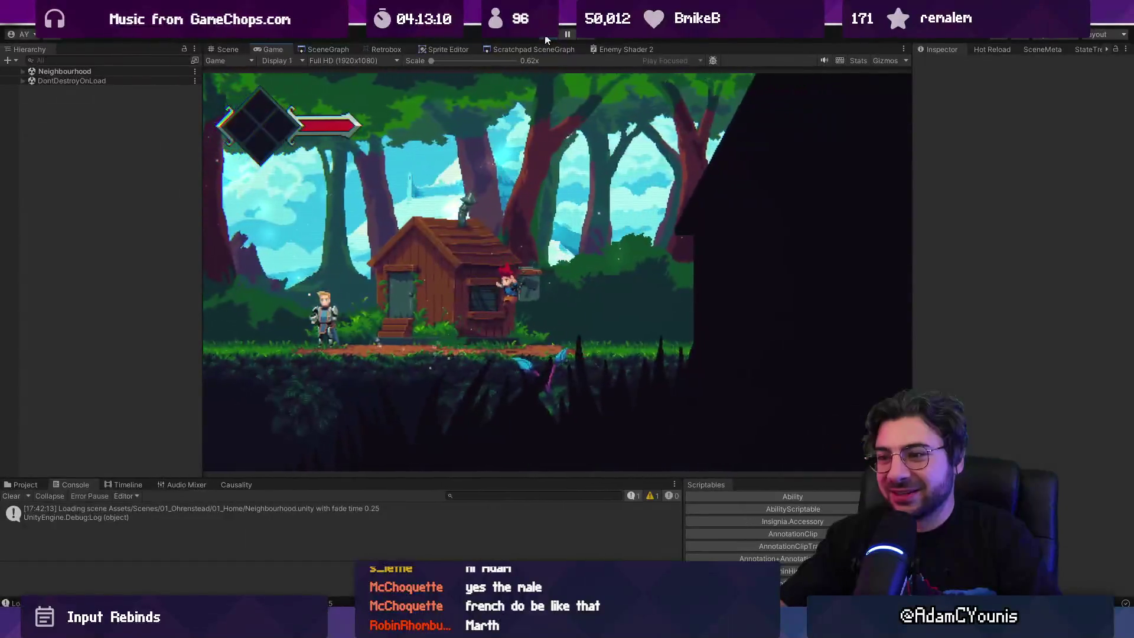
key(Left)
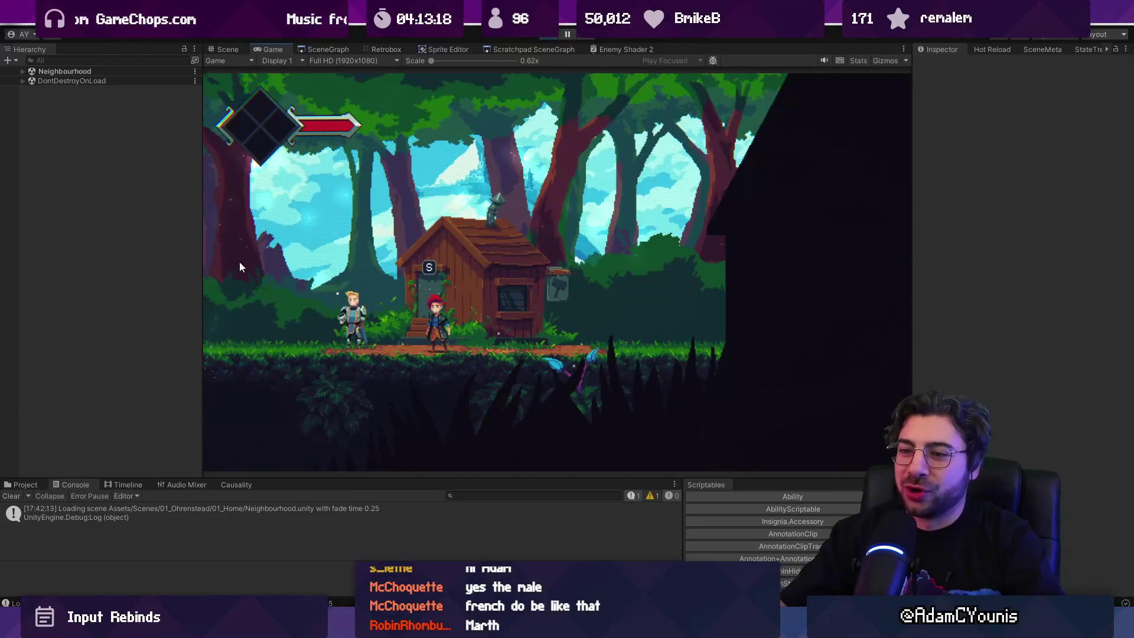
key(Left)
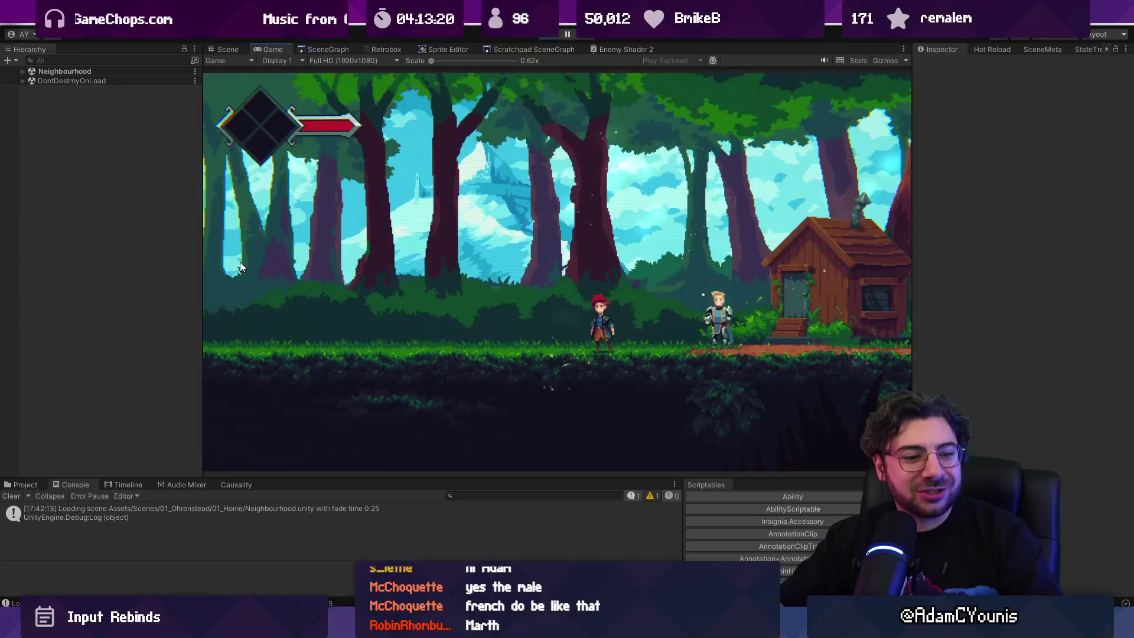
key(e)
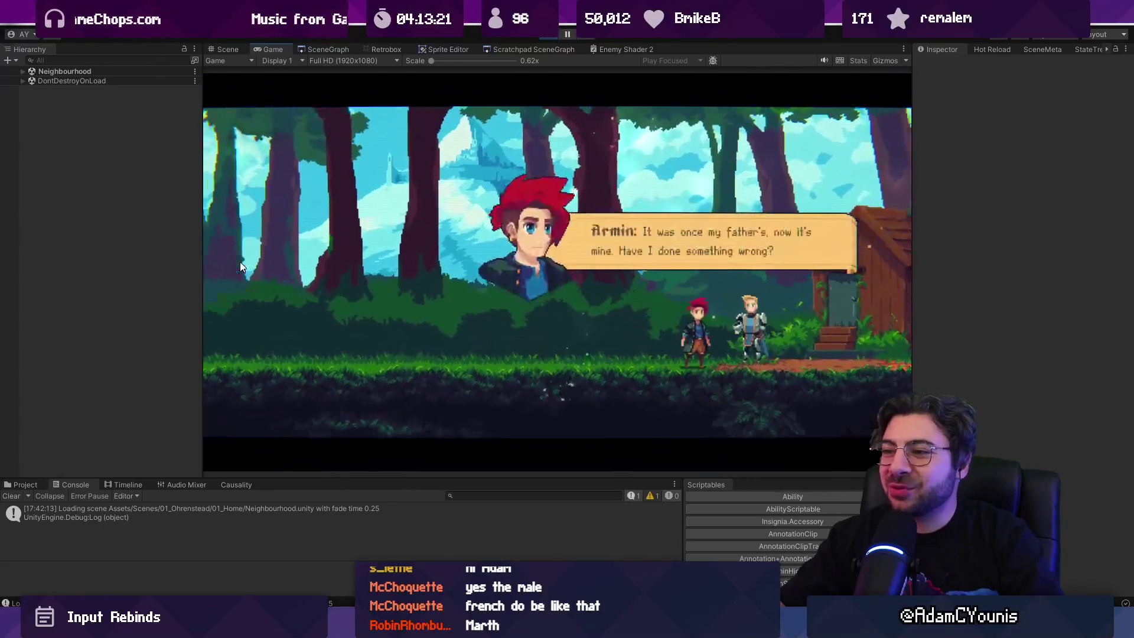
key(e)
key(e)
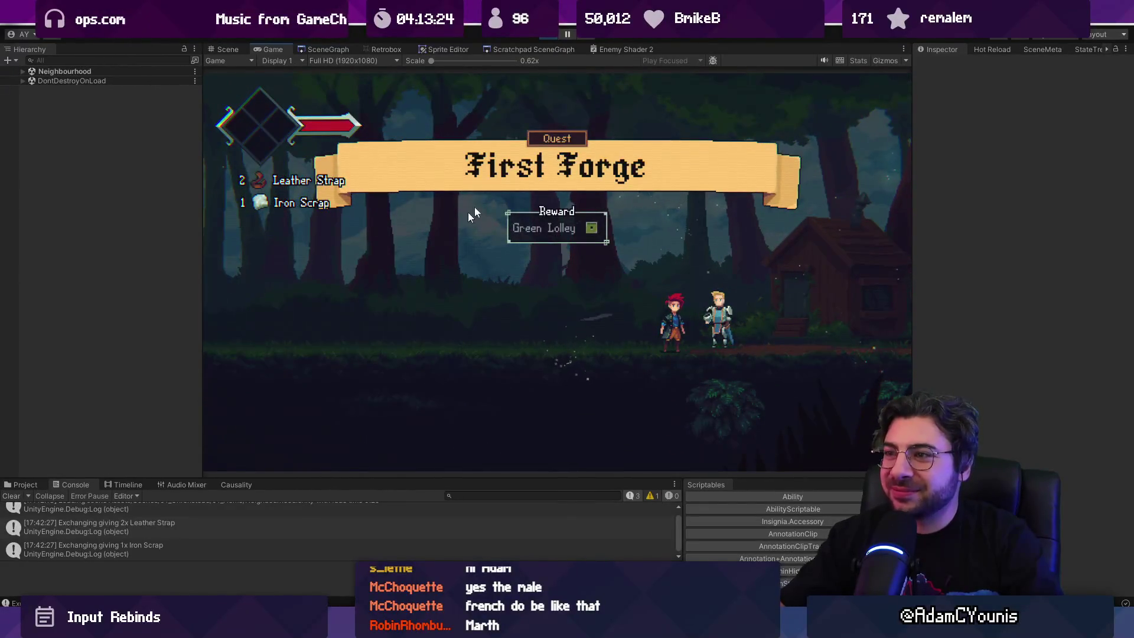
click(548, 35)
key(alt+Tab)
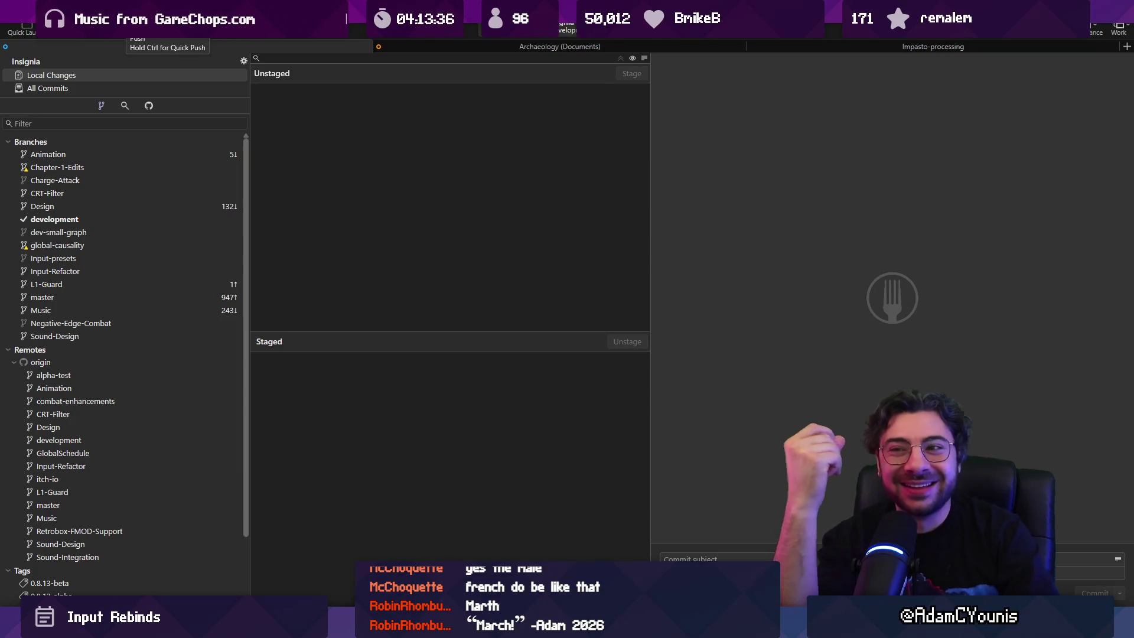
Switch from Fork to the #insignia-alpha-test bug-report forum in Discord.
mouse_move(593, 626)
click(593, 578)
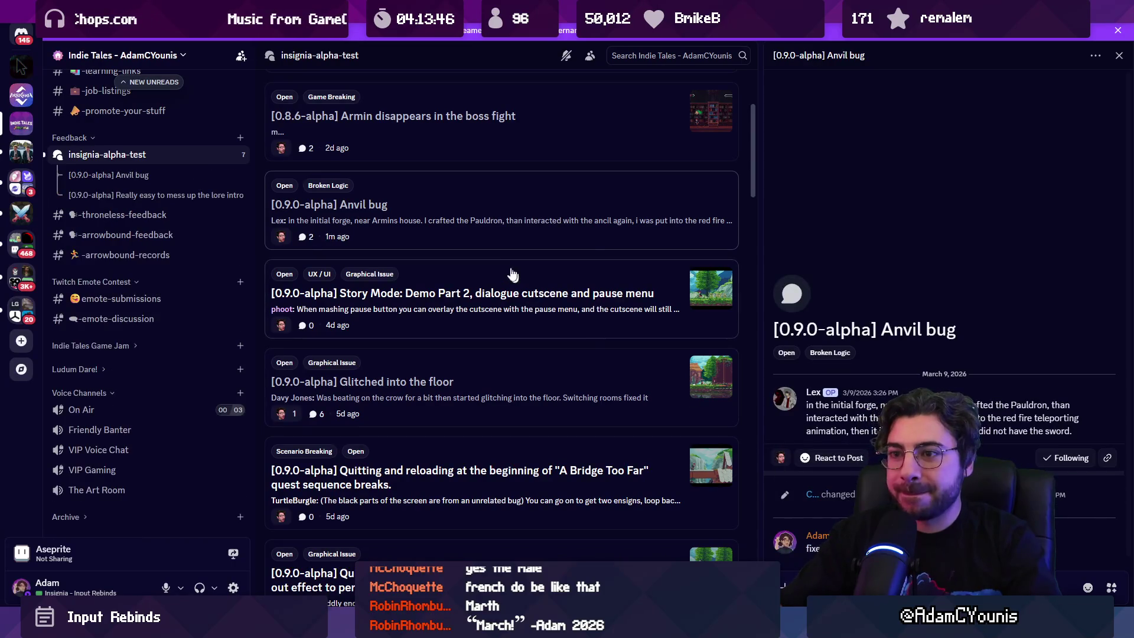
Retag the Anvil bug post from Open to Closed, then open the Story Mode: Demo Part 2 report.
right_click(484, 220)
mouse_move(543, 348)
click(661, 269)
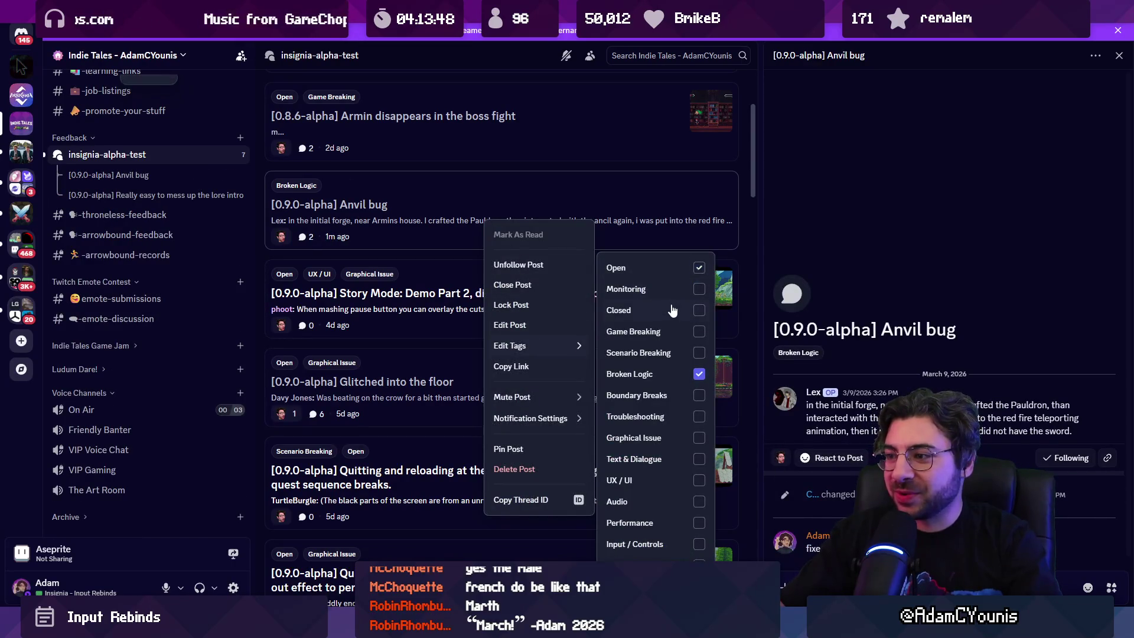
click(673, 311)
click(629, 169)
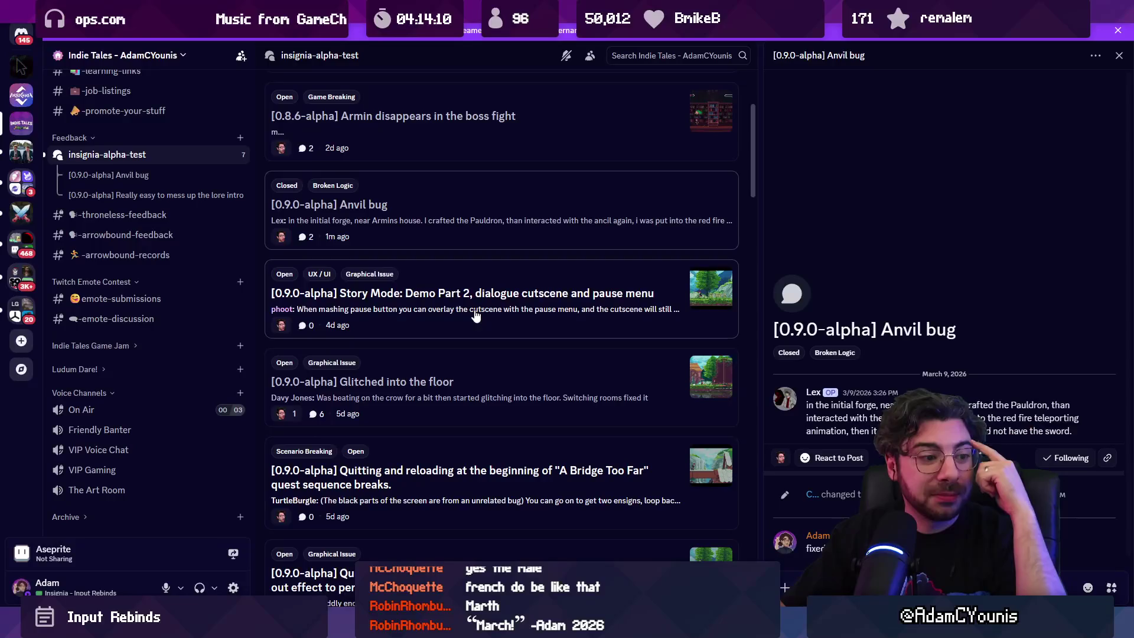
click(470, 311)
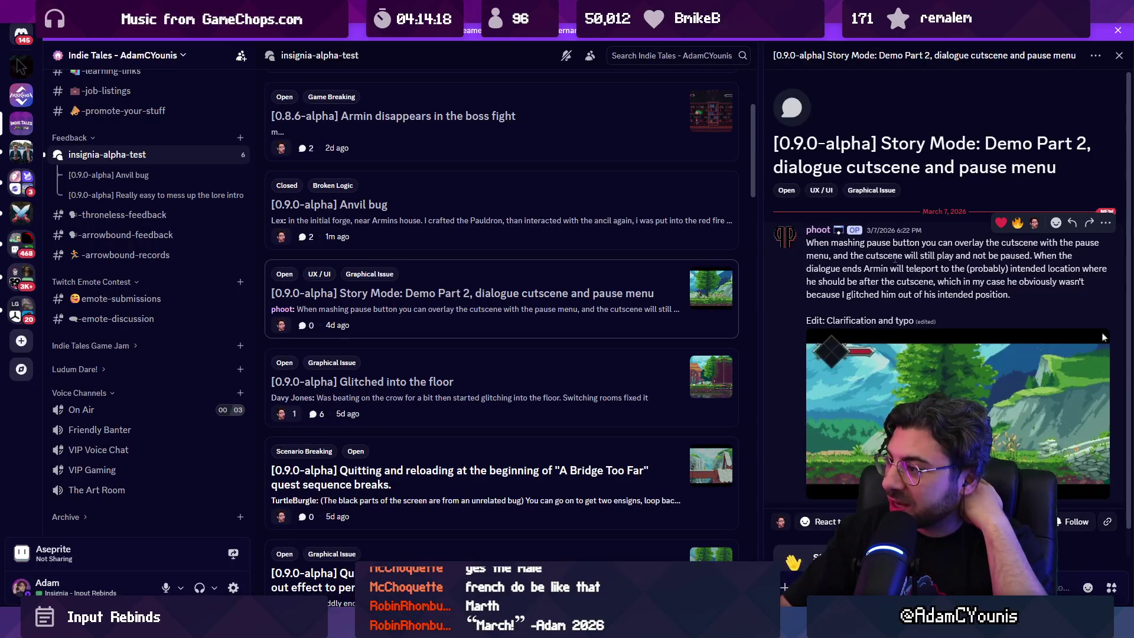
Open the 'Glitched into the floor' report, scroll up to its original message and video, then return to Unity.
scroll(573, 302, down, 1)
click(559, 302)
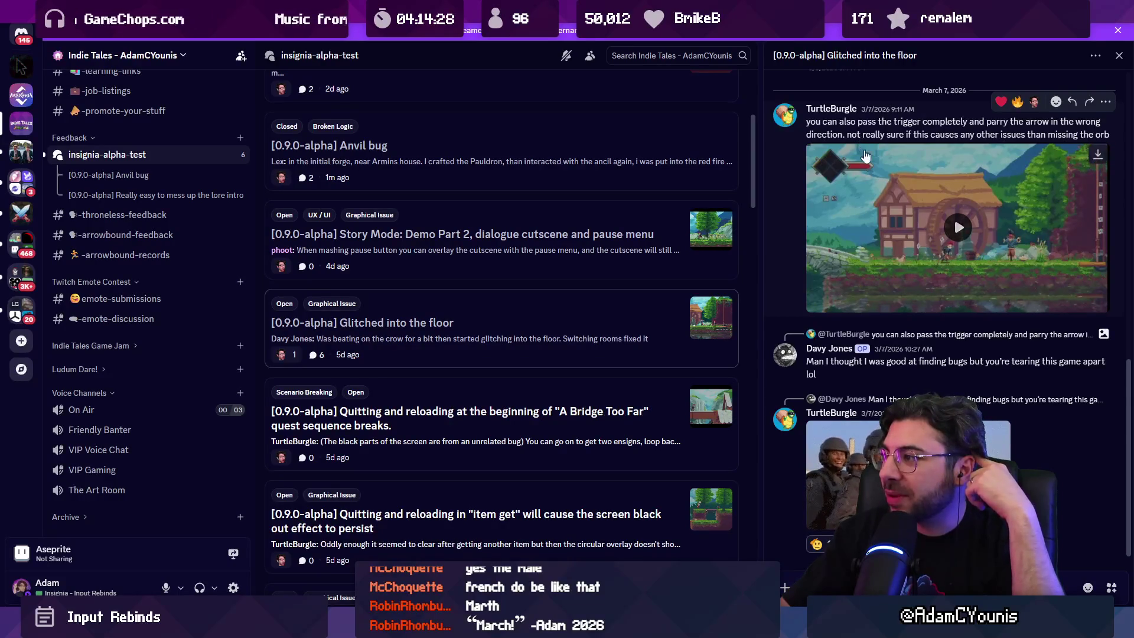
scroll(863, 165, up, 1)
scroll(857, 195, up, 5)
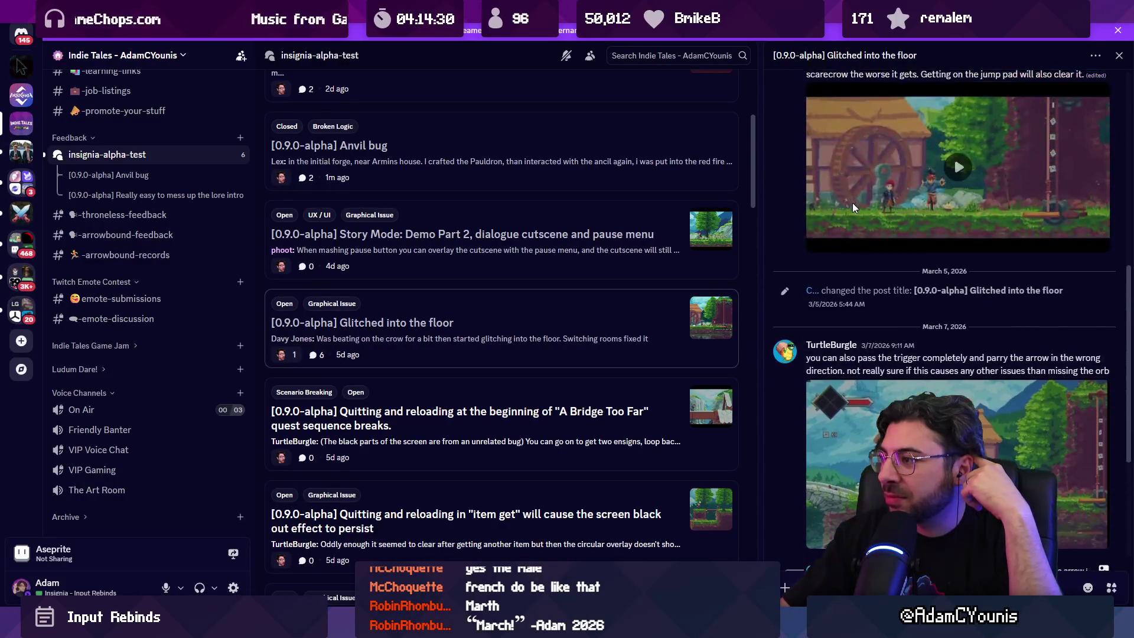
scroll(852, 259, up, 3)
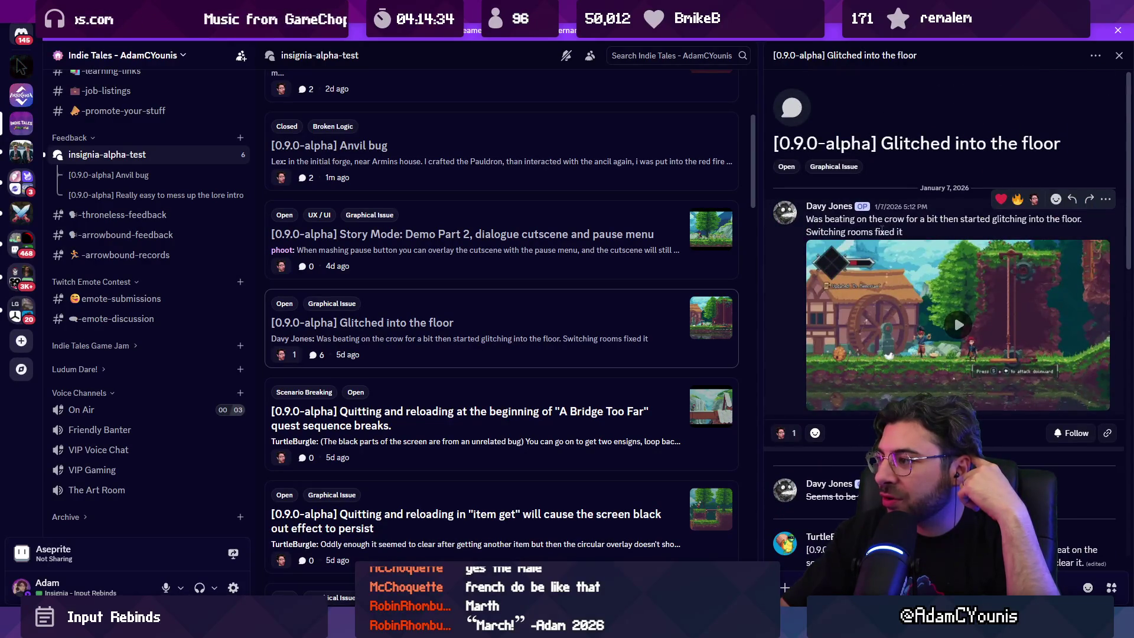
mouse_move(412, 626)
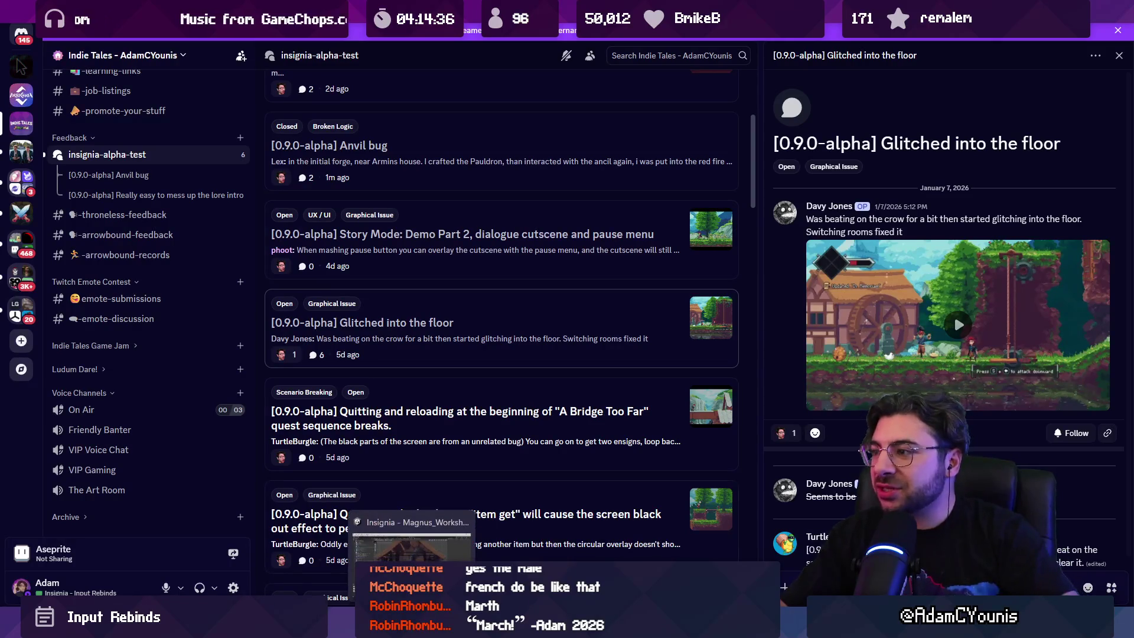
click(412, 543)
Load the Foothills 2 scene from the scene graph, start Play, and walk right to the scarecrow.
click(344, 46)
scroll(414, 274, up, 5)
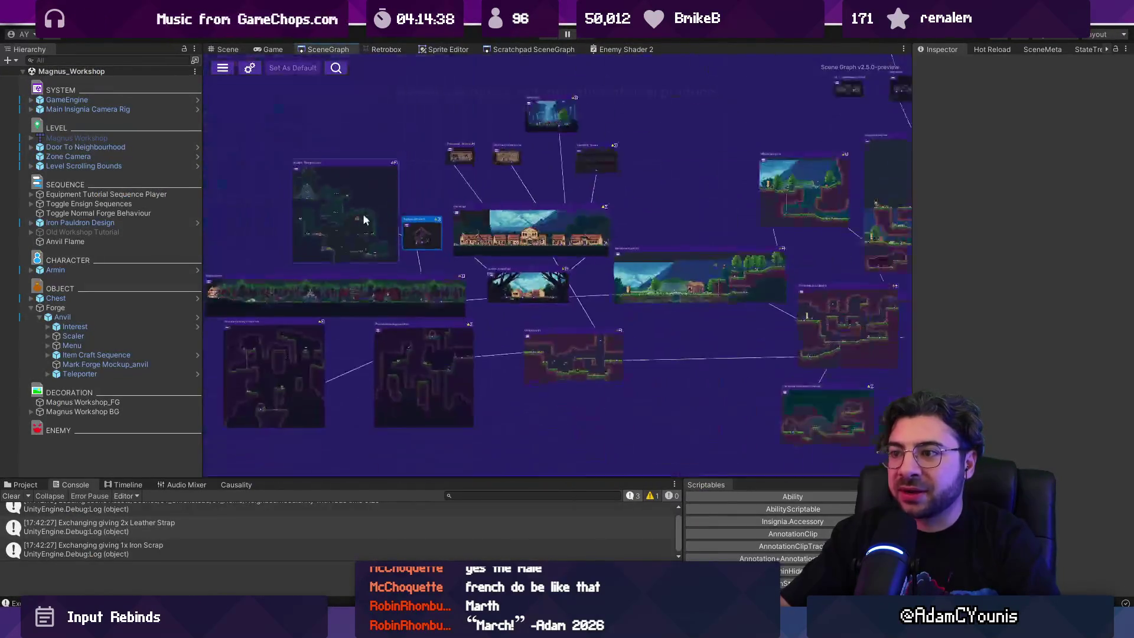
double_click(415, 294)
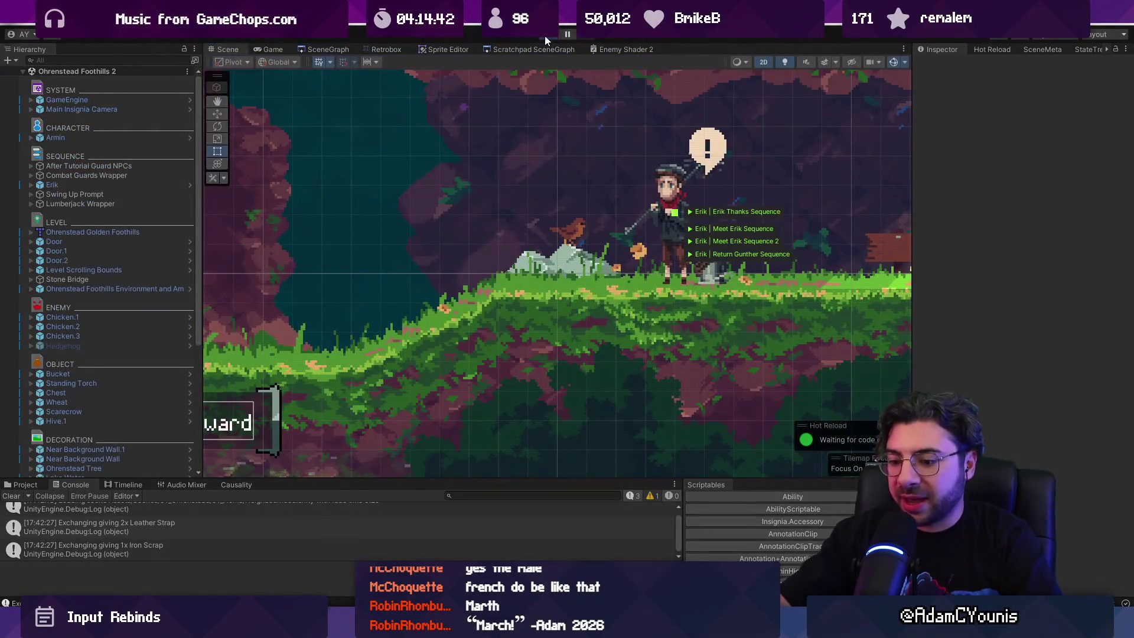
click(544, 36)
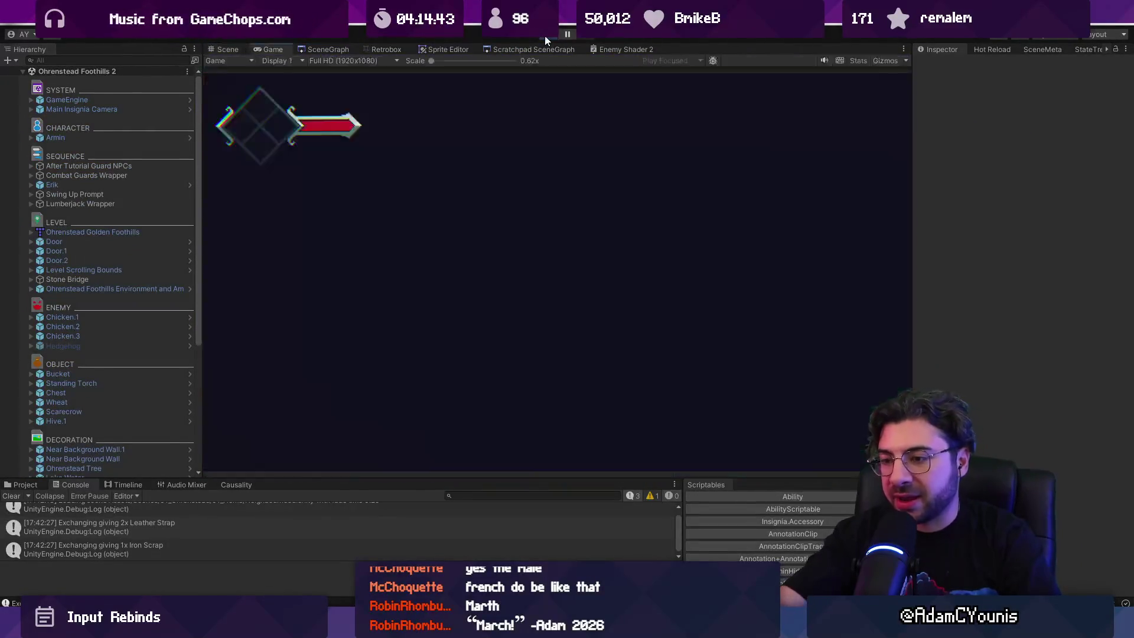
key(Right)
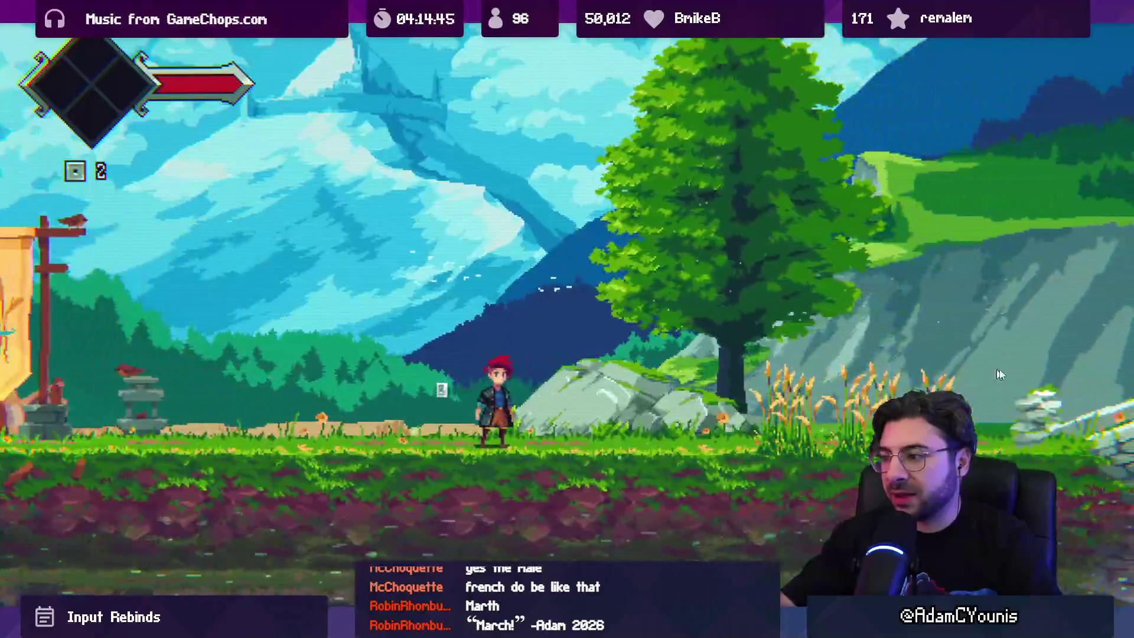
key(Right)
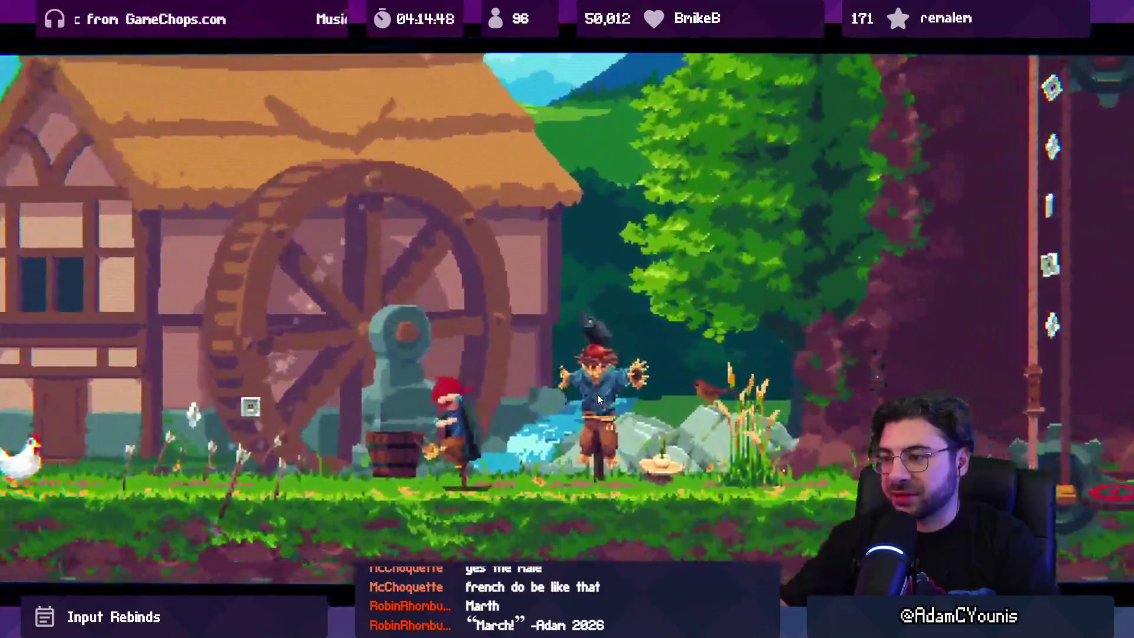
key(Right)
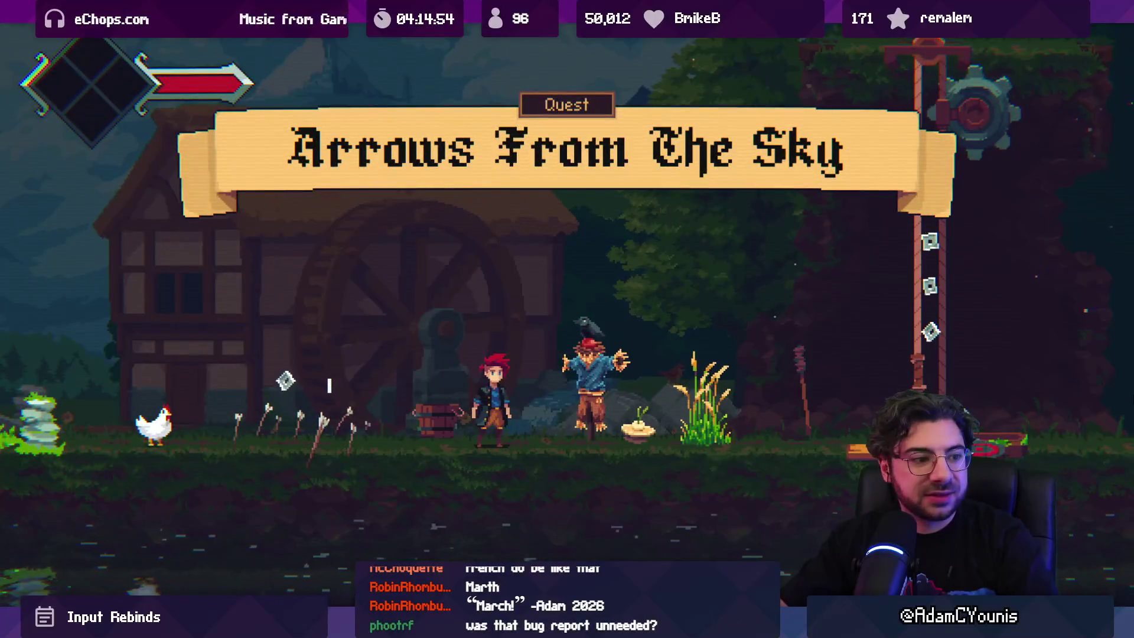
Slash the scarecrow repeatedly with the sword, then leave full-screen play with Shift+Space.
key(x)
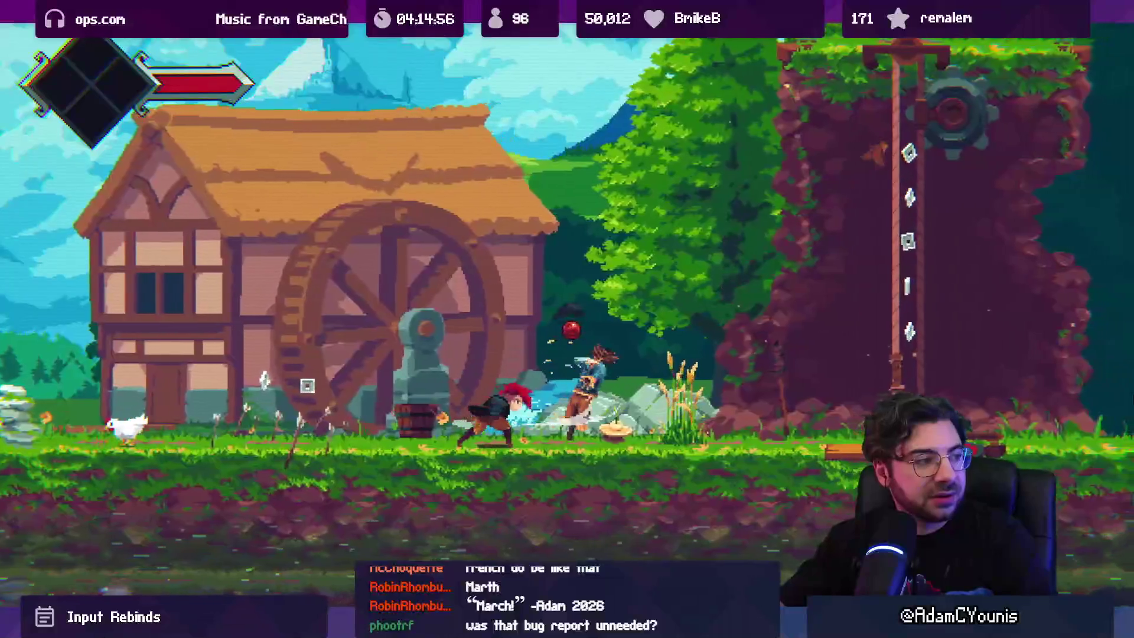
key(x)
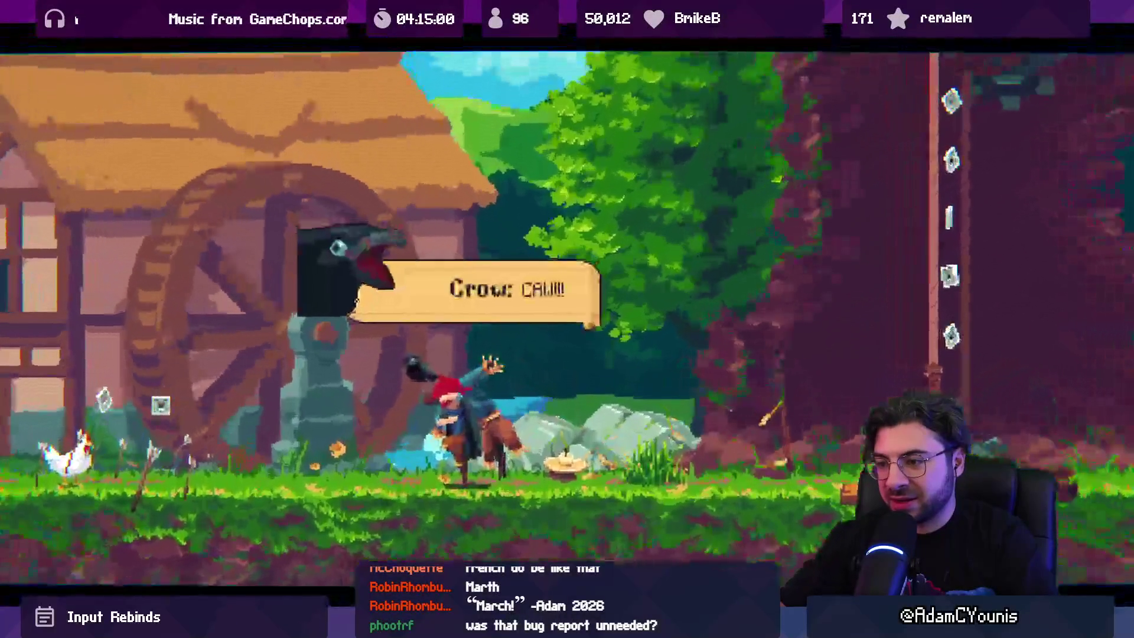
key(x)
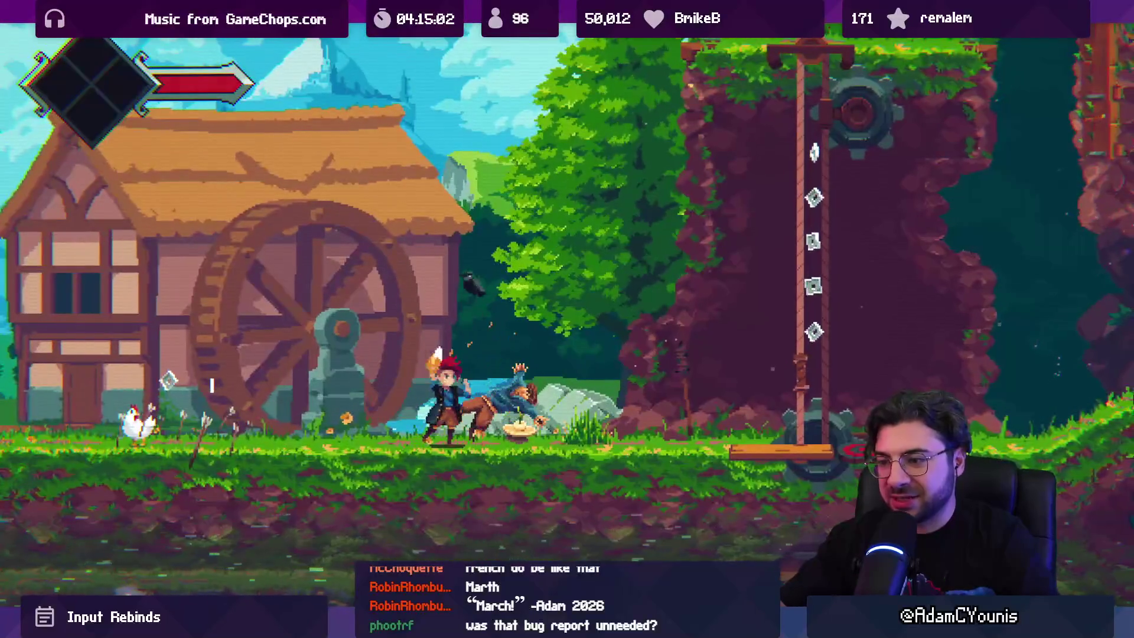
key(x)
key(x)
key(x)
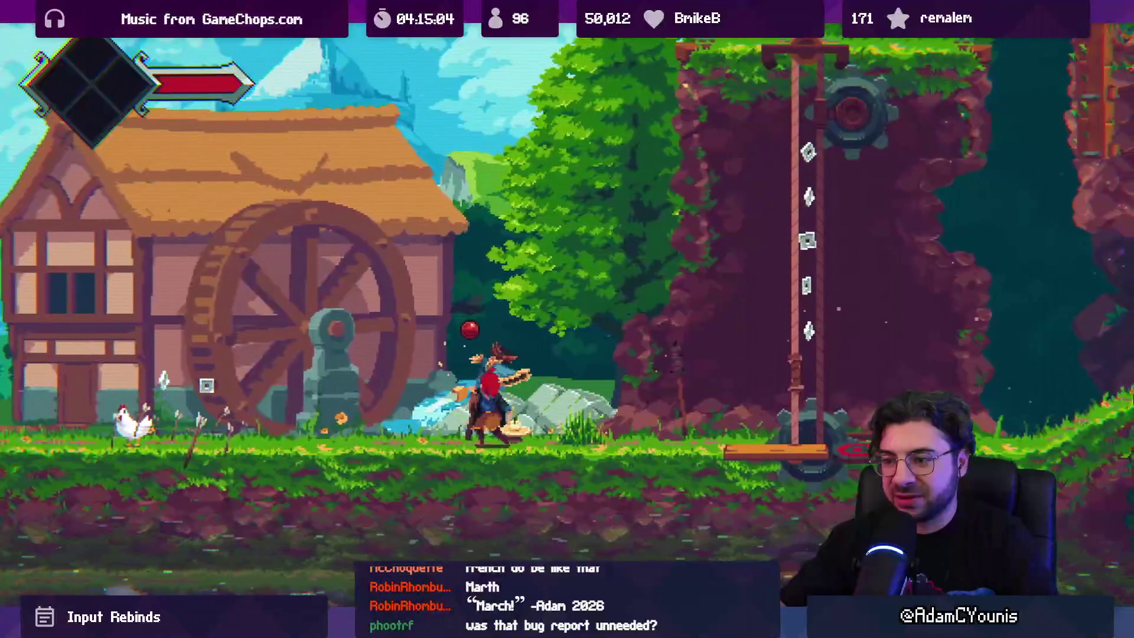
key(x)
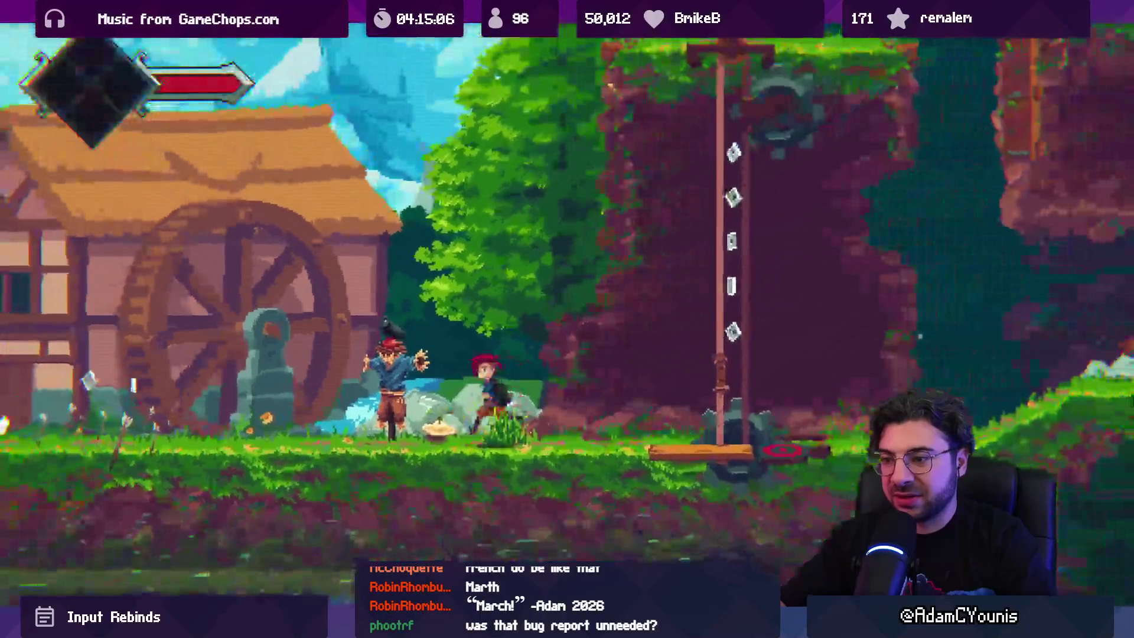
key(Left)
key(x)
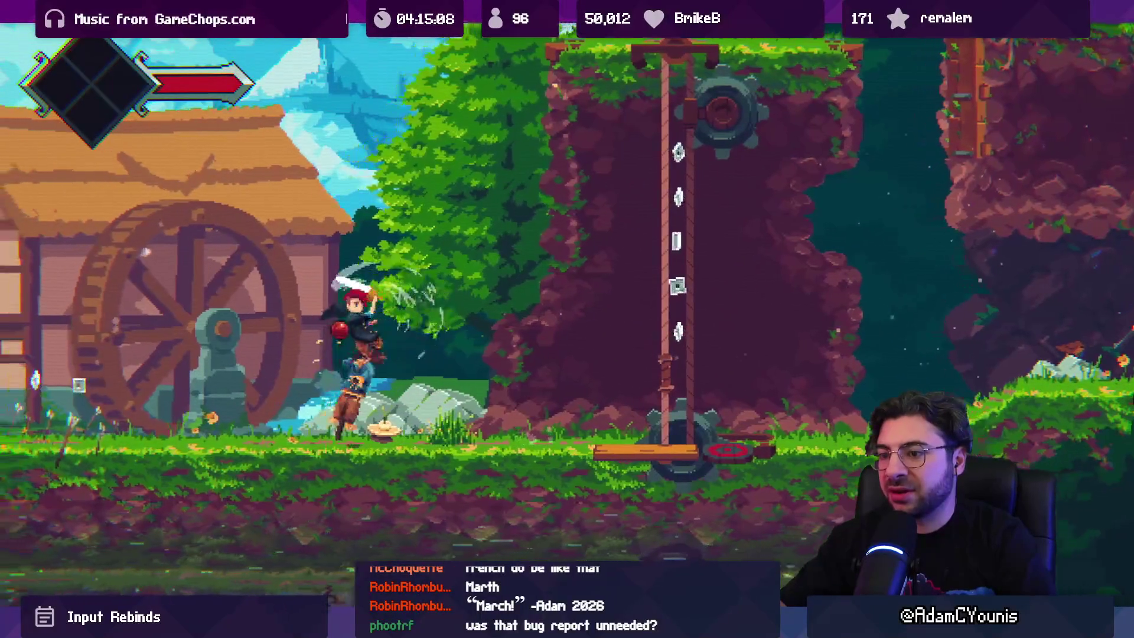
key(x)
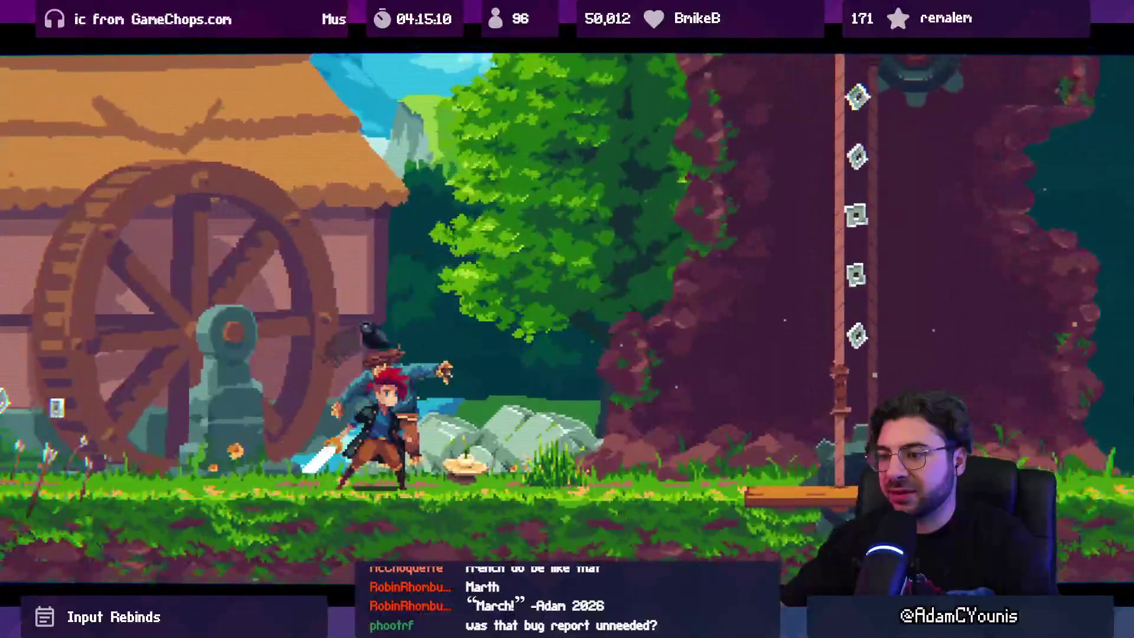
key(x)
key(x)
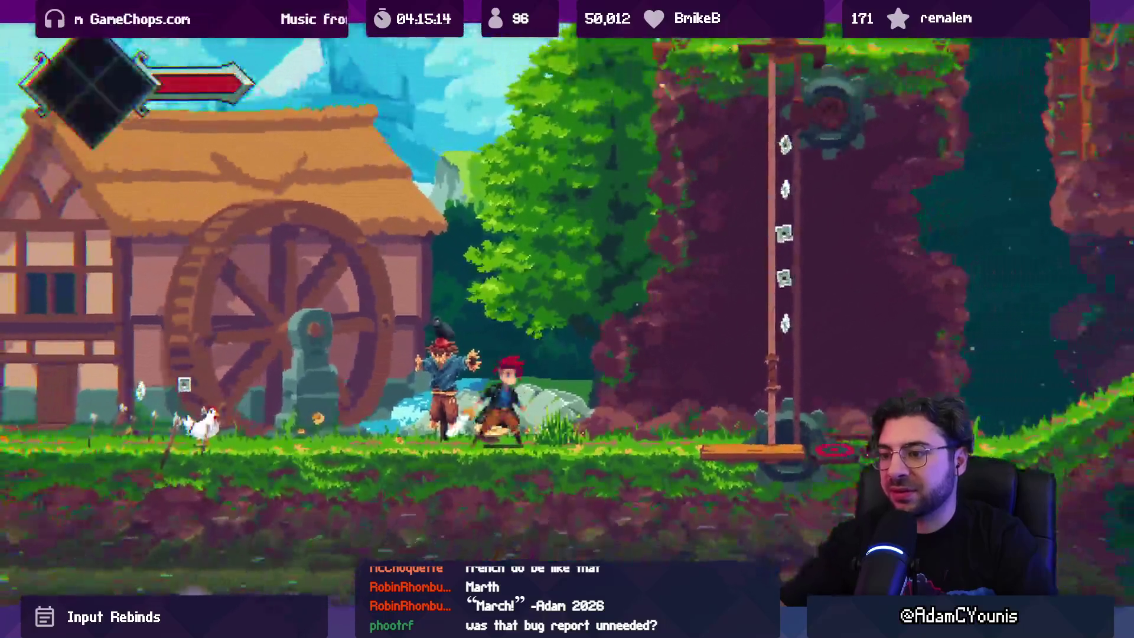
key(Right)
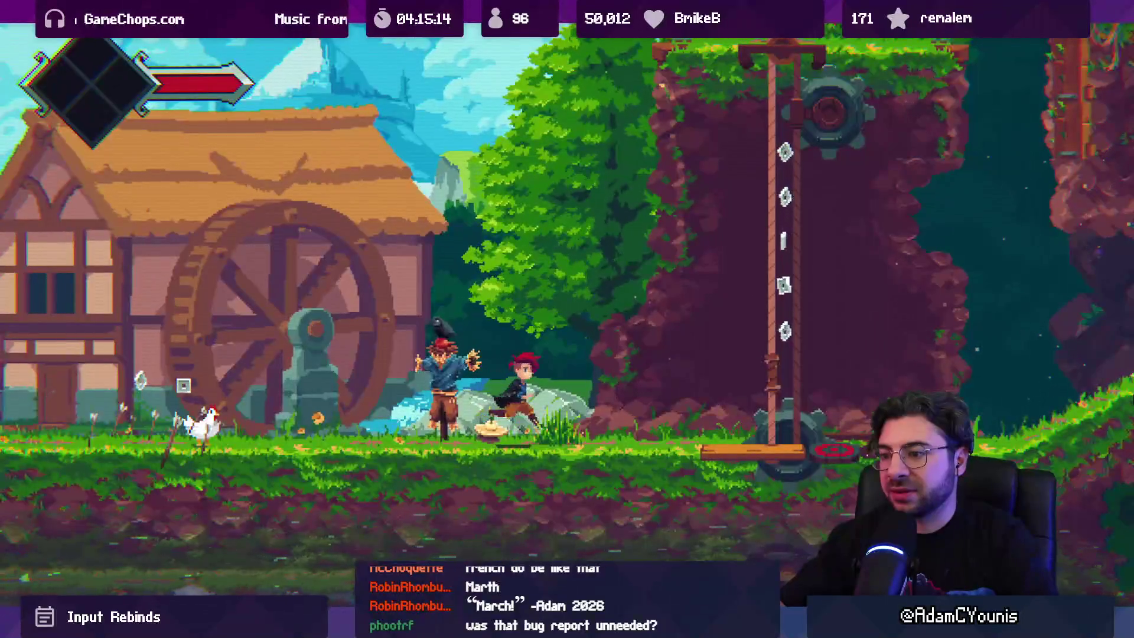
key(shift+space)
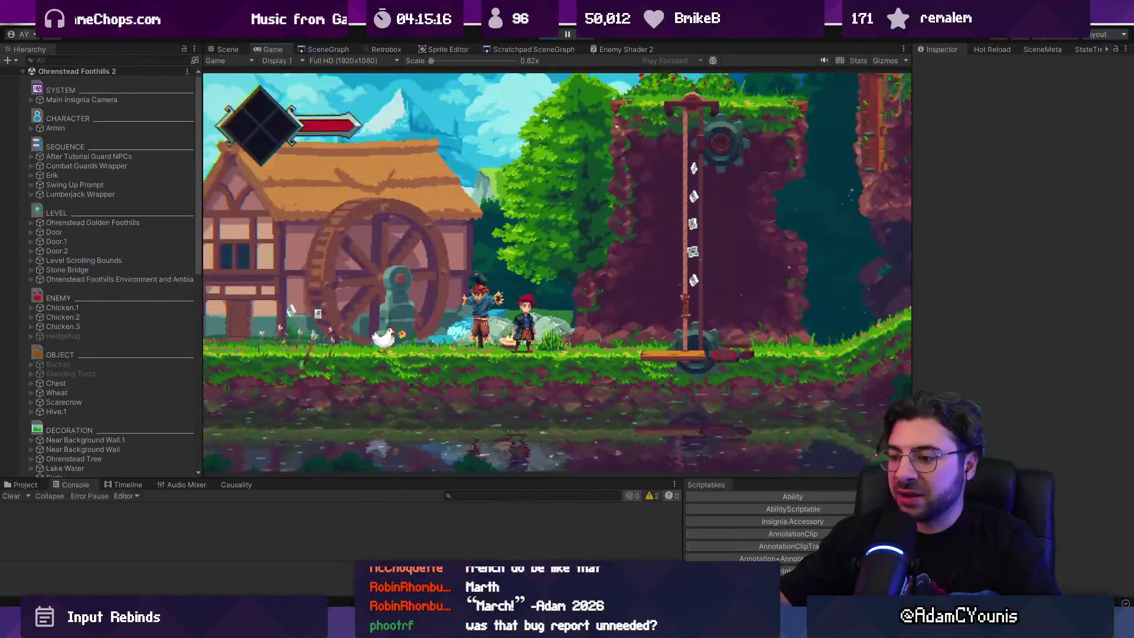
Play the floor-glitch report's video, pause at 0:05, and scroll through the later replies.
key(alt+Tab)
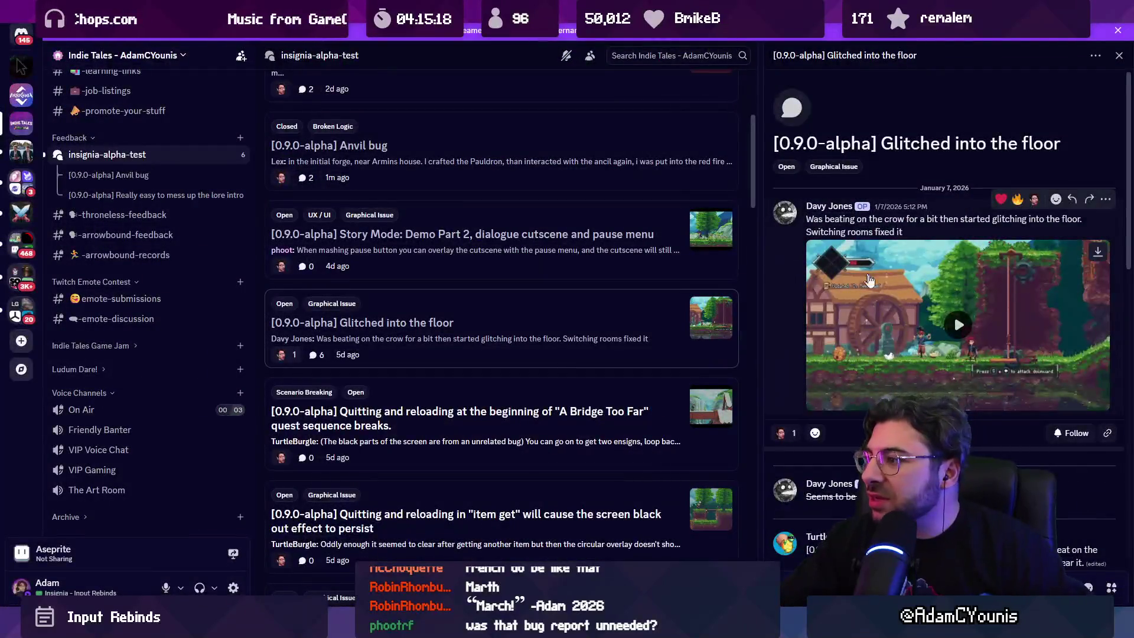
click(954, 314)
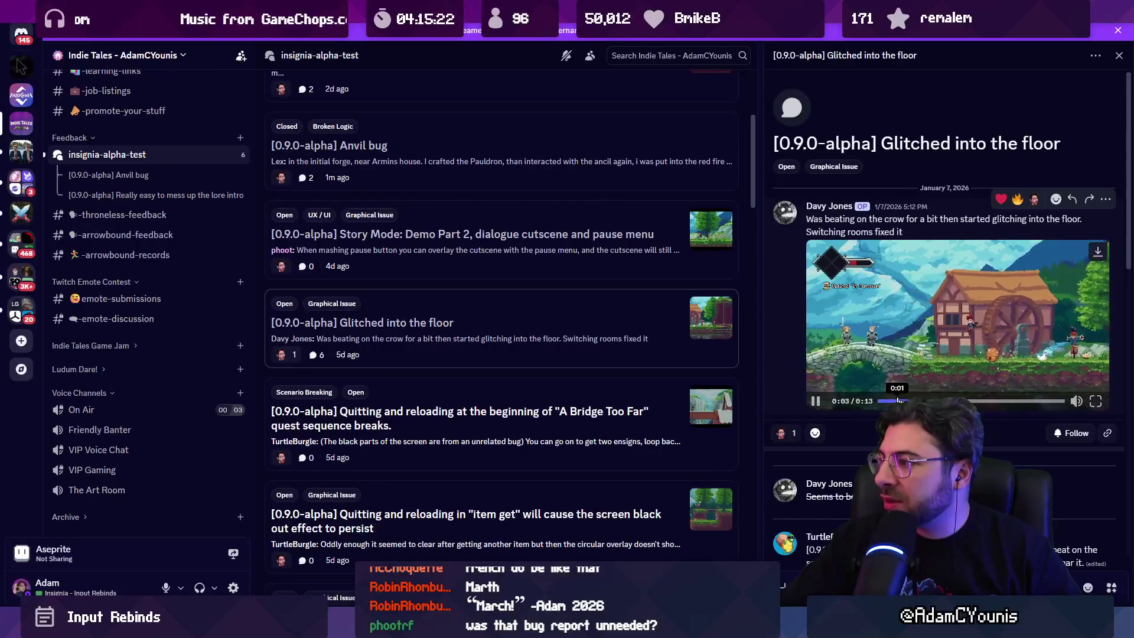
click(816, 400)
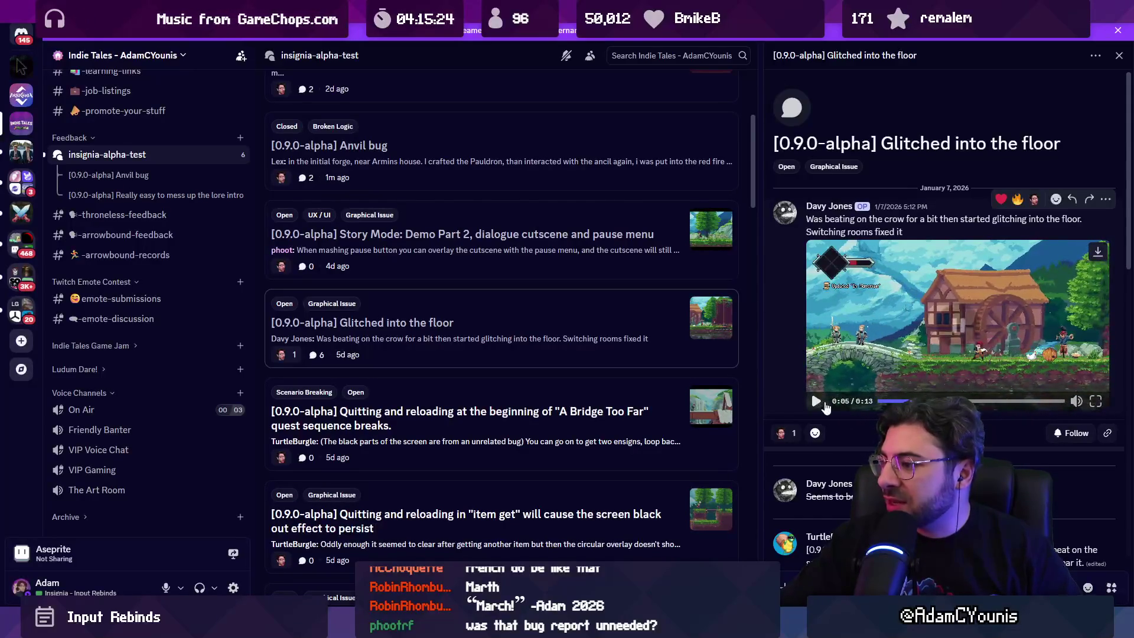
scroll(888, 380, down, 2)
scroll(888, 383, down, 1)
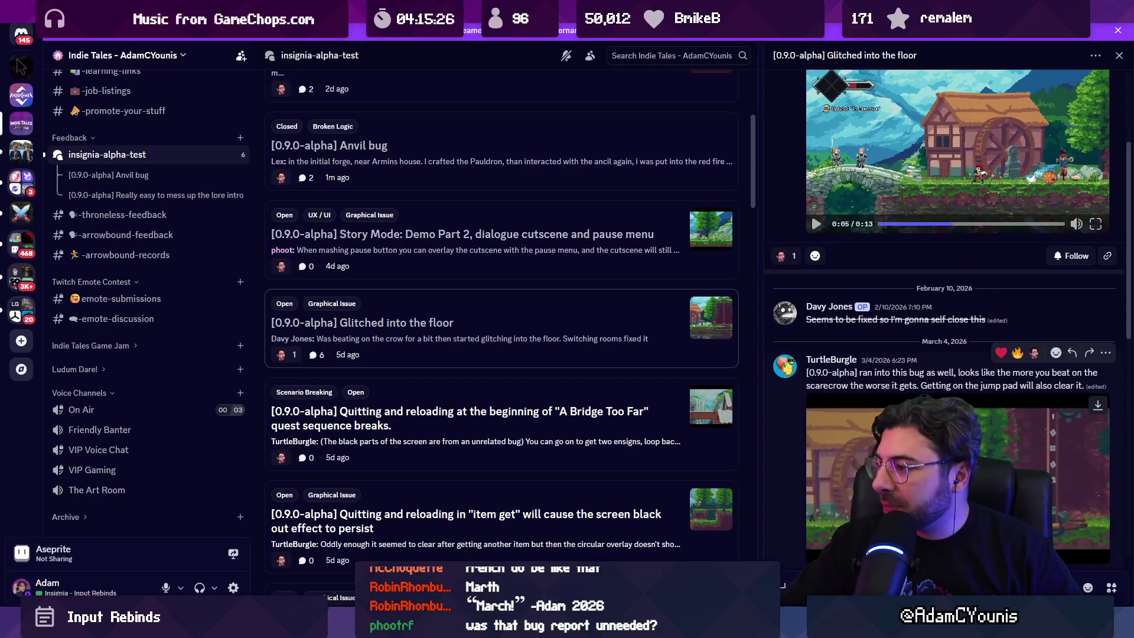
scroll(887, 383, down, 1)
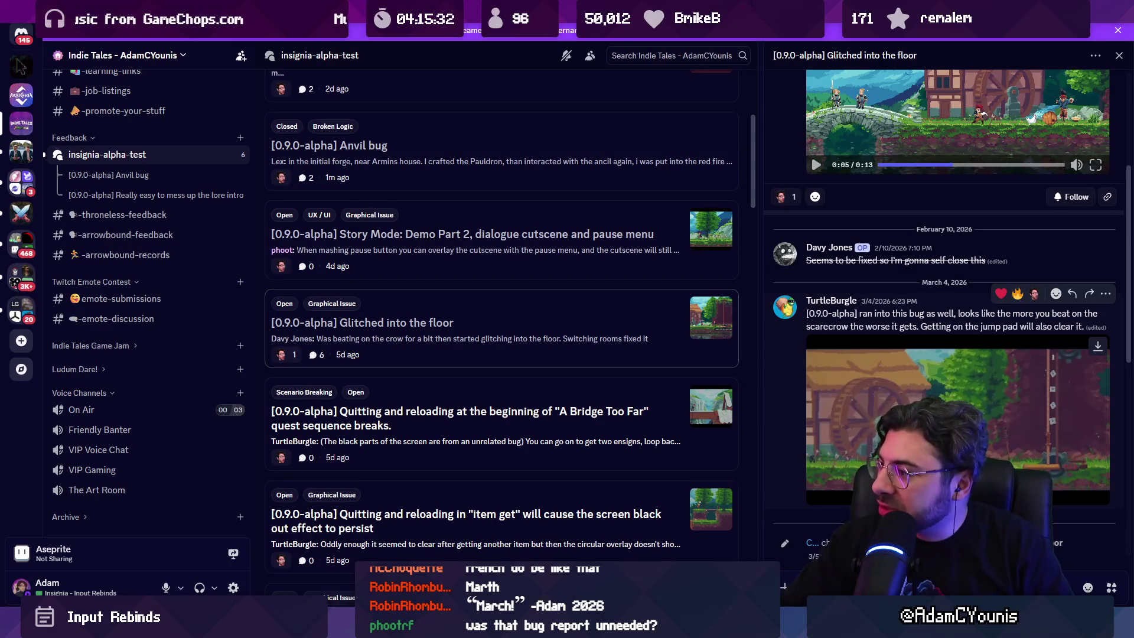
scroll(945, 295, down, 4)
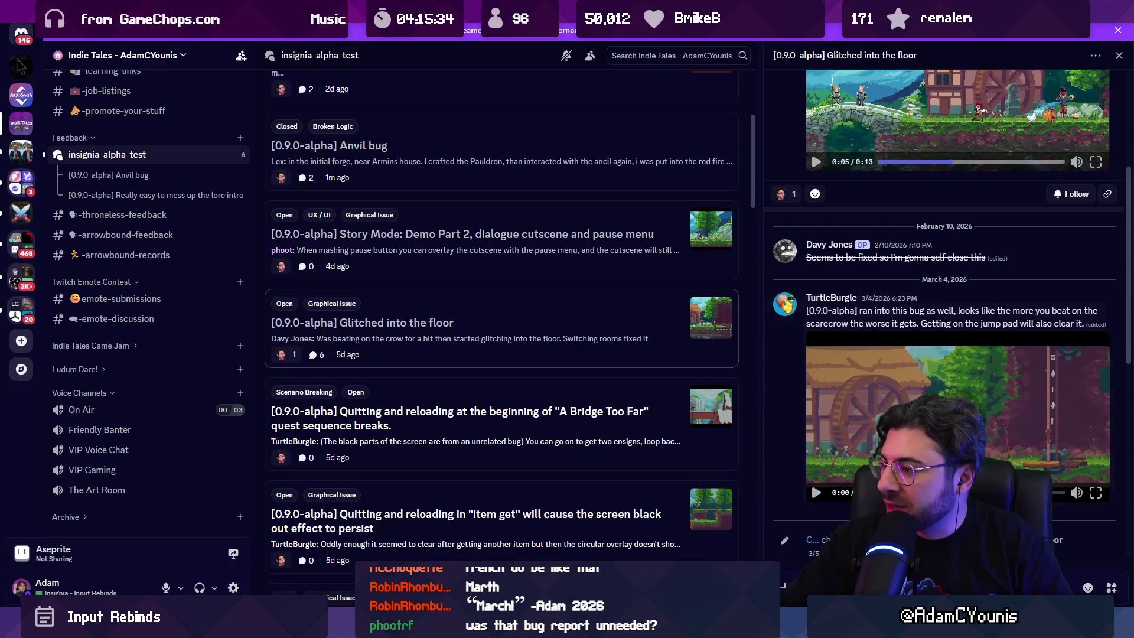
scroll(945, 319, down, 1)
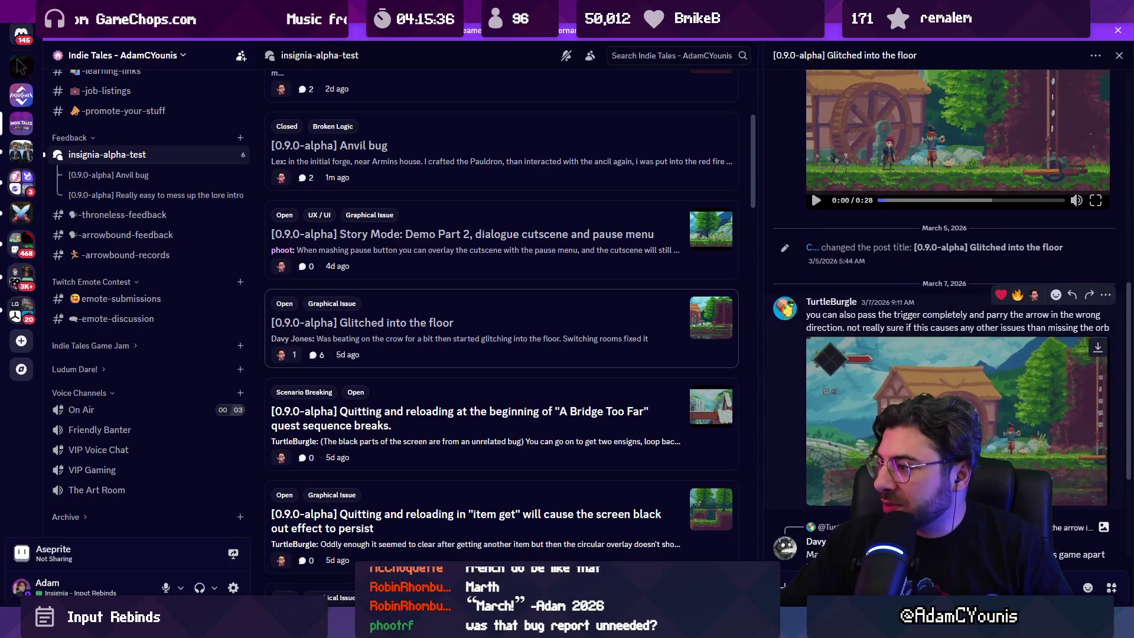
scroll(945, 354, down, 3)
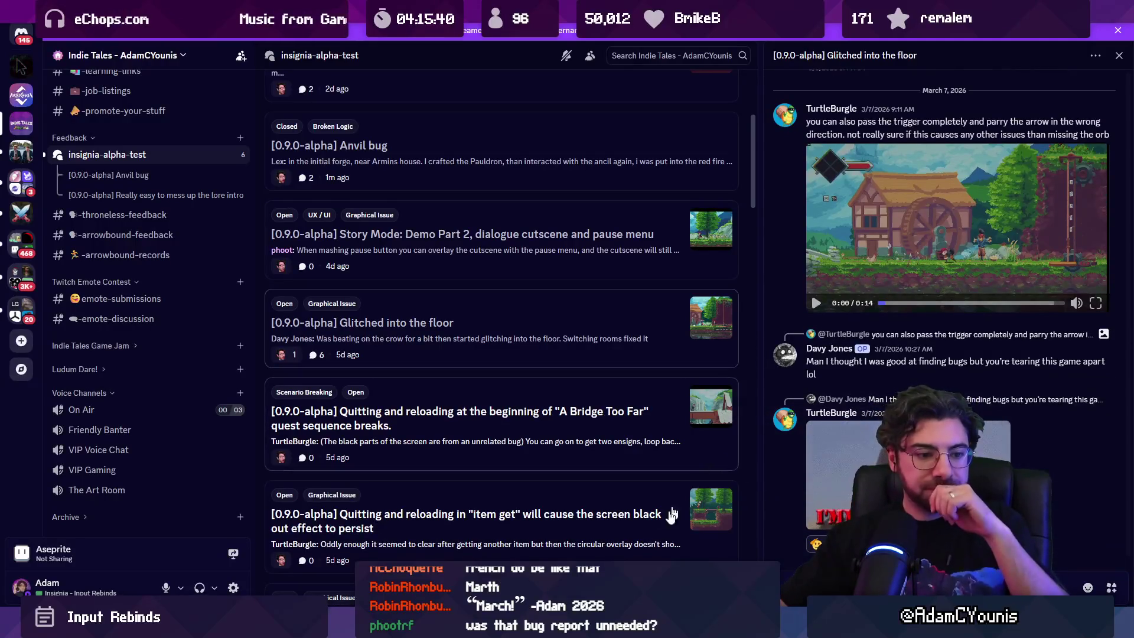
key(alt+Tab)
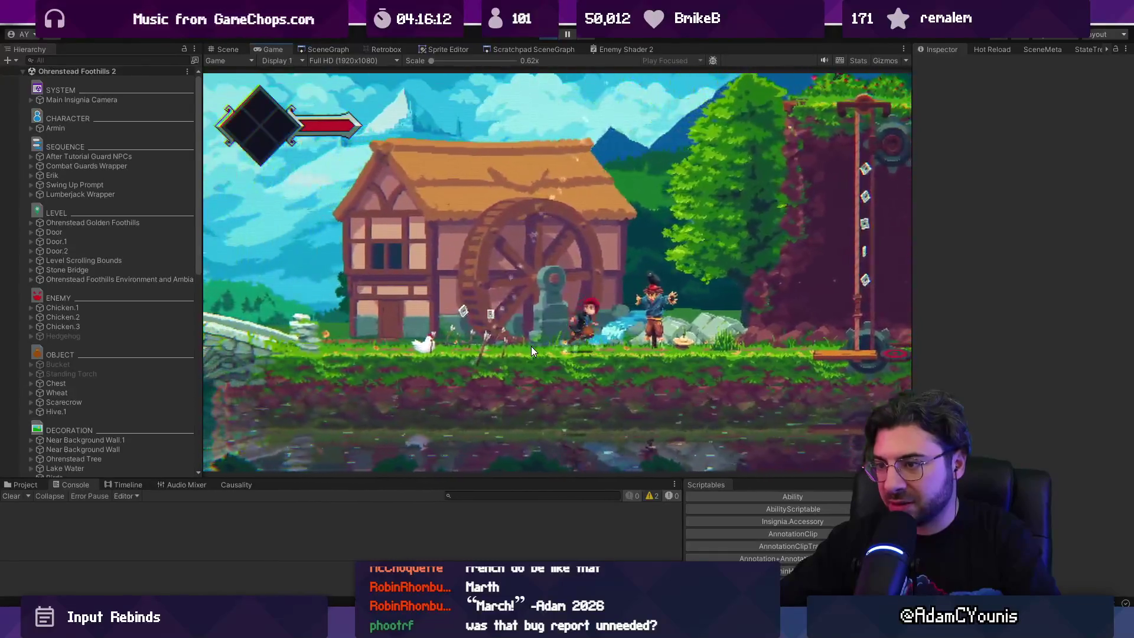
In the Scene view, frame the player beside the scarecrow and select Armin's Sprite child.
click(227, 49)
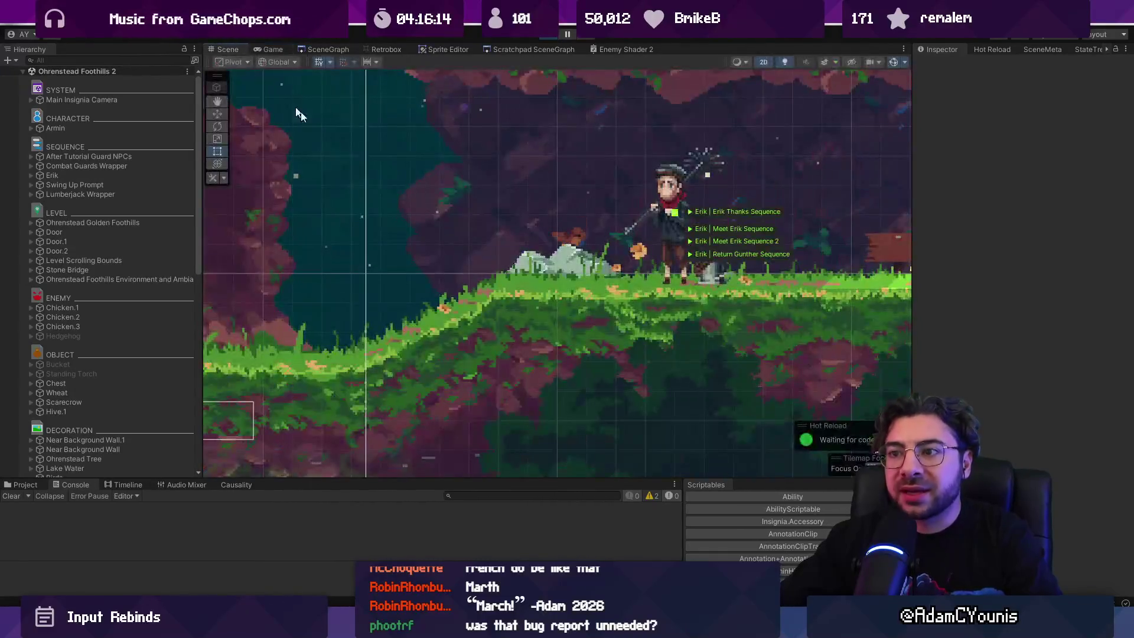
key(f)
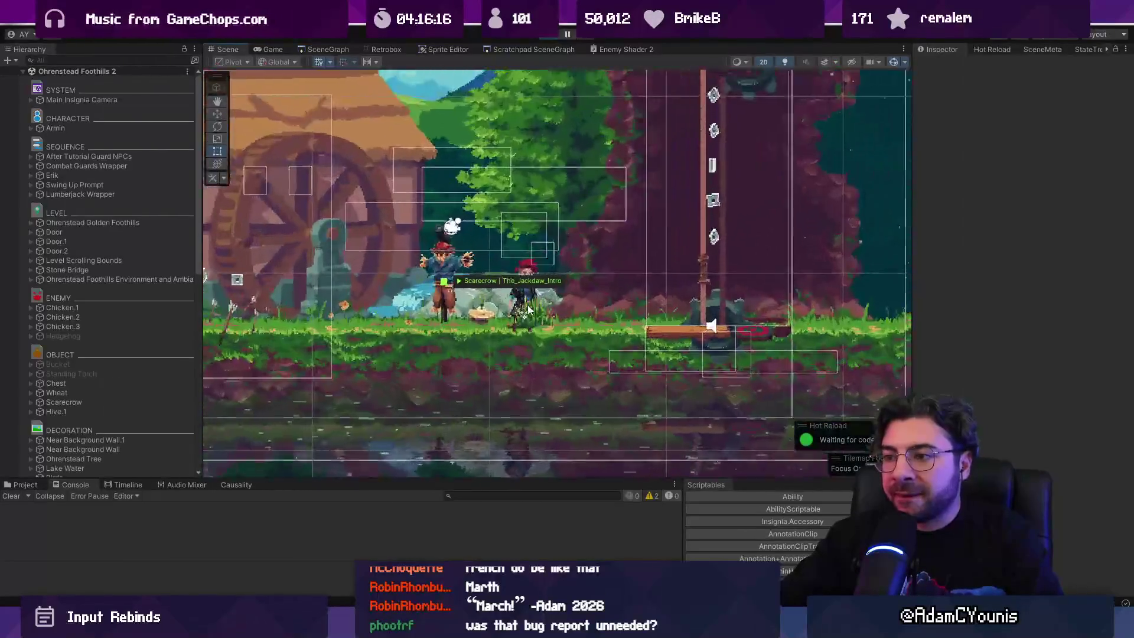
click(32, 128)
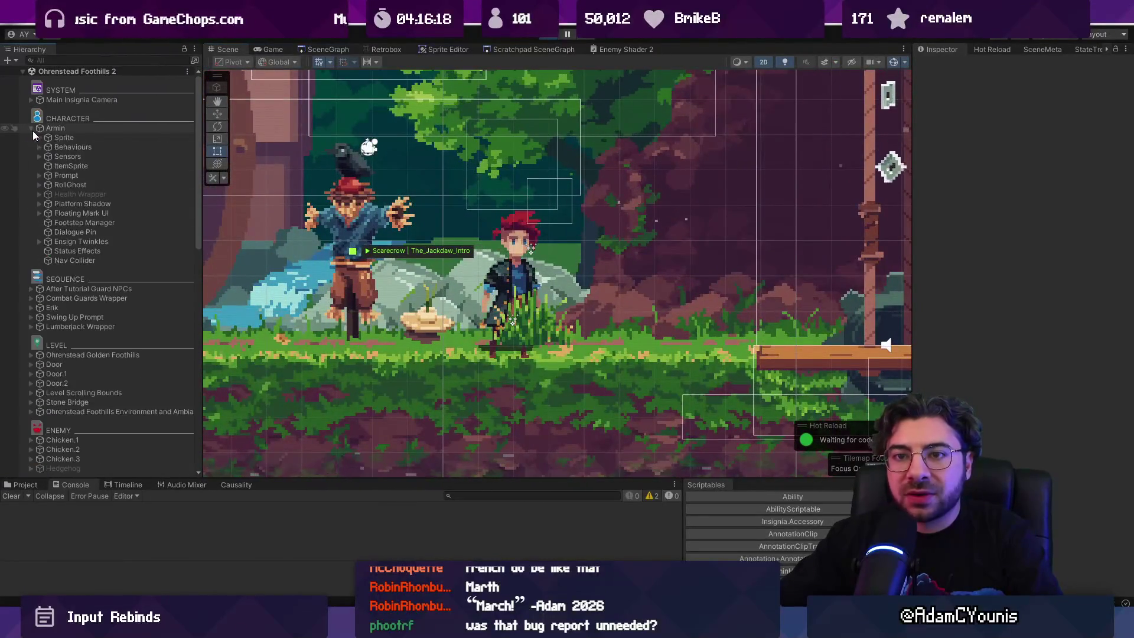
click(39, 137)
click(52, 138)
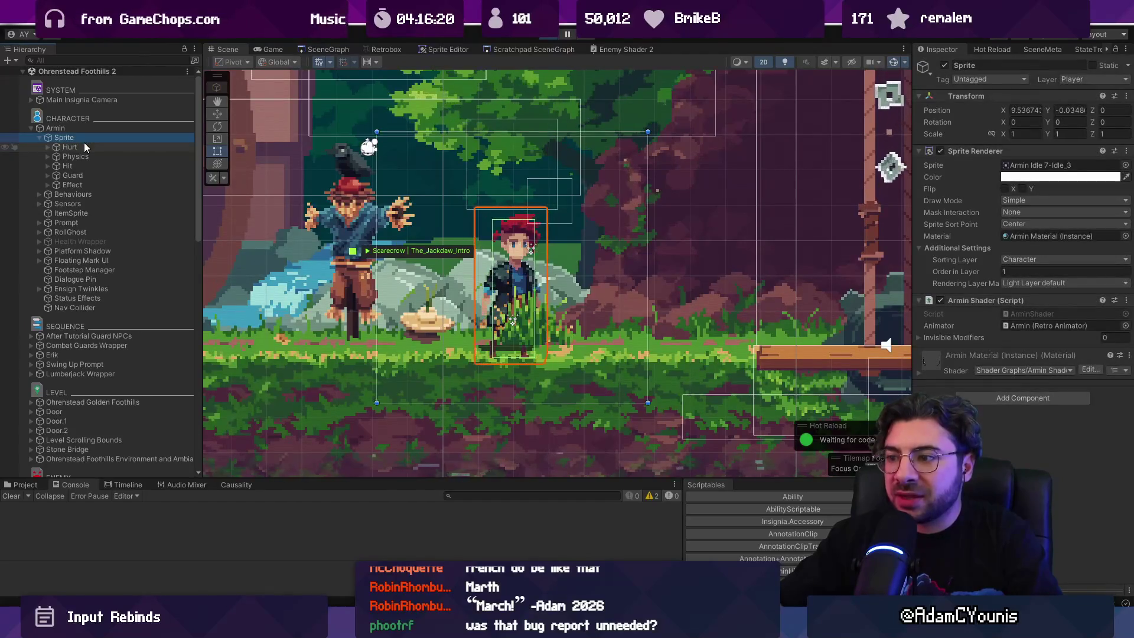
Inspect Sprite's Physics and Hurt children and compare Sprite's position offset with Armin's, then return to Game.
click(49, 157)
click(48, 157)
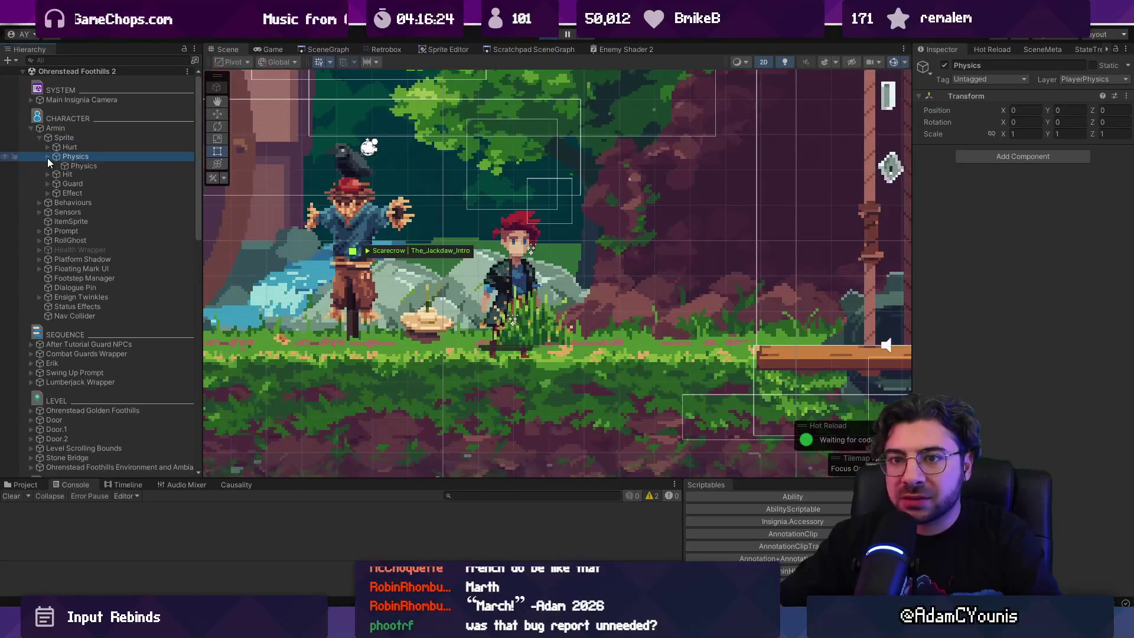
click(48, 158)
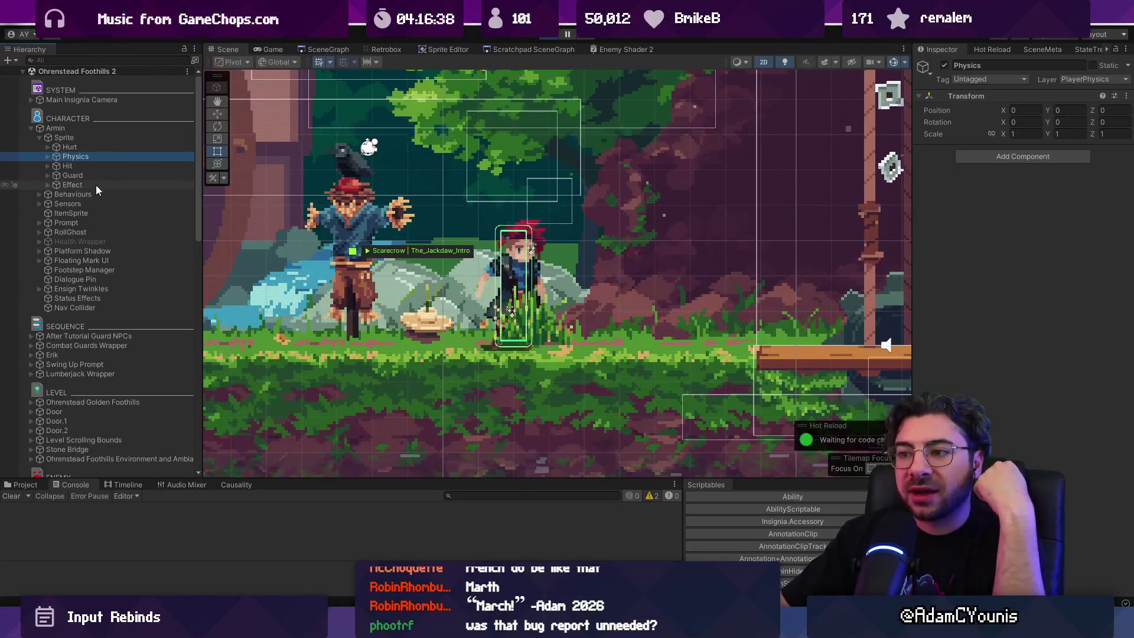
click(47, 147)
click(47, 147)
click(63, 137)
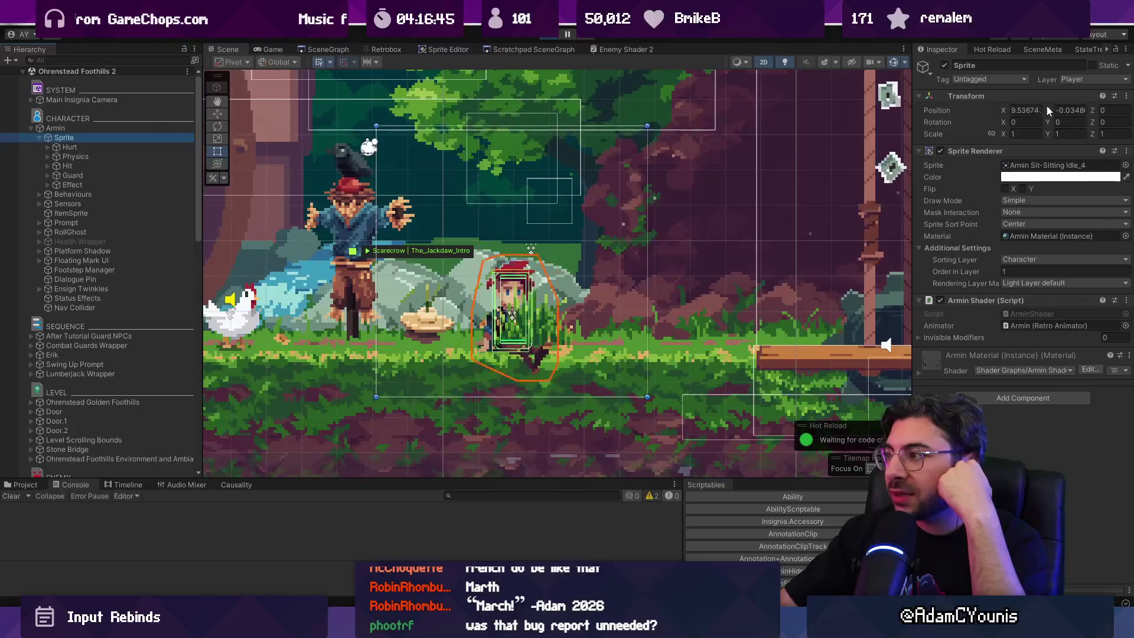
click(152, 128)
click(148, 139)
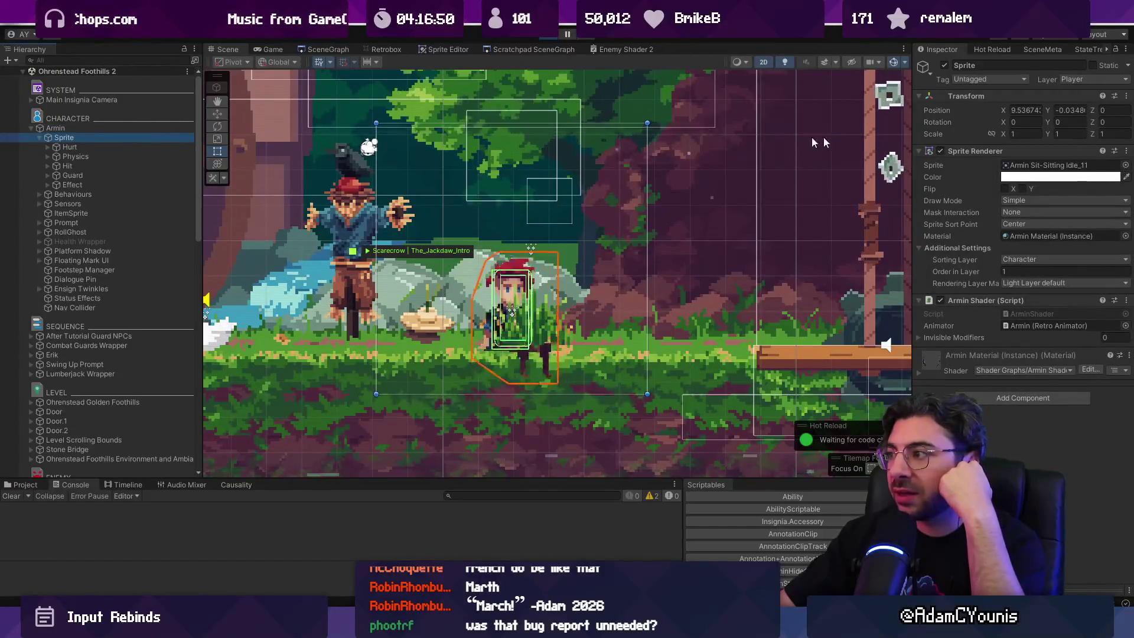
click(1017, 111)
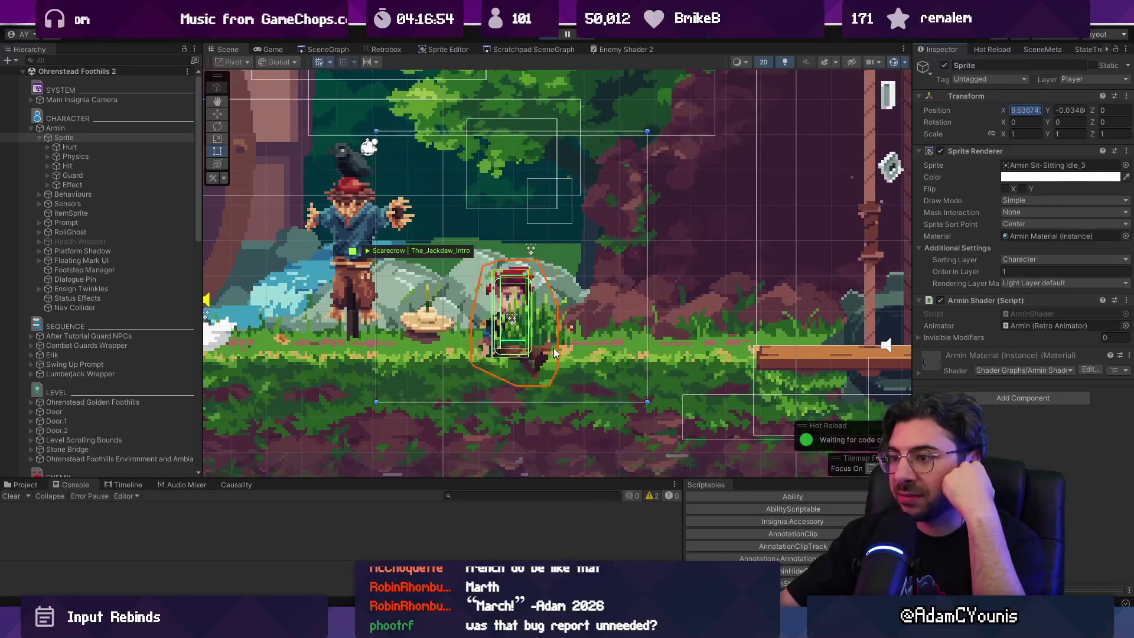
click(270, 48)
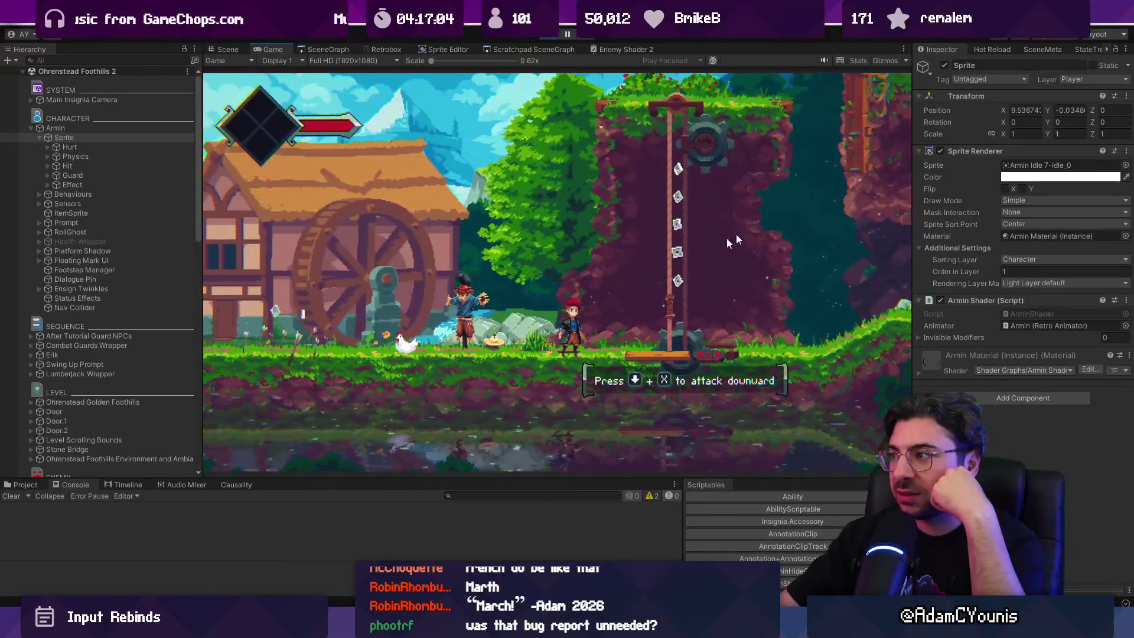
Set the Sprite's Position X to 0 and widen the Inspector so full values show.
click(1023, 110)
text(0)
key(Tab)
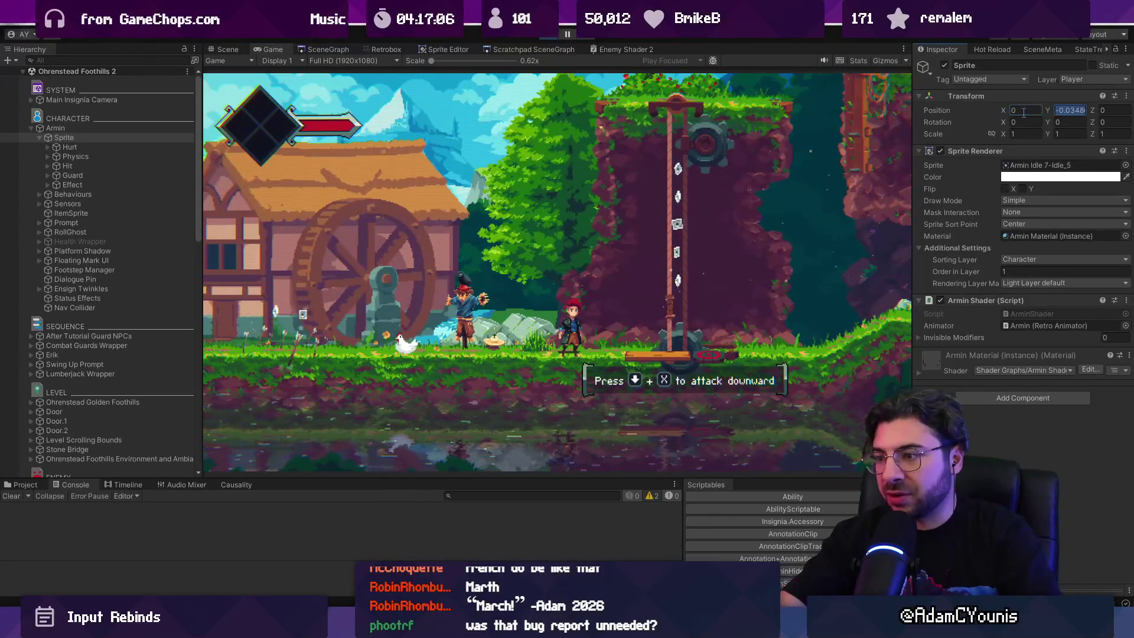
click(589, 256)
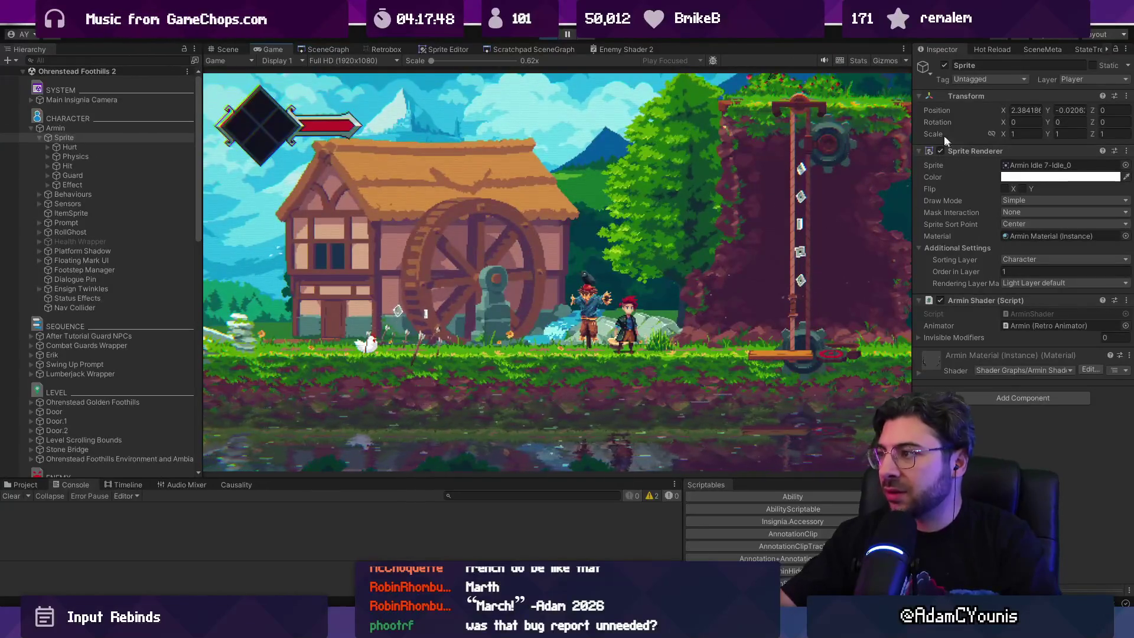
drag(913, 130, 683, 130)
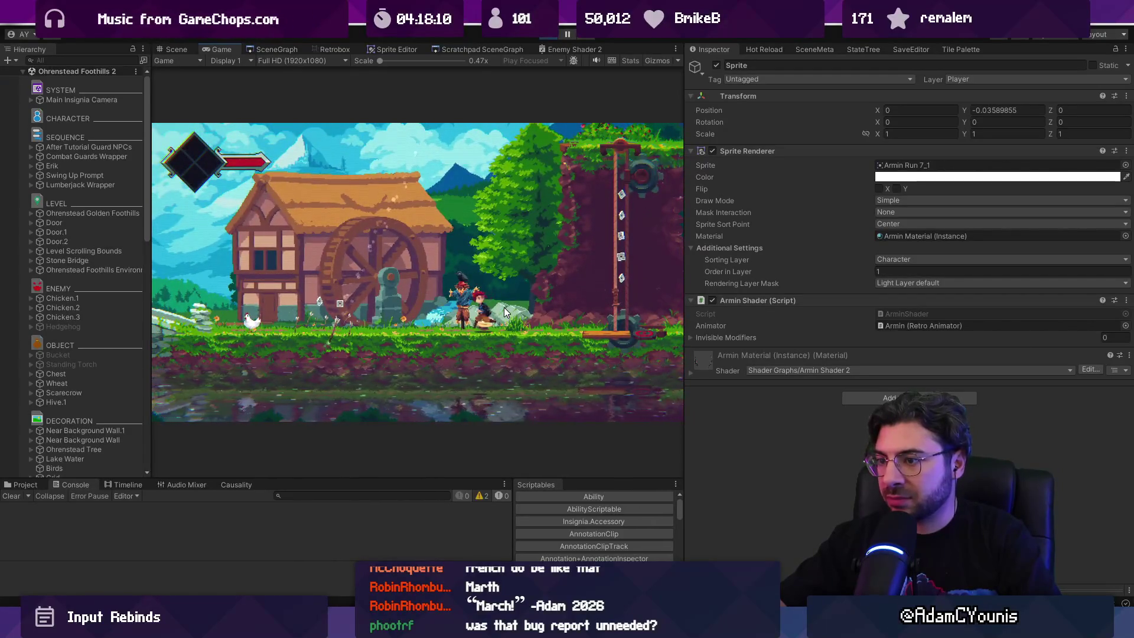
Check the game render at 1x, return to 0.47x, and walk Armin back left to the mill.
drag(381, 60, 407, 61)
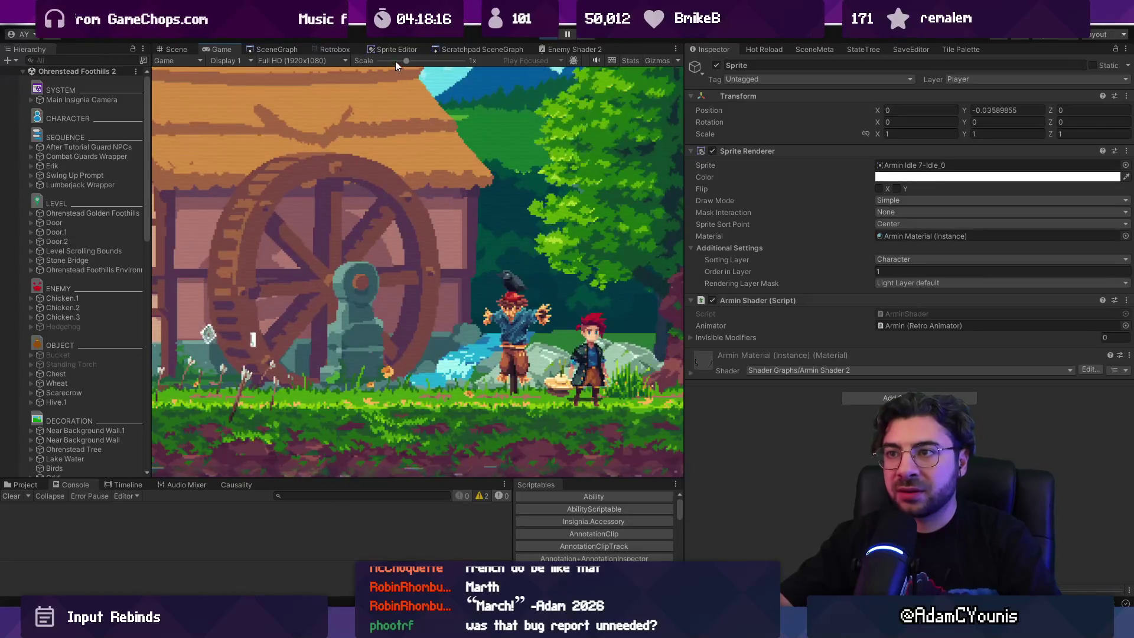
drag(395, 61, 379, 61)
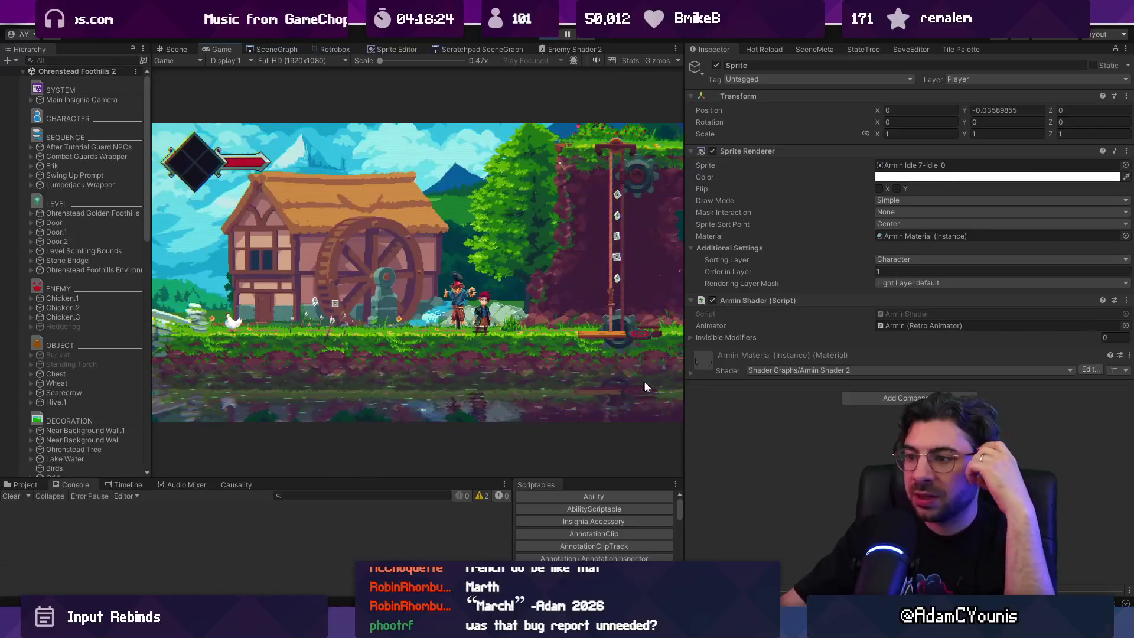
key(Right)
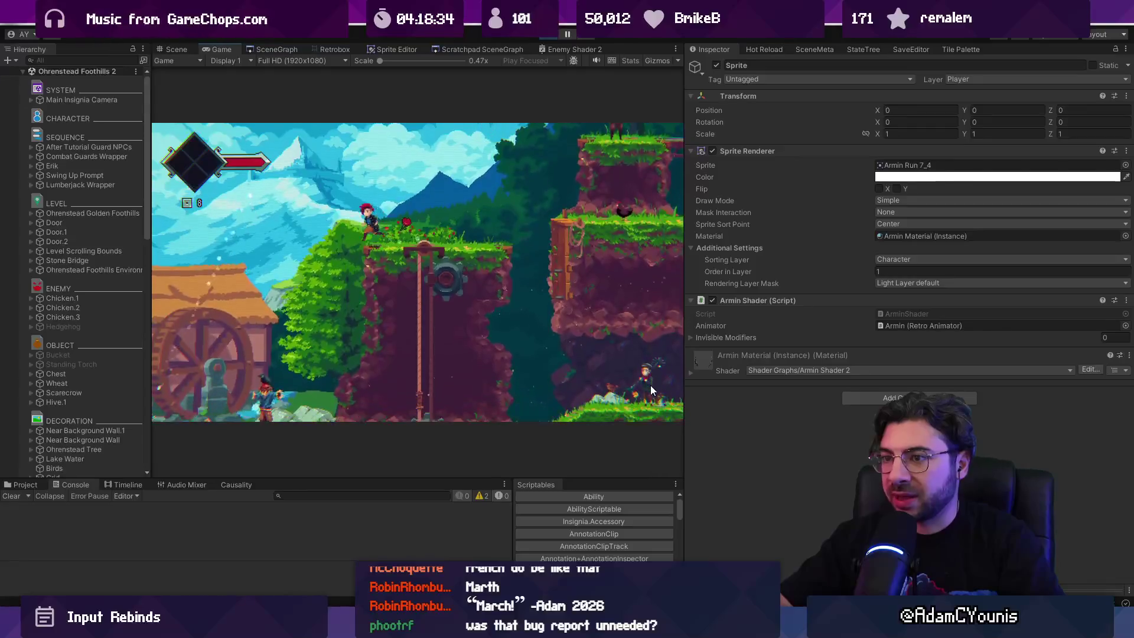
key(Left)
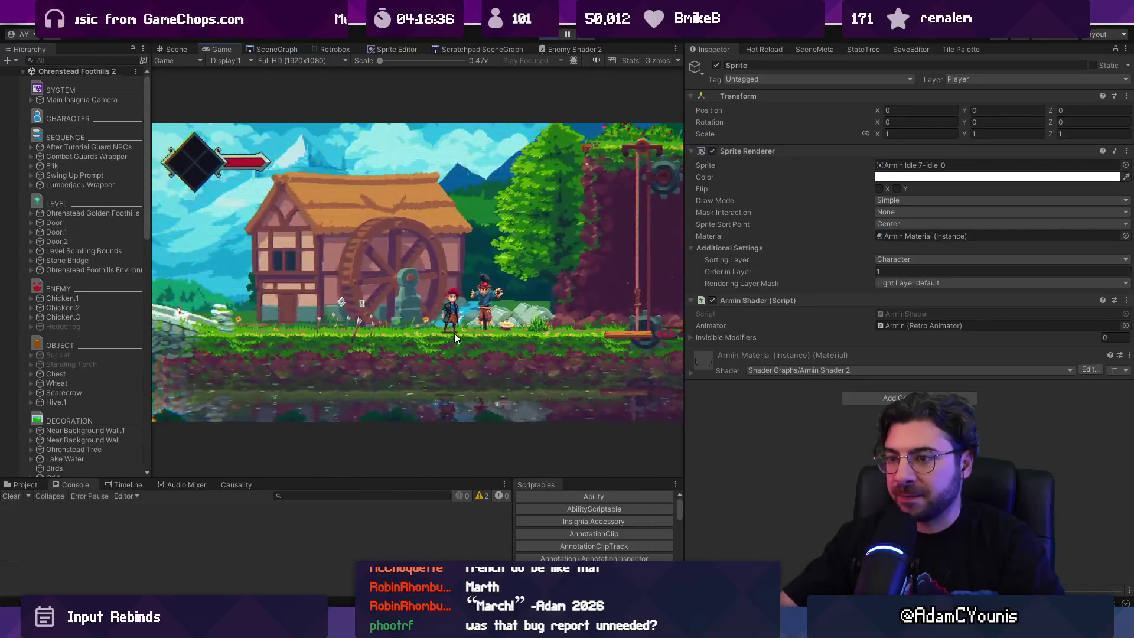
key(alt+Tab)
key(ctrl+p)
Open RetroAnimator.cs via the quick-open file search in Visual Studio Code.
text(arminm)
key(ctrl+BackSpace)
text(animator)
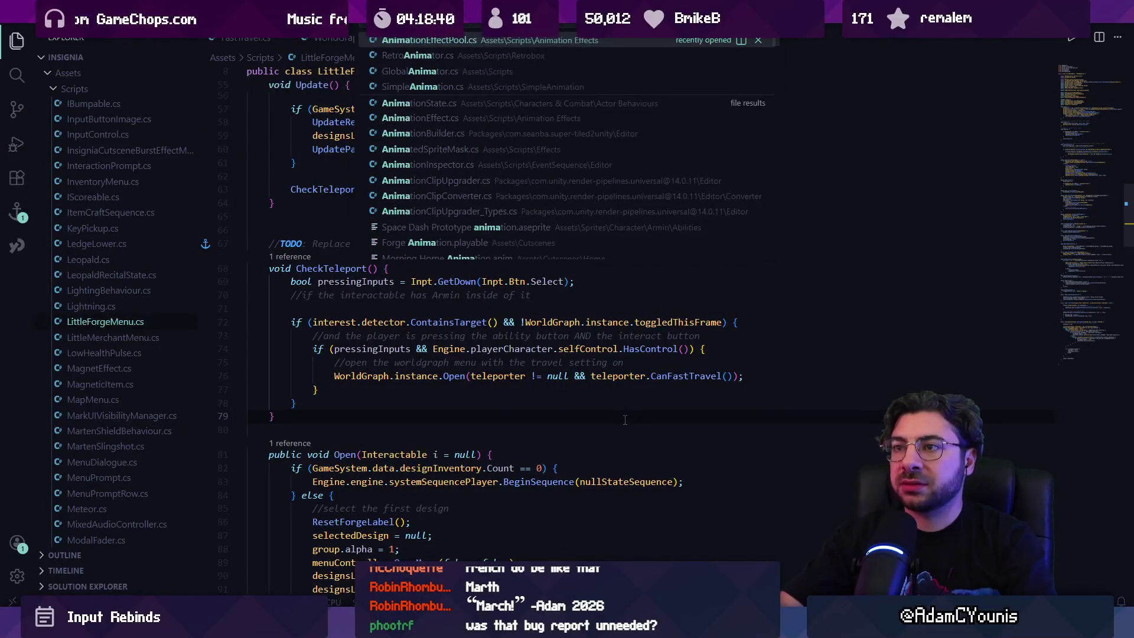
key(Return)
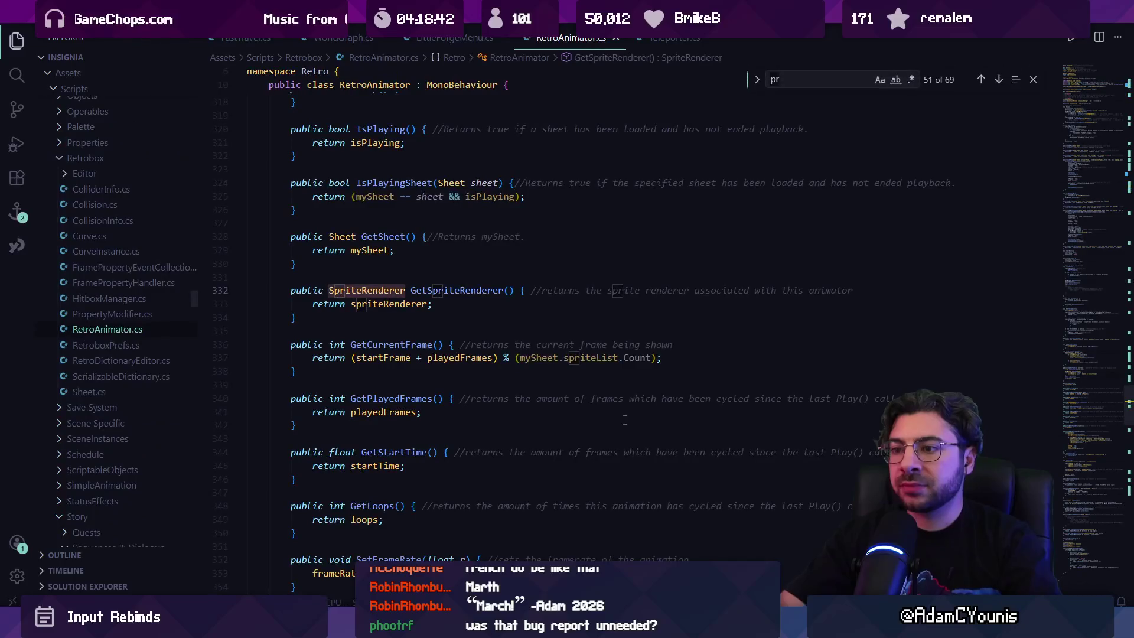
Step through every spriteRenderer.transform.position match, including ApplyPixelPerfect, then return to Unity.
text(spriterendere)
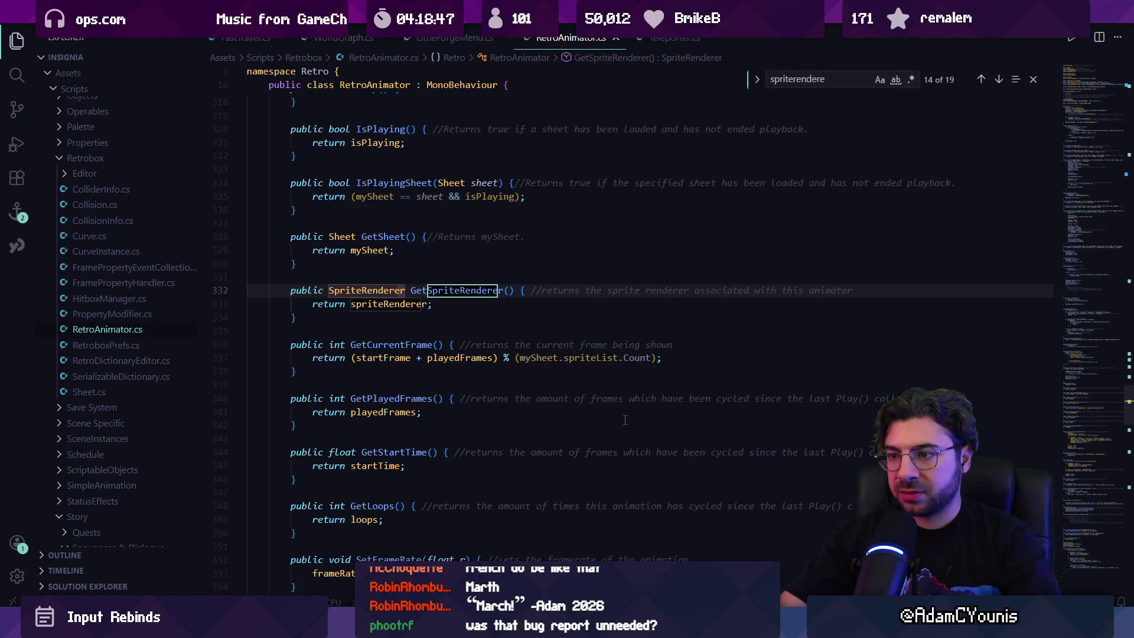
text(r.t)
text(orm)
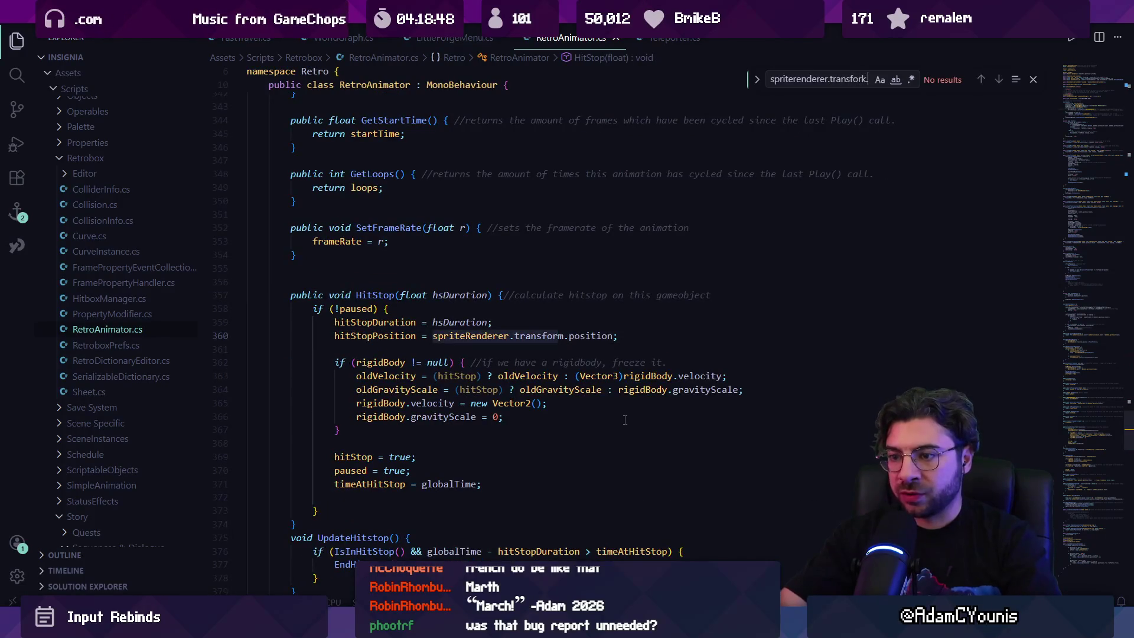
text(sition)
key(Return)
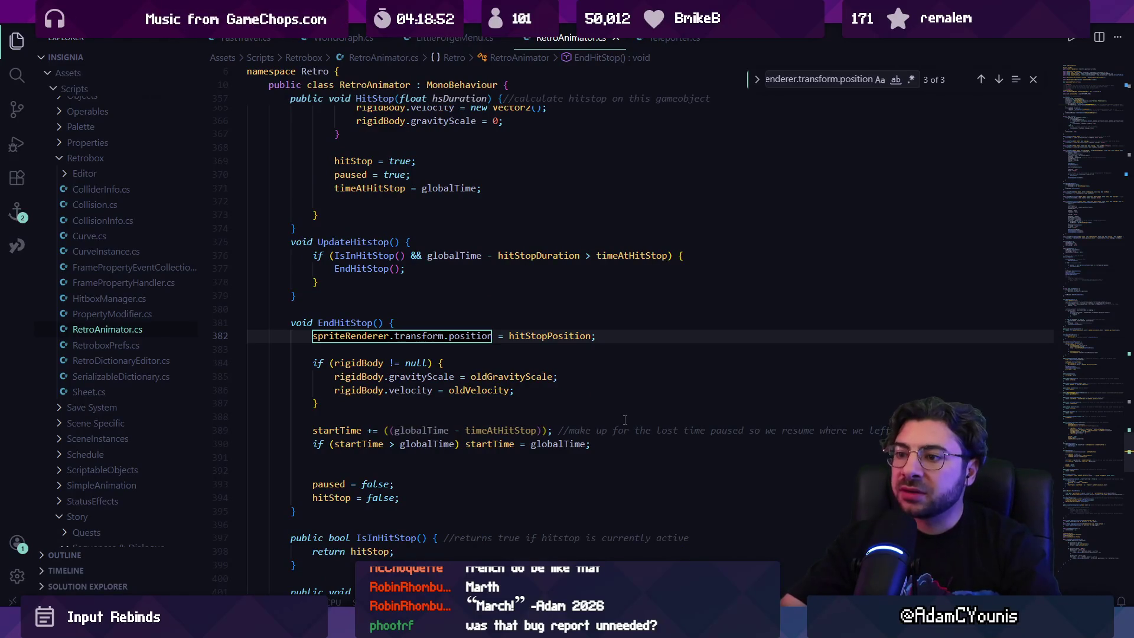
key(Return)
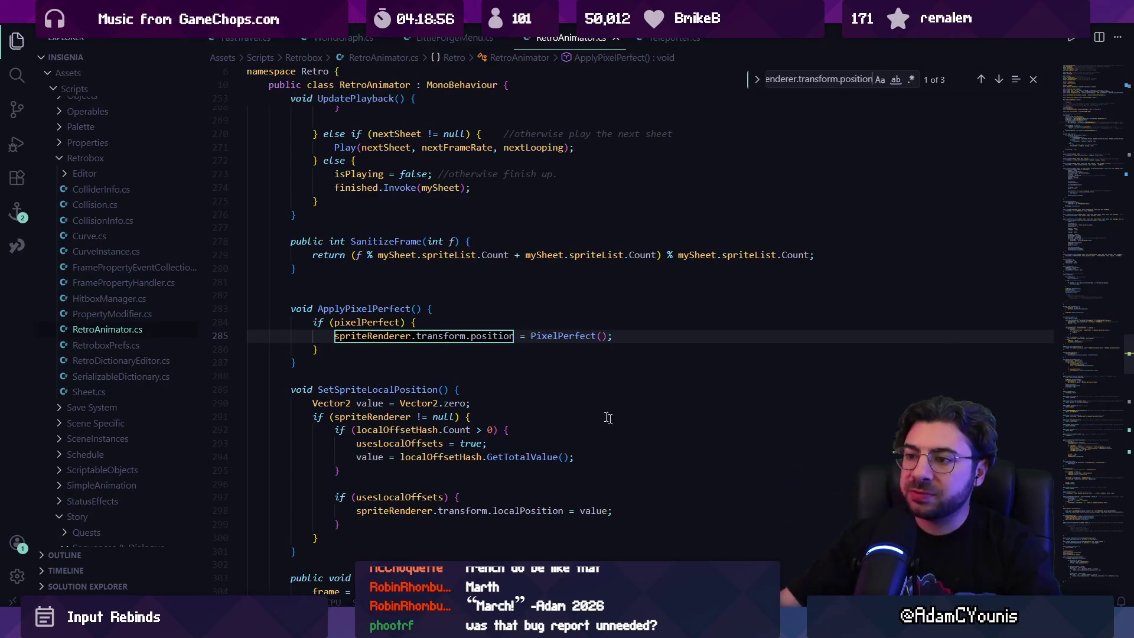
key(alt+Tab)
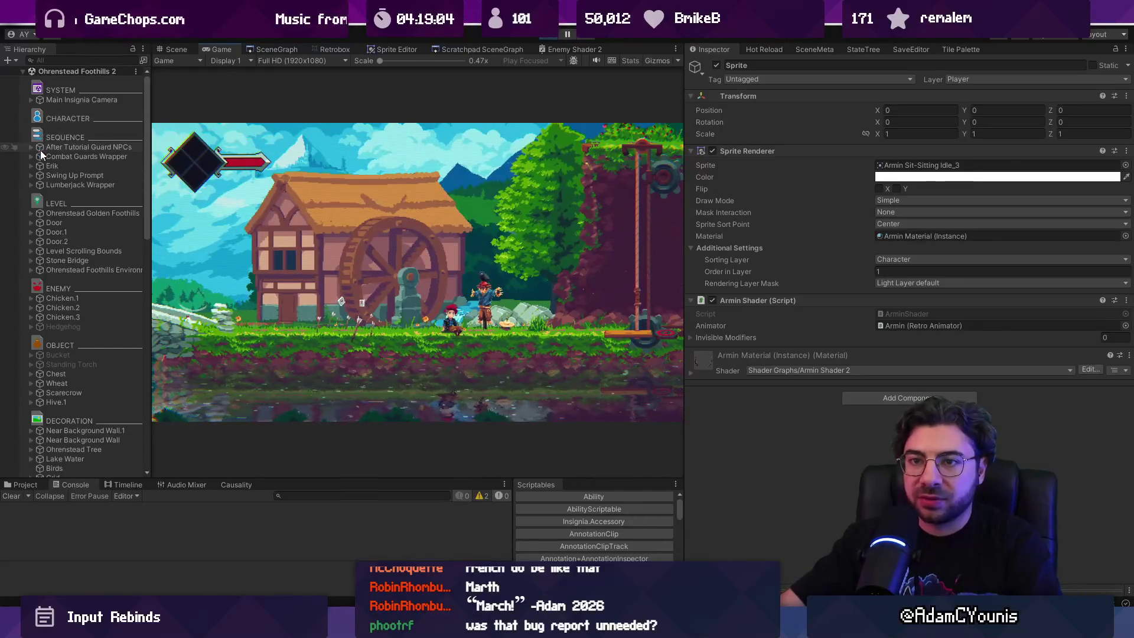
Select Armin and expand his Retro Animator component, collapsing Life and Armin Behaviour.
scroll(38, 204, down, 6)
scroll(38, 204, down, 7)
click(77, 275)
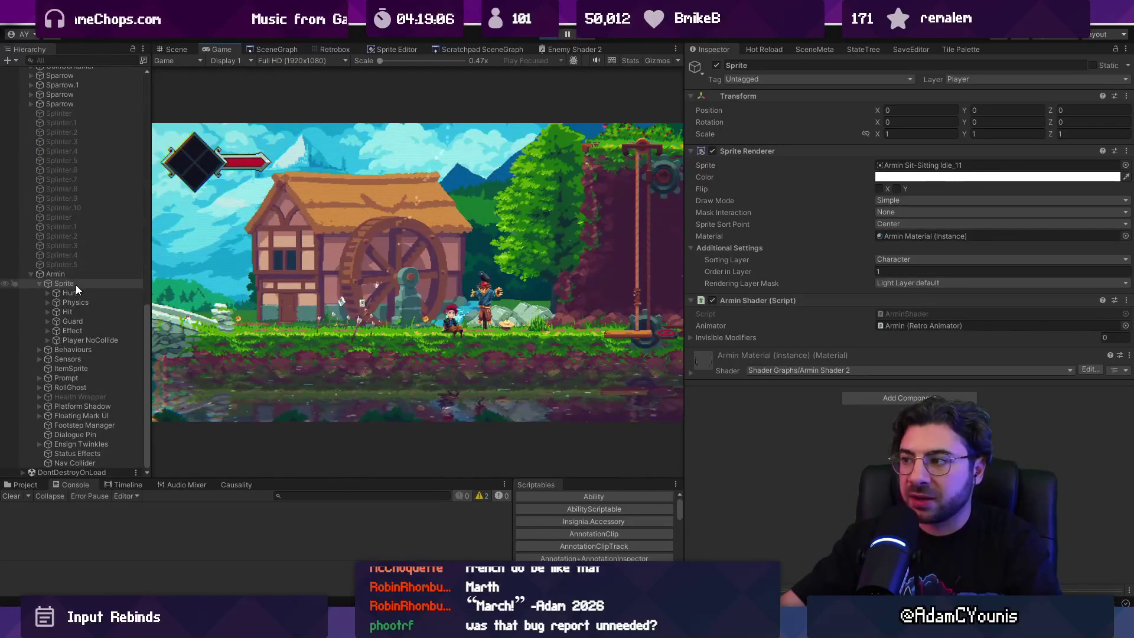
click(786, 228)
click(771, 175)
click(763, 175)
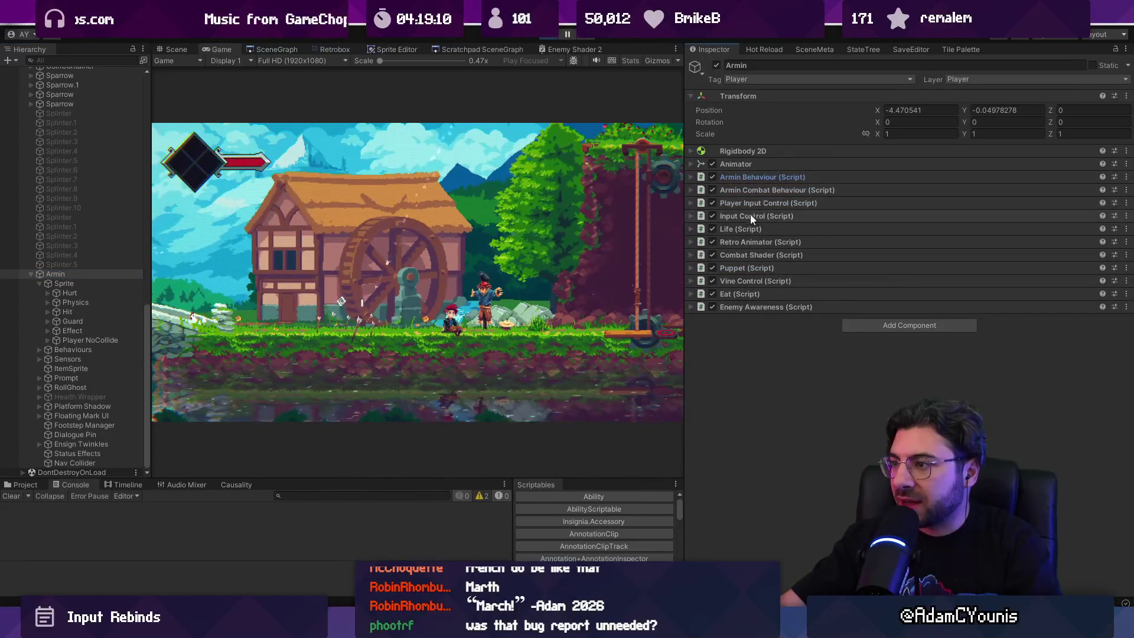
click(745, 241)
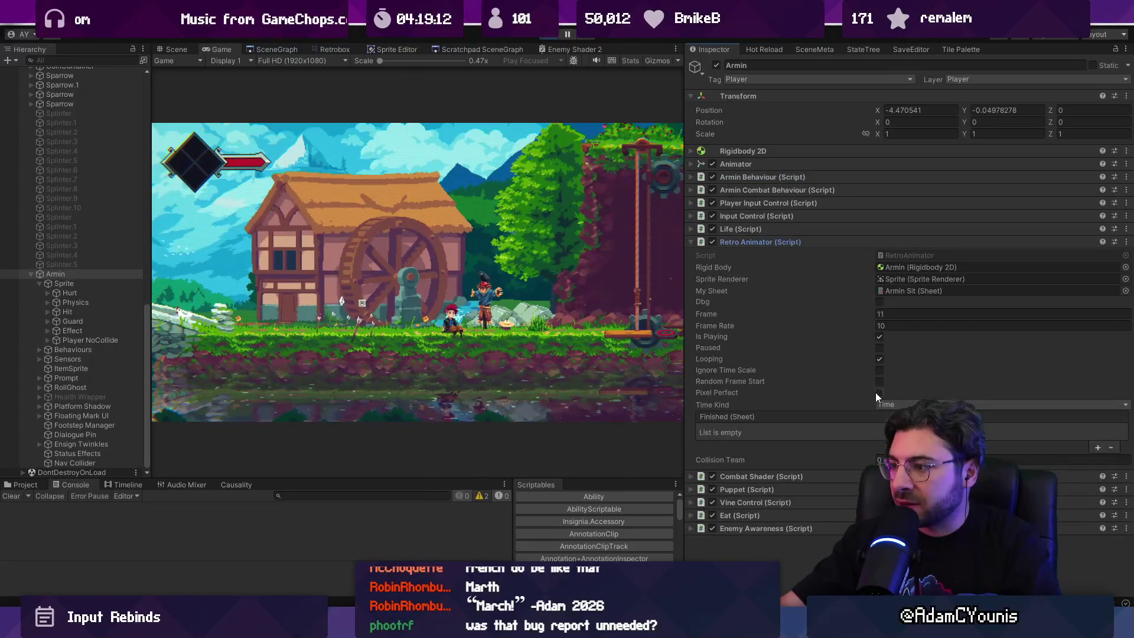
Walk Armin to the scarecrow in maximized Game view and test sword attacks.
key(shift+space)
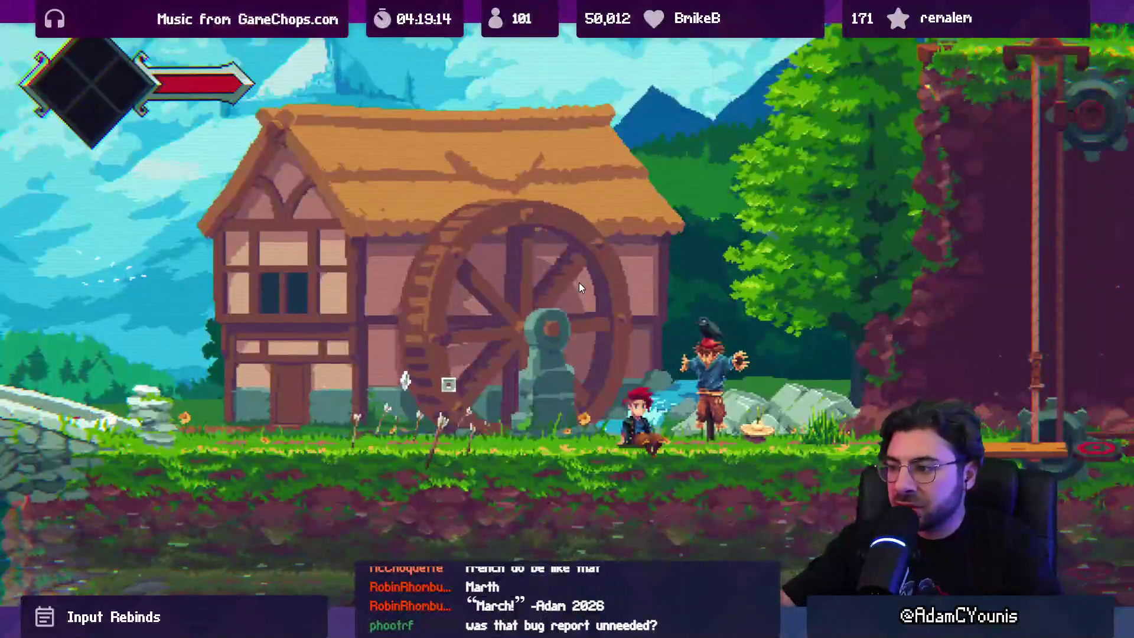
key(Right)
key(x)
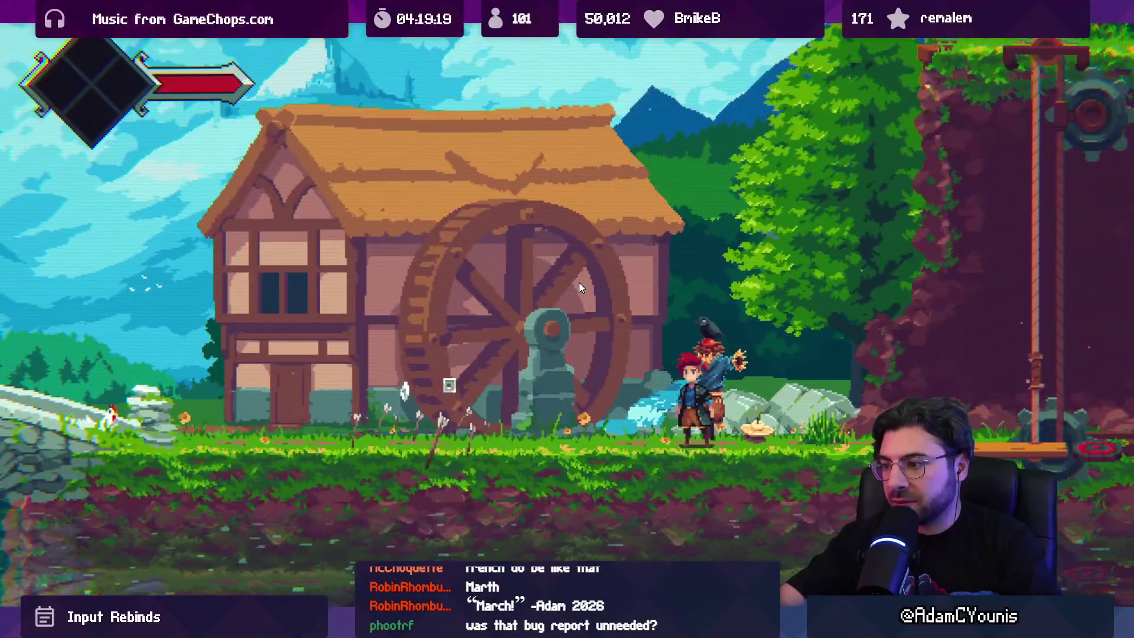
key(shift+space)
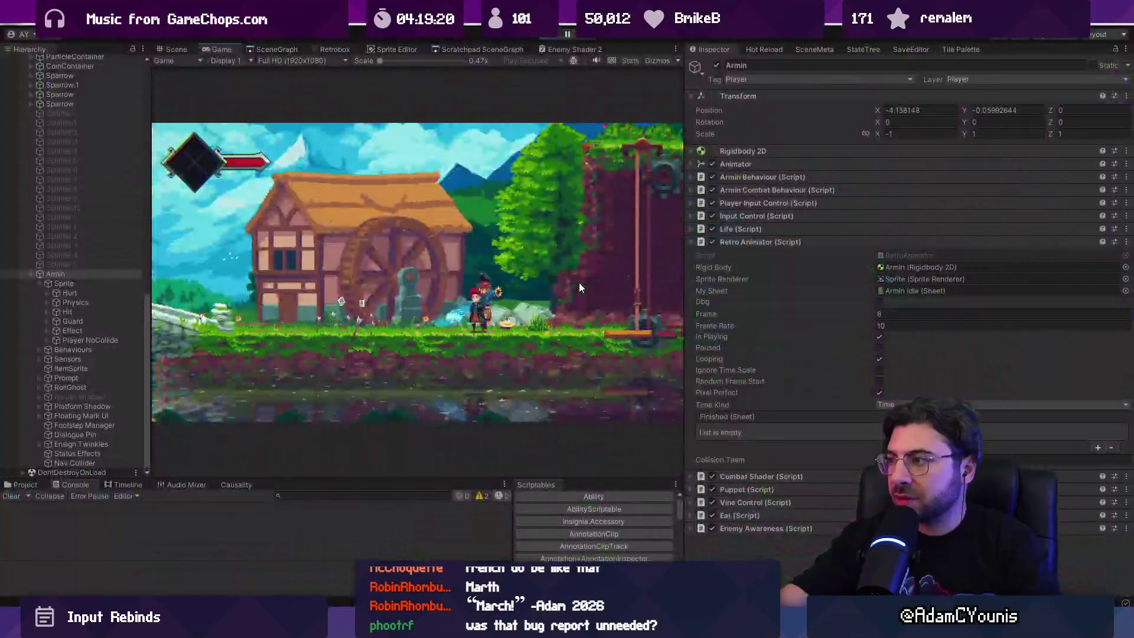
key(x)
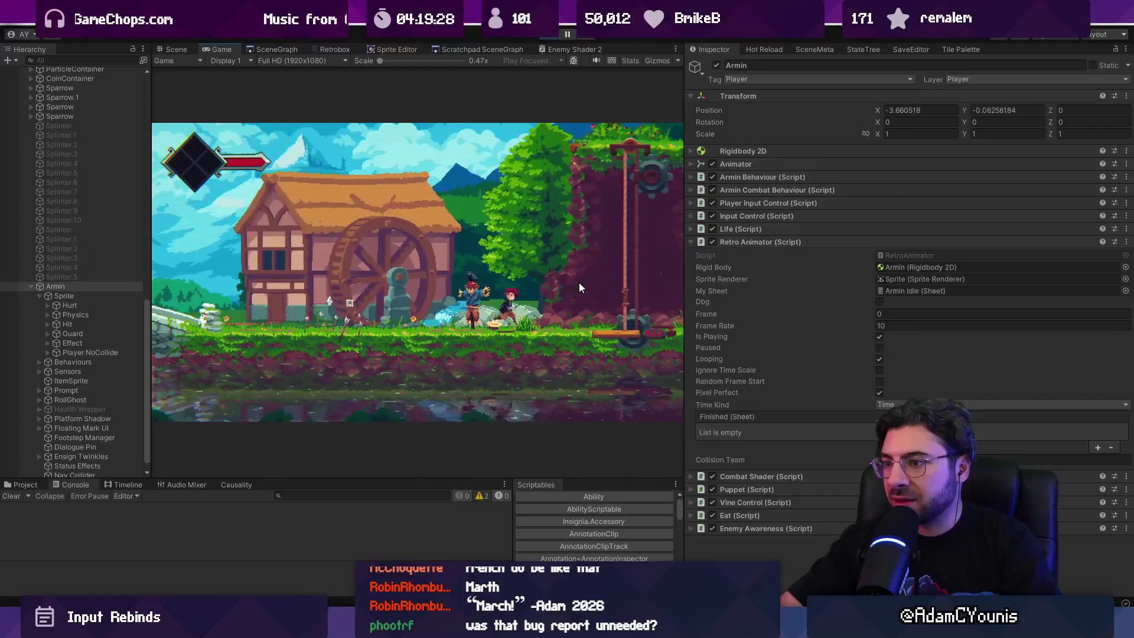
Select Armin's Sprite child and strike the scarecrow three more times.
click(61, 295)
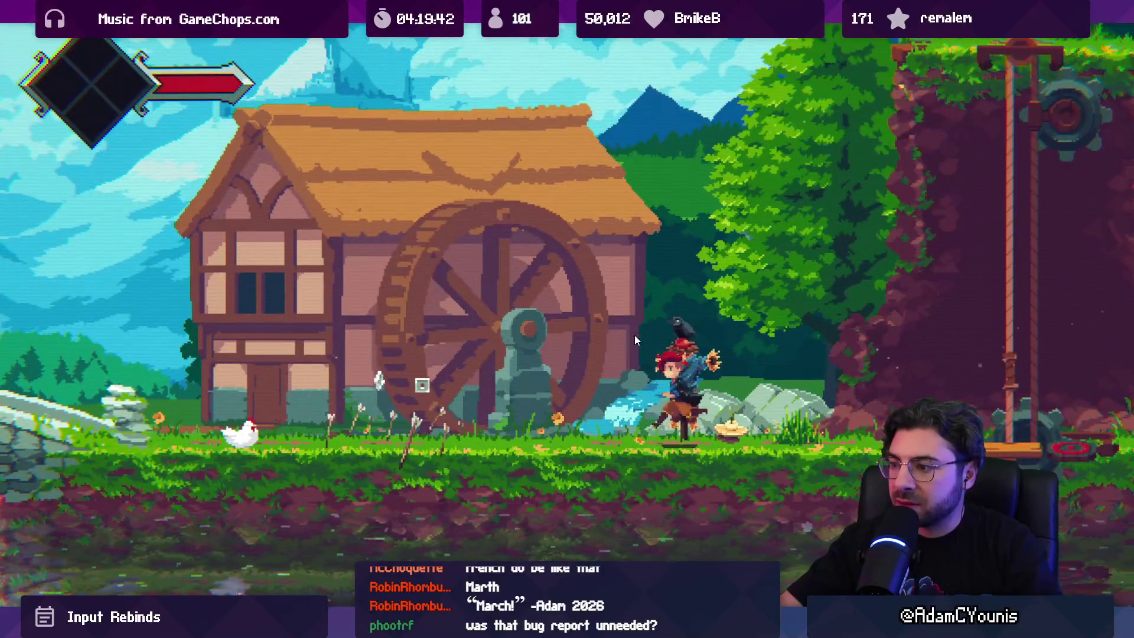
key(Right)
key(x)
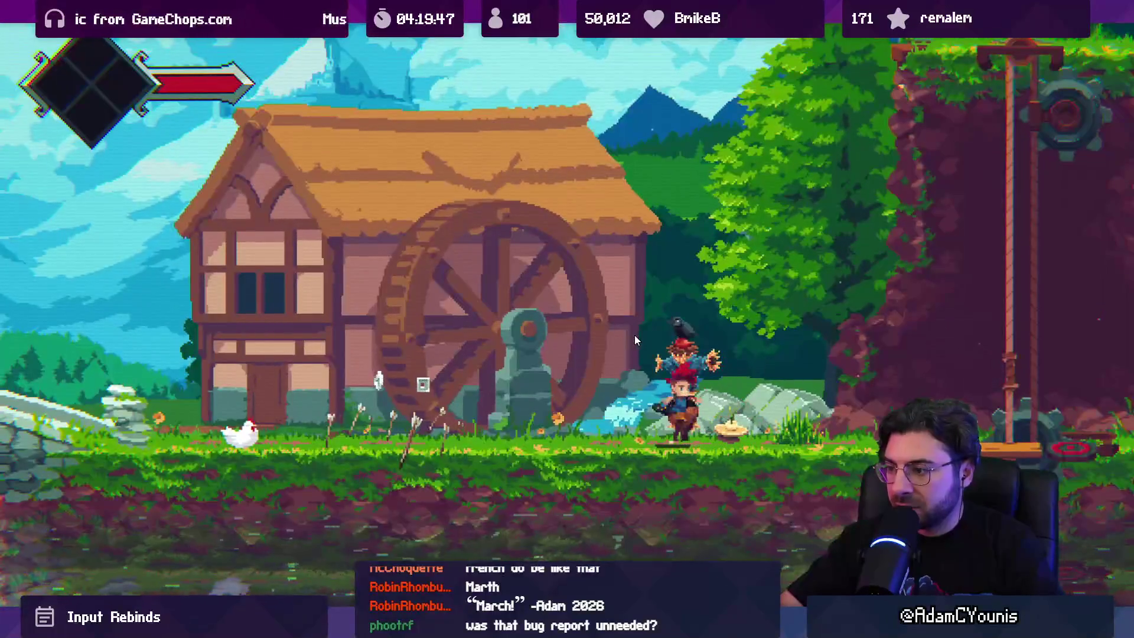
key(x)
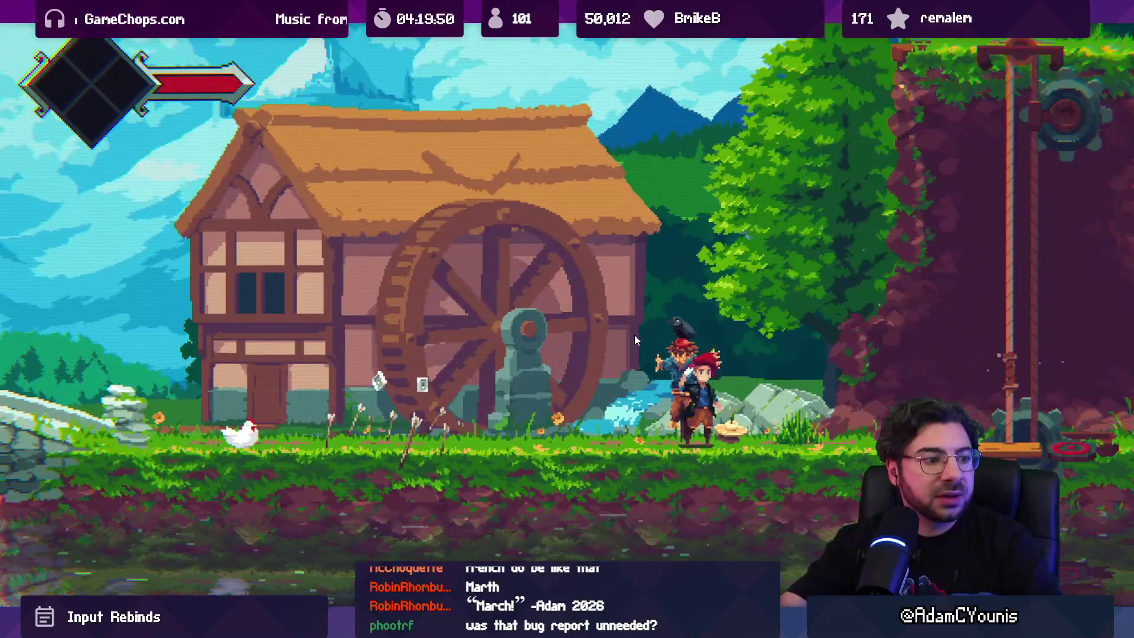
key(x)
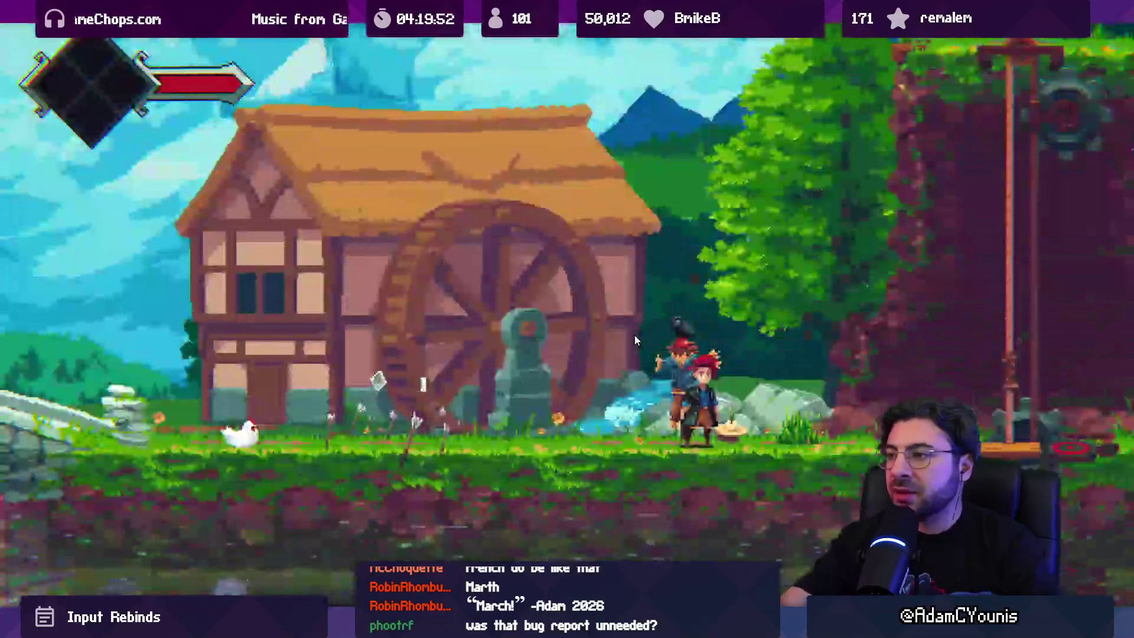
key(ctrl+shift+p)
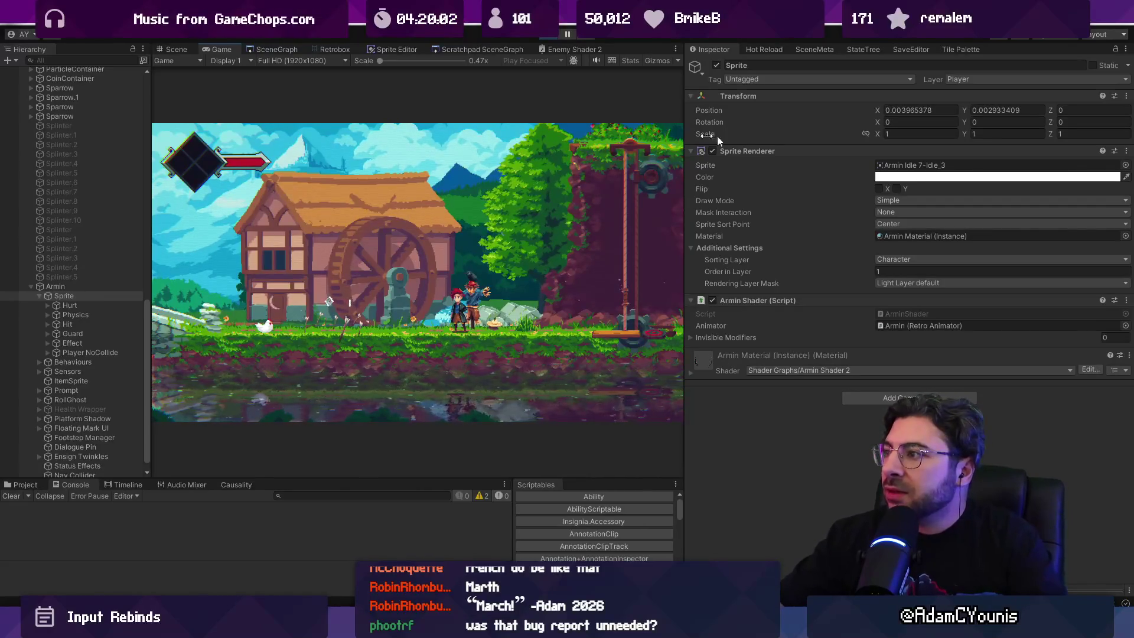
Restart the play test and walk Armin across the bridge to the scarecrow.
click(554, 38)
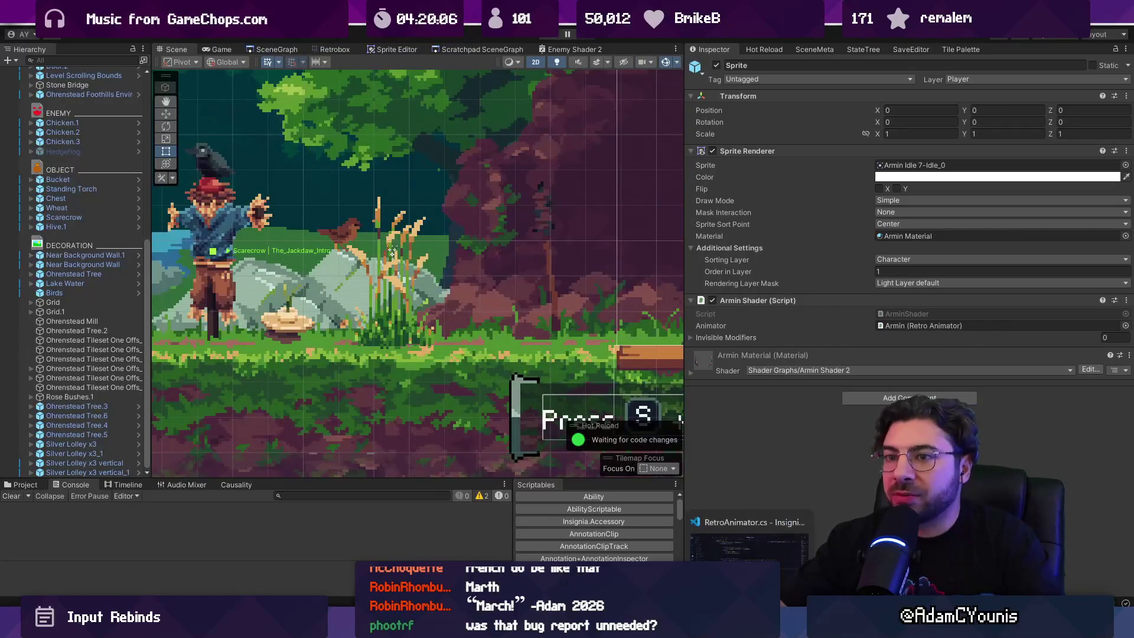
click(550, 39)
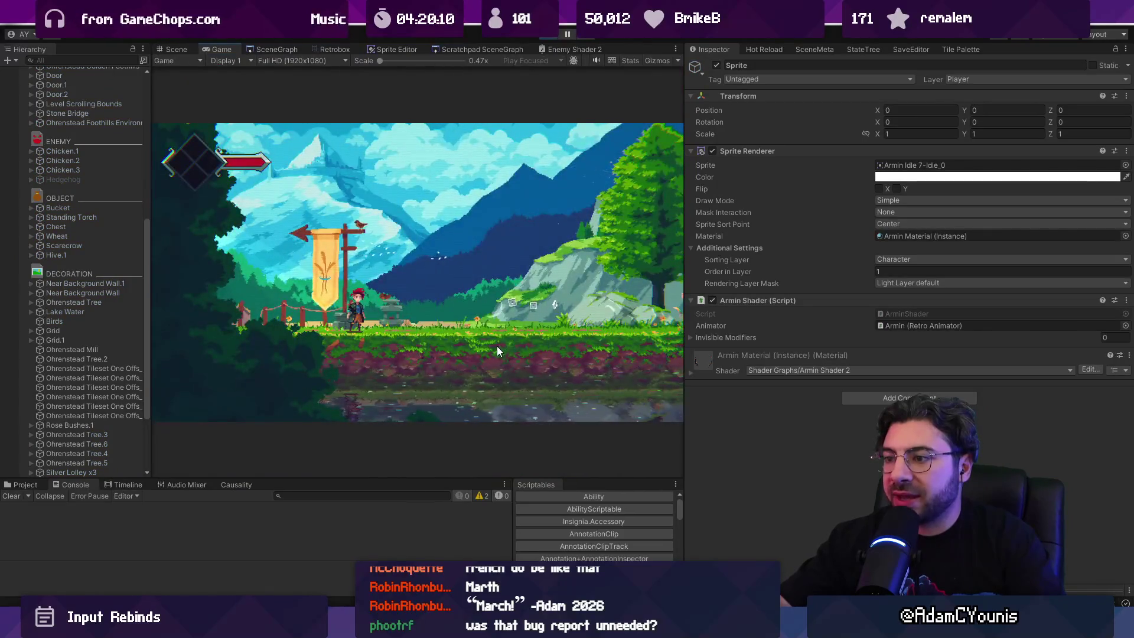
key(Right)
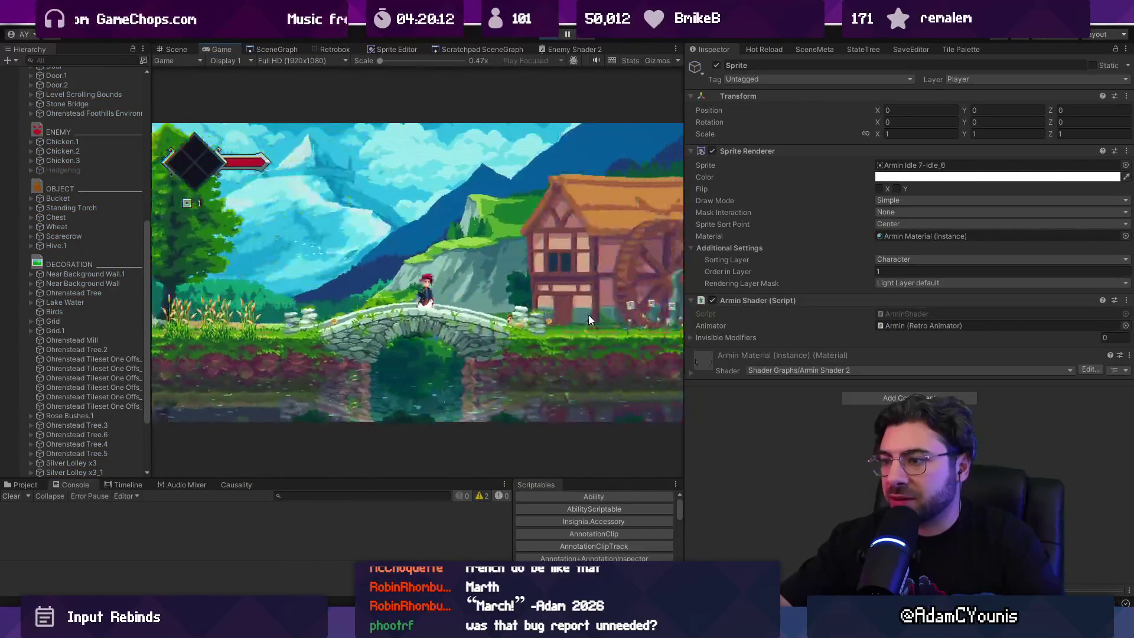
key(Right)
click(470, 318)
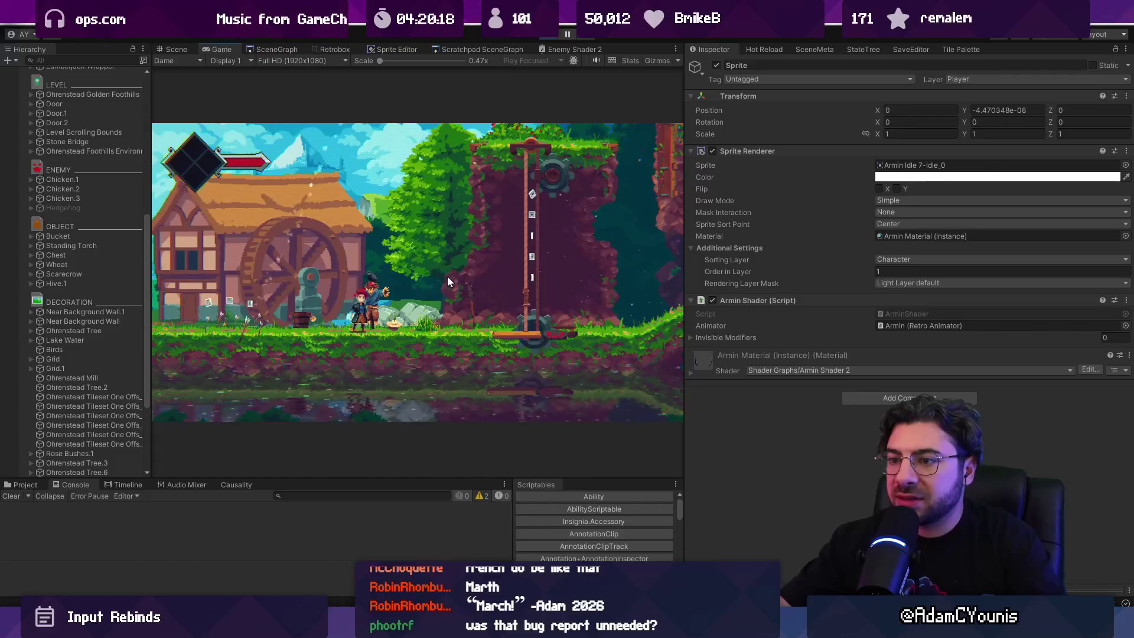
Set the Sprite's Transform Position Y to 0.2 and walk past the scarecrow.
click(1004, 110)
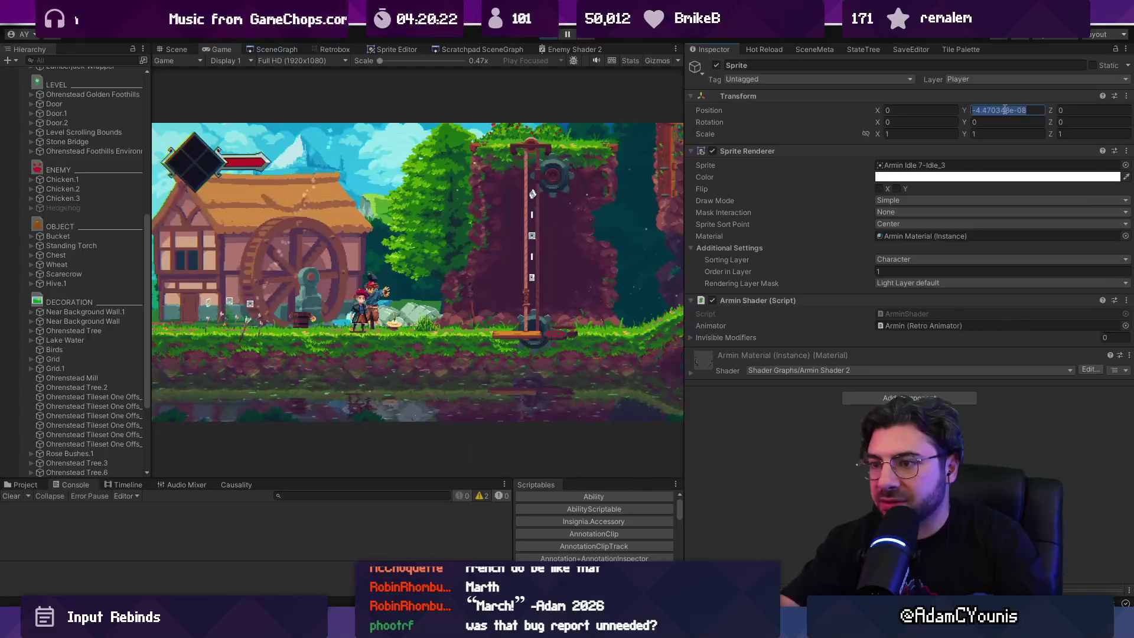
text(0.2)
click(459, 251)
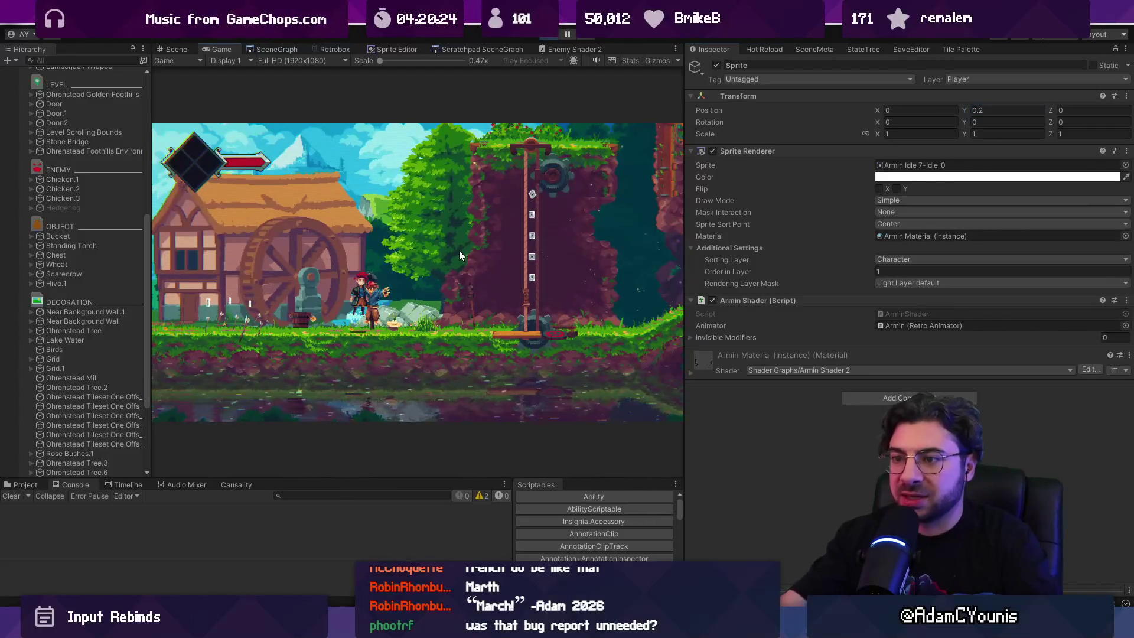
key(Right)
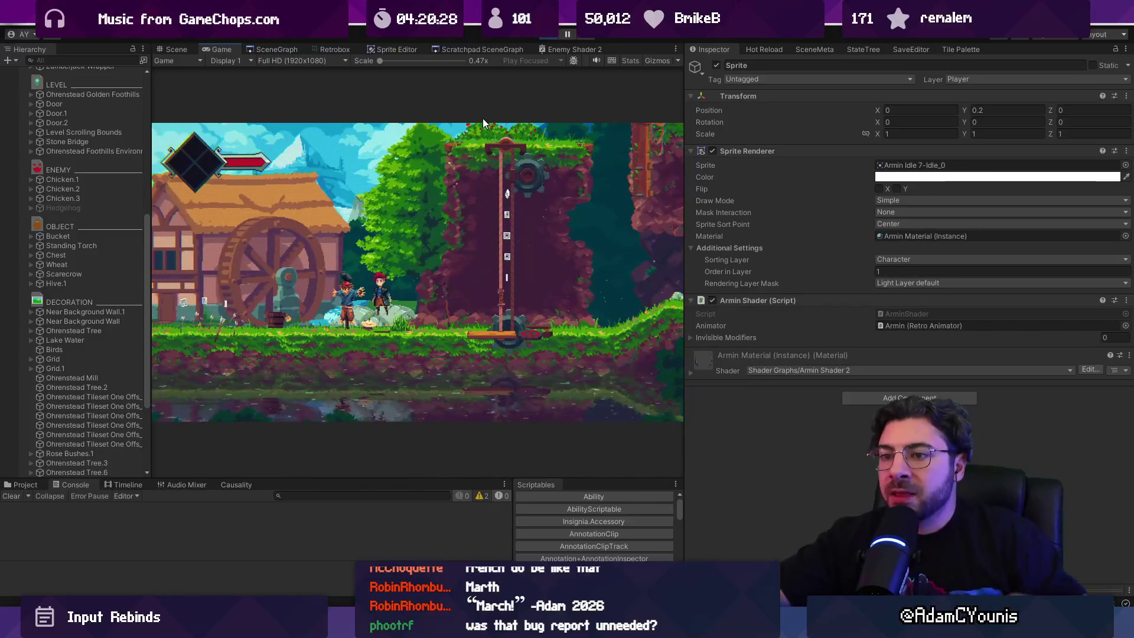
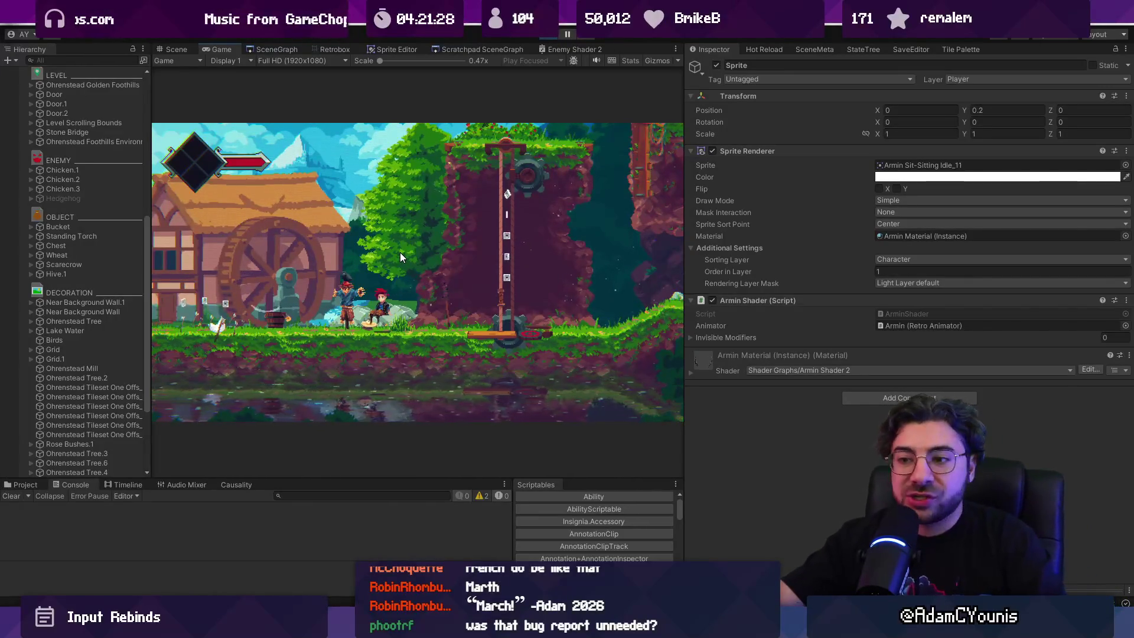
Exit play mode in Unity and switch to RetroAnimator.cs in Visual Studio Code.
click(558, 38)
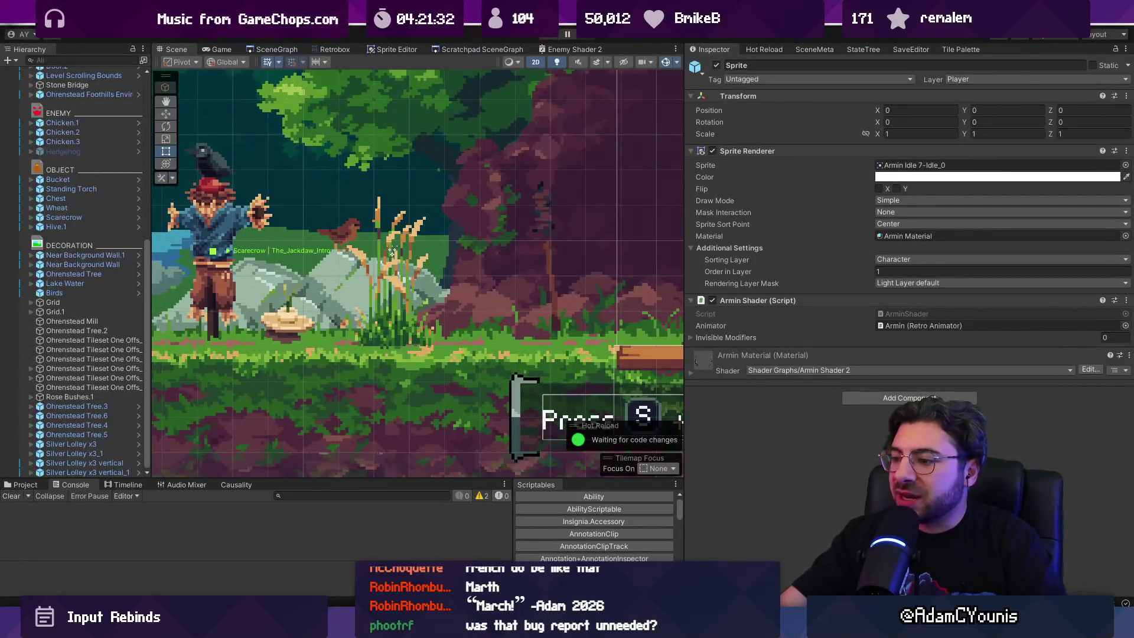
mouse_move(748, 629)
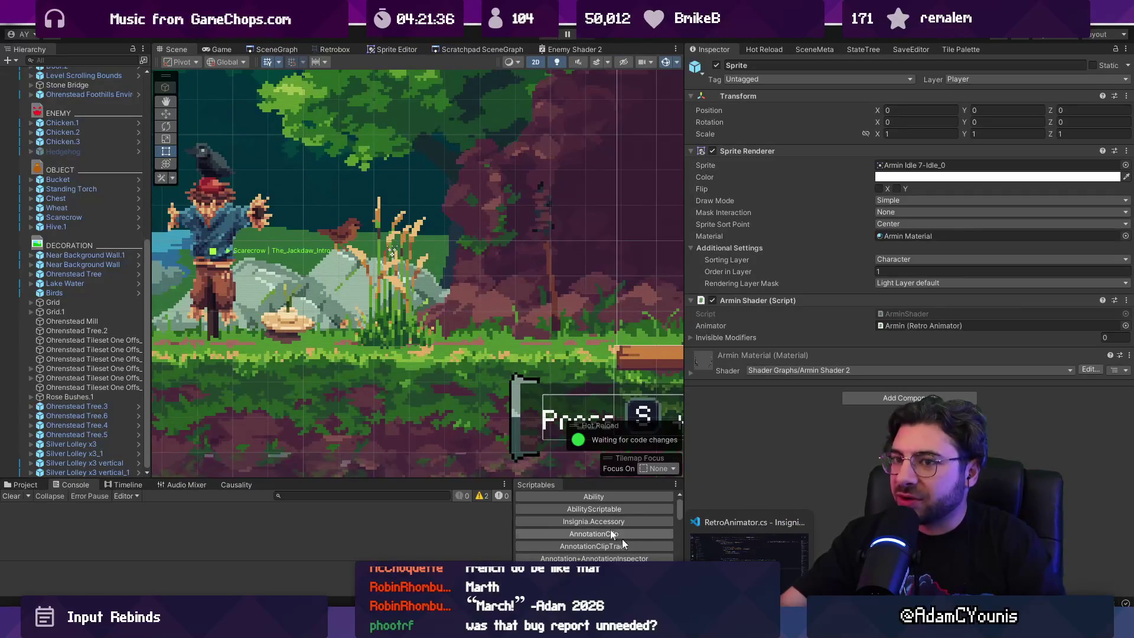
scroll(70, 154, up, 10)
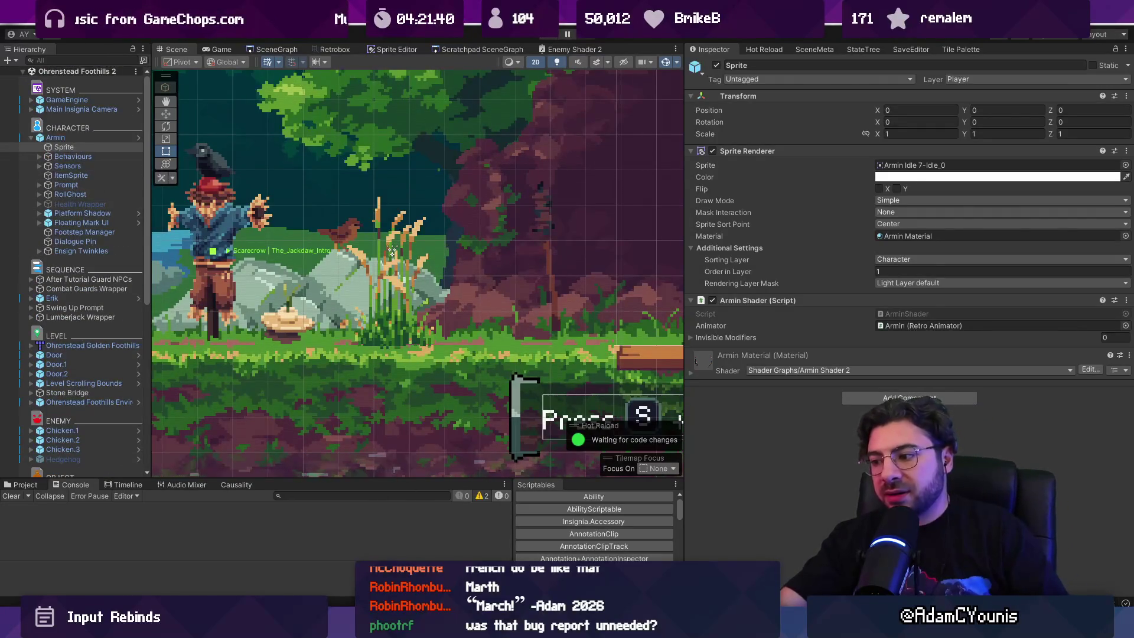
key(alt+Tab)
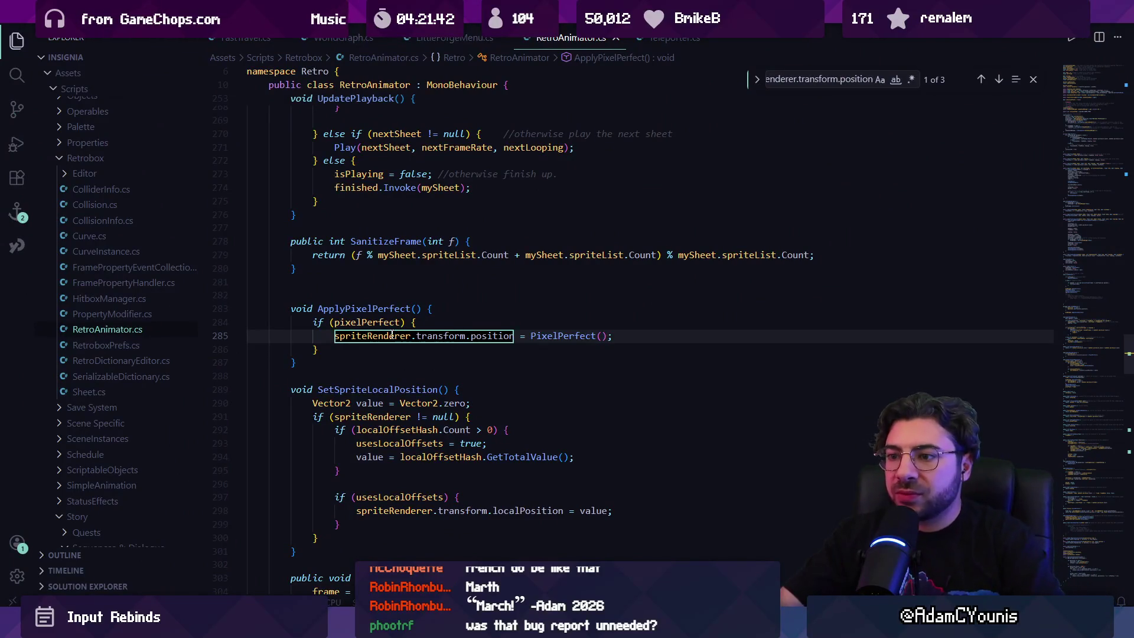
Select the spriteRenderer.transform.position assignment on line 285, undoing an accidental edit.
click(447, 359)
drag(334, 360, 530, 359)
text(z)
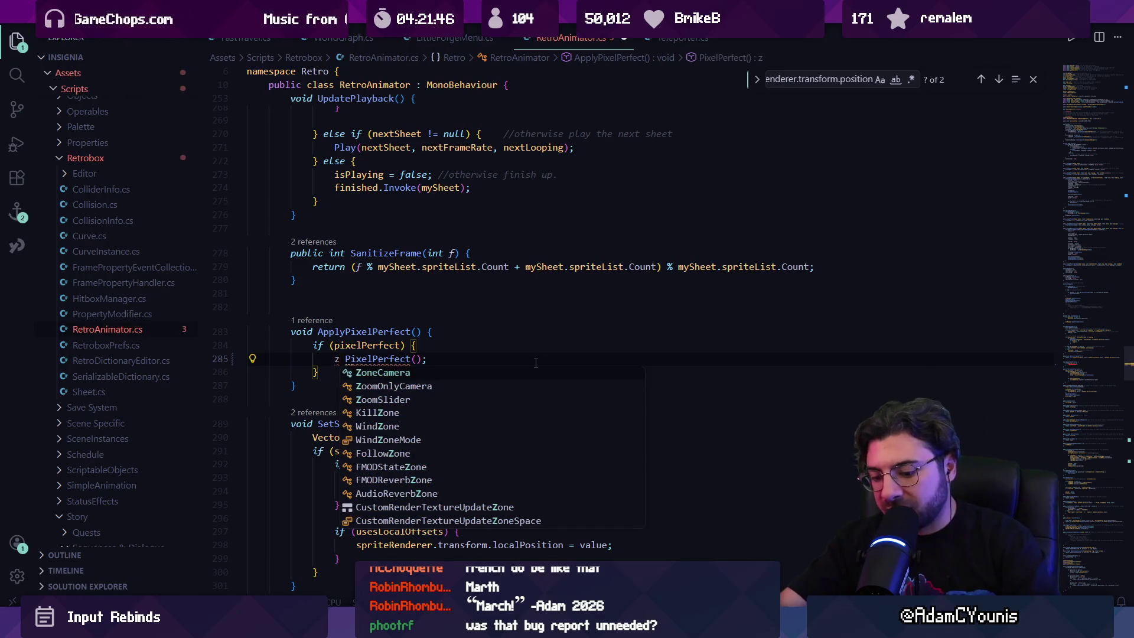
key(super)
key(Escape)
key(ctrl+z)
Search all files for the assignment and compare its matches in ApplyPixelPerfect and EndHitStop.
key(ctrl+shift+f)
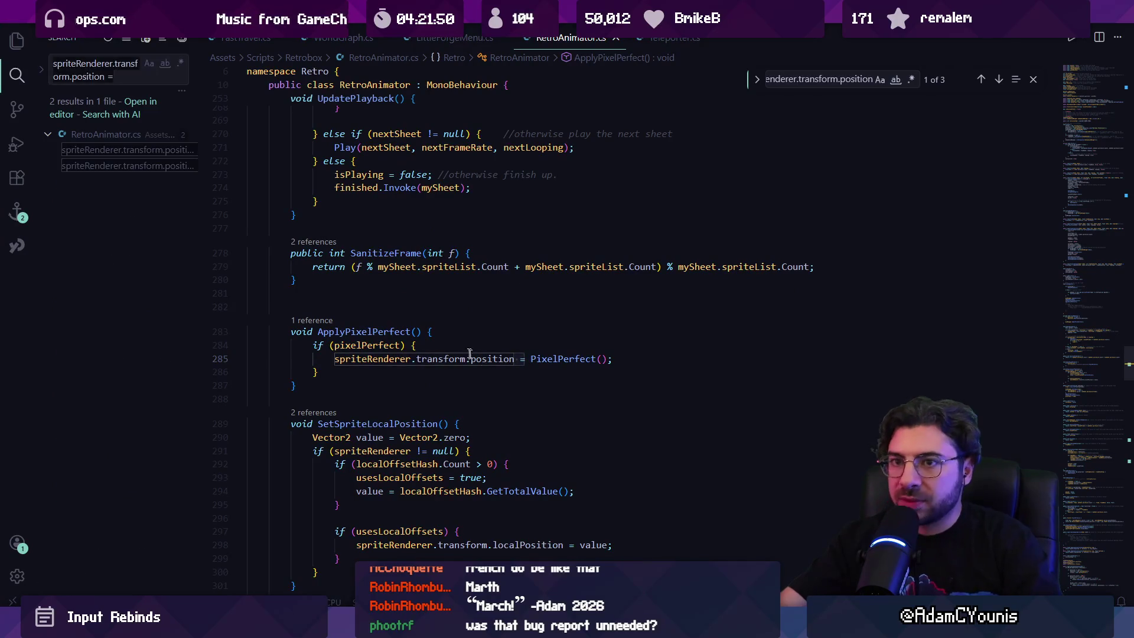
click(116, 151)
click(127, 175)
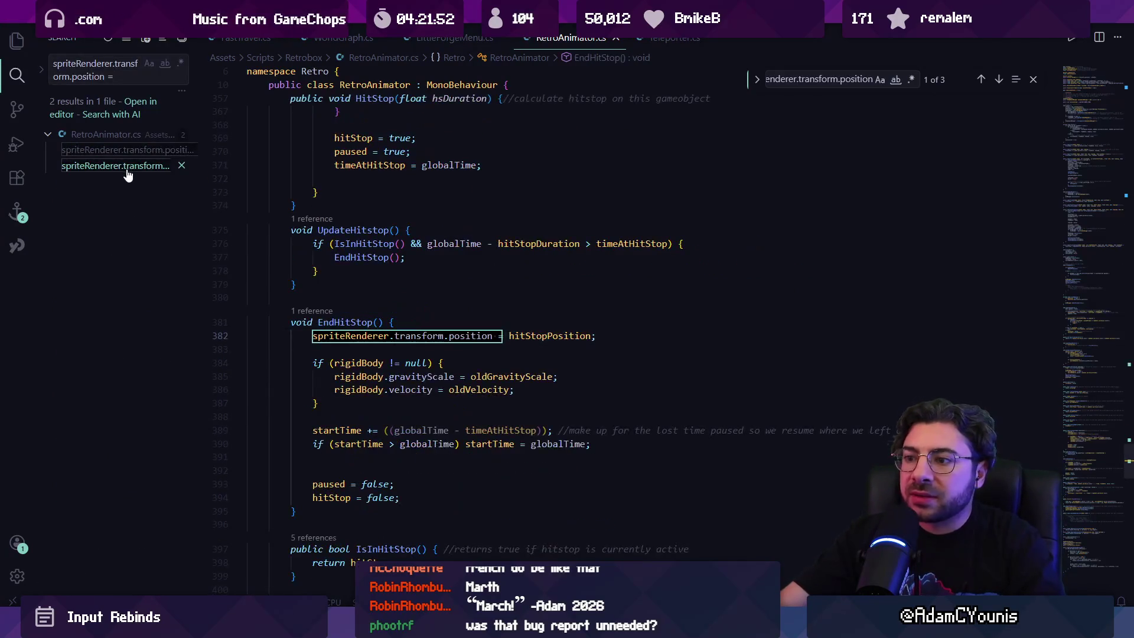
click(130, 168)
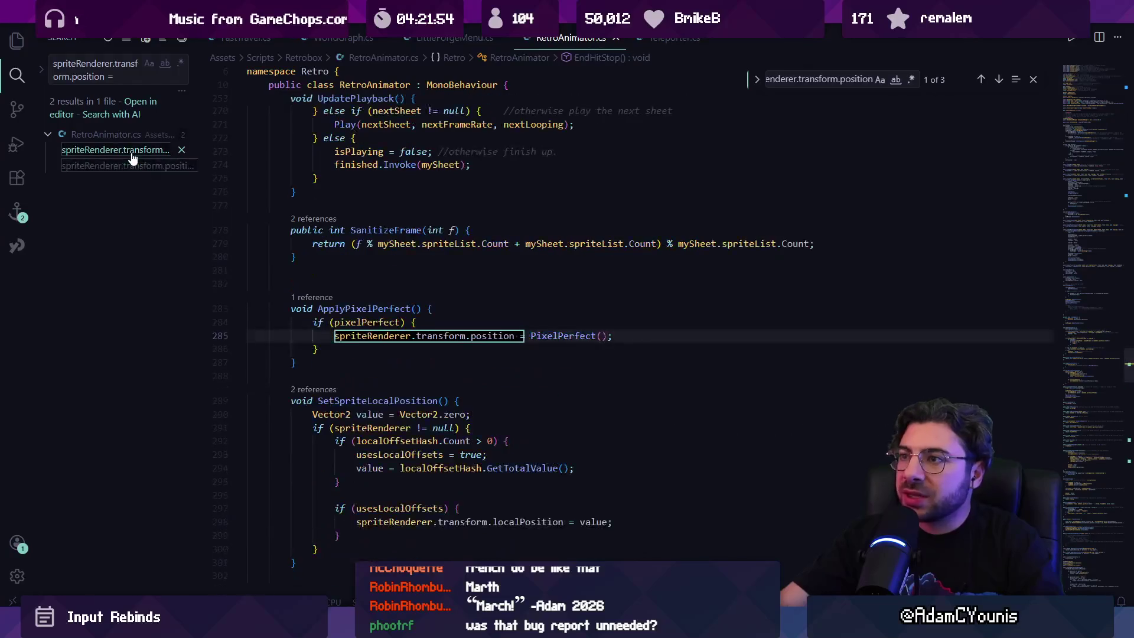
click(131, 167)
click(133, 152)
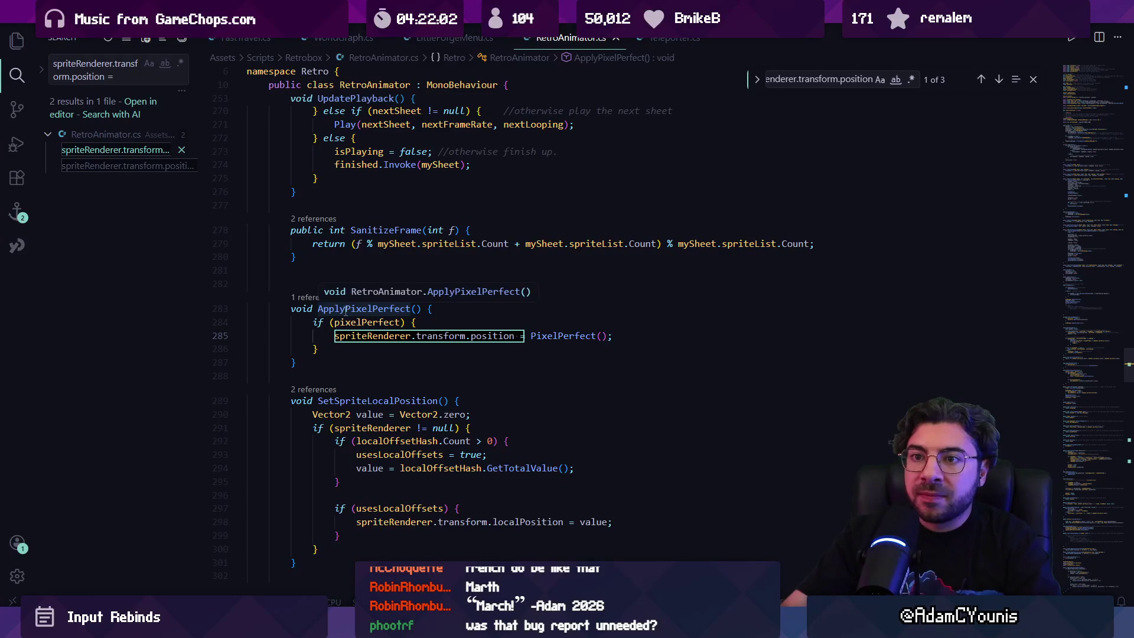
click(482, 322)
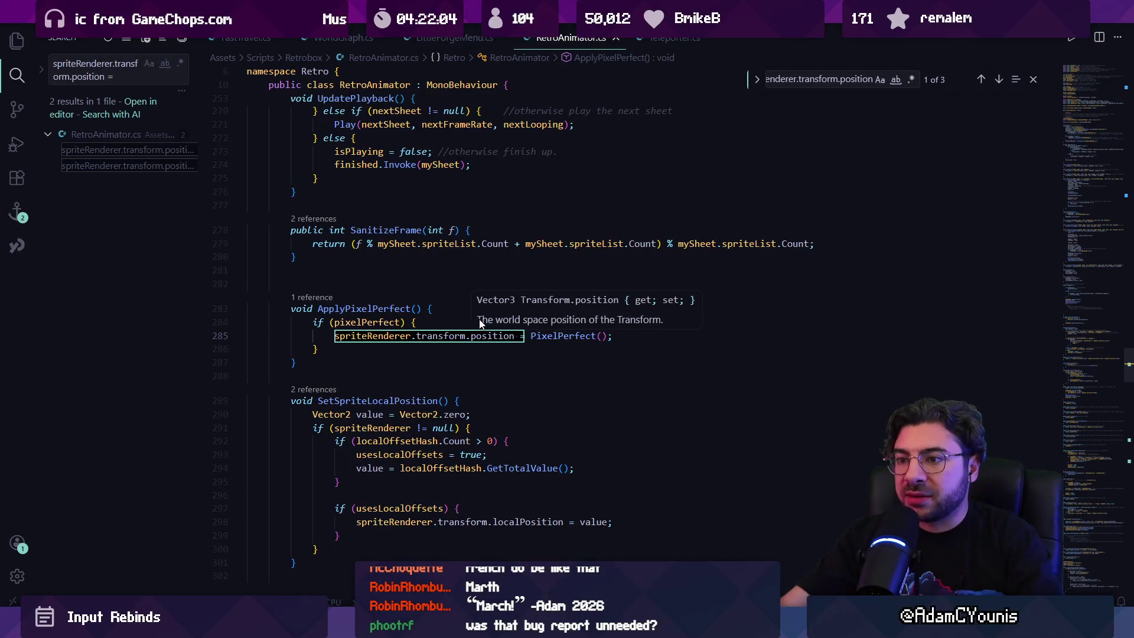
Open FramePropertyHandler.cs through the quick file search.
key(ctrl+p)
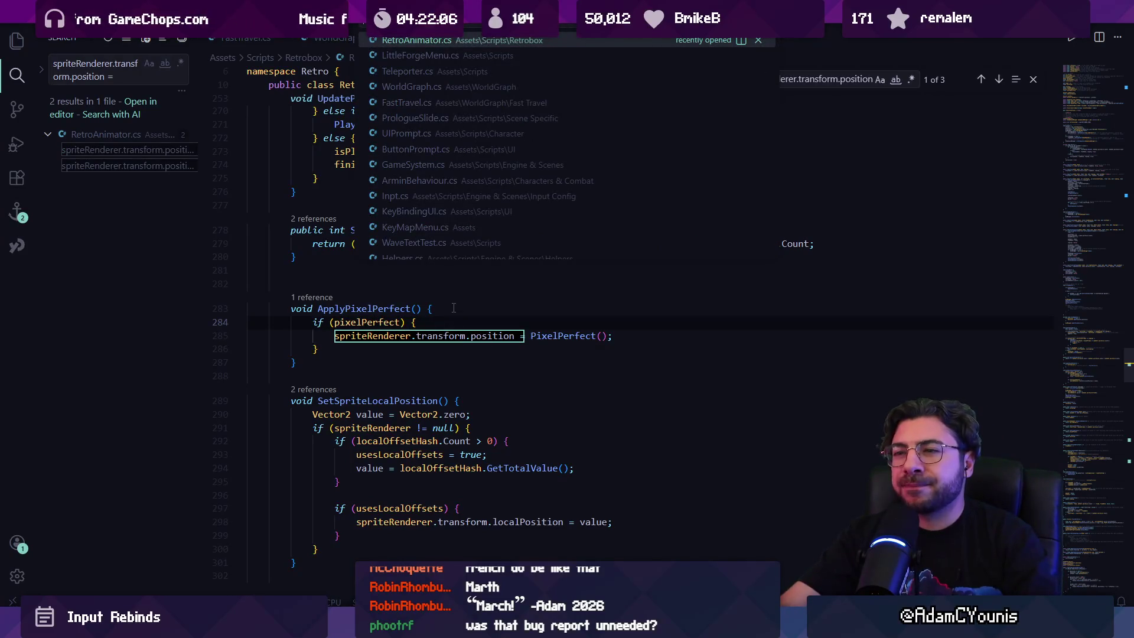
text(effect)
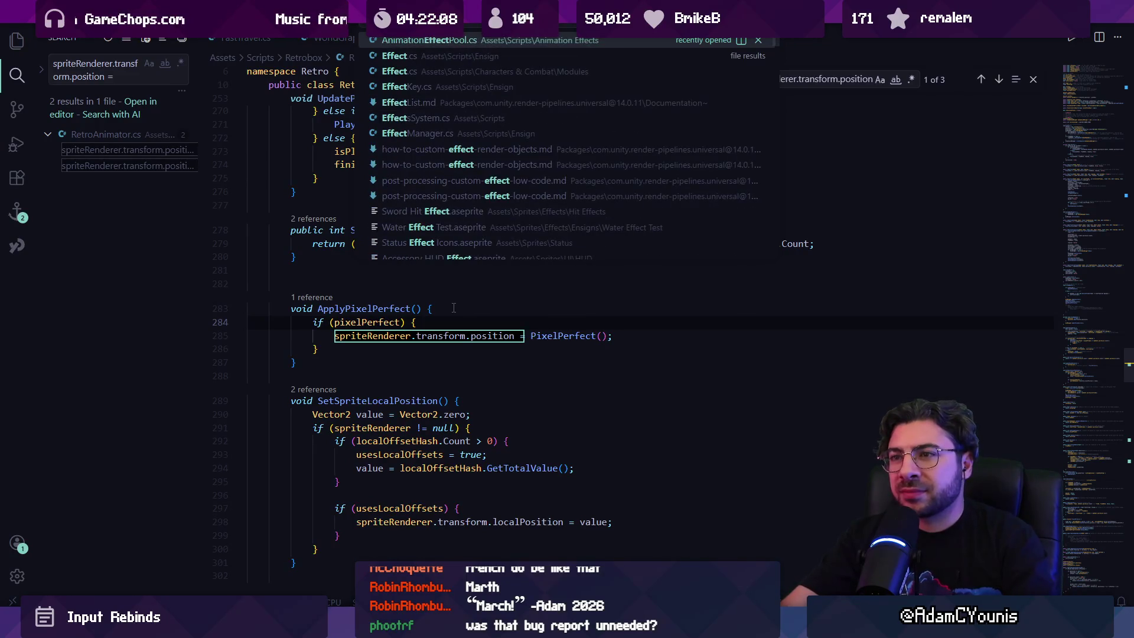
text(manag)
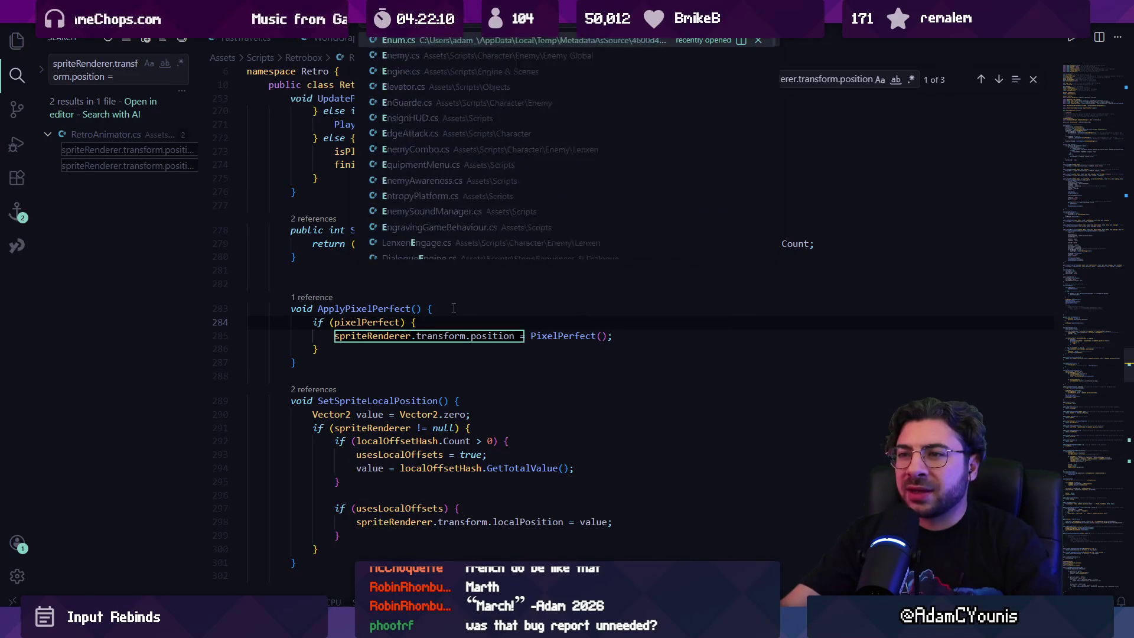
key(ctrl+a)
text(frame)
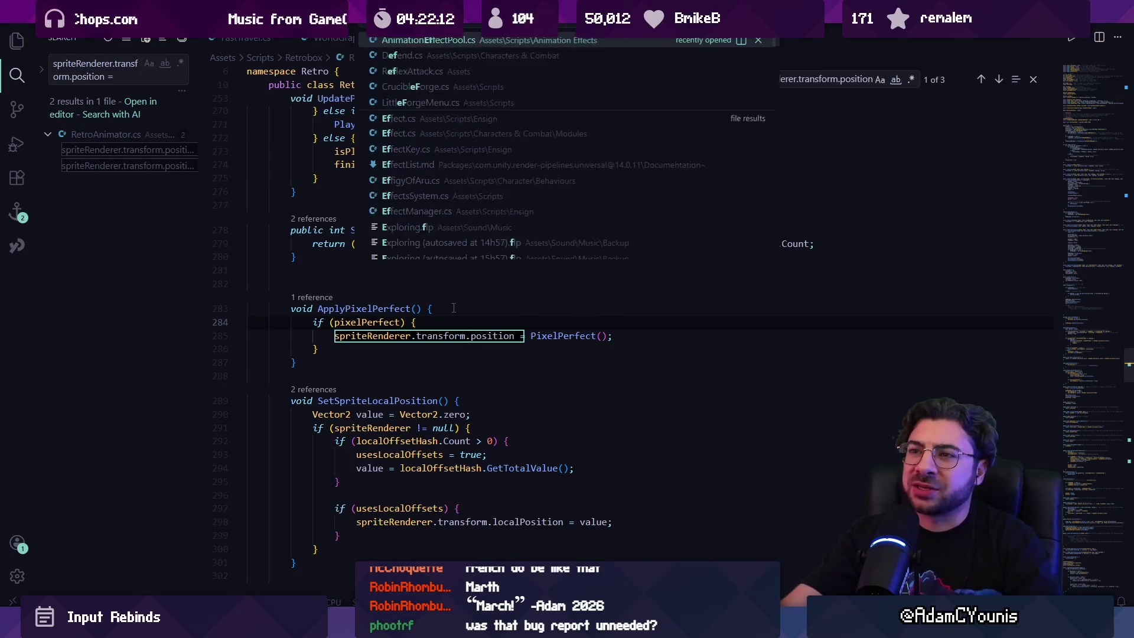
key(Return)
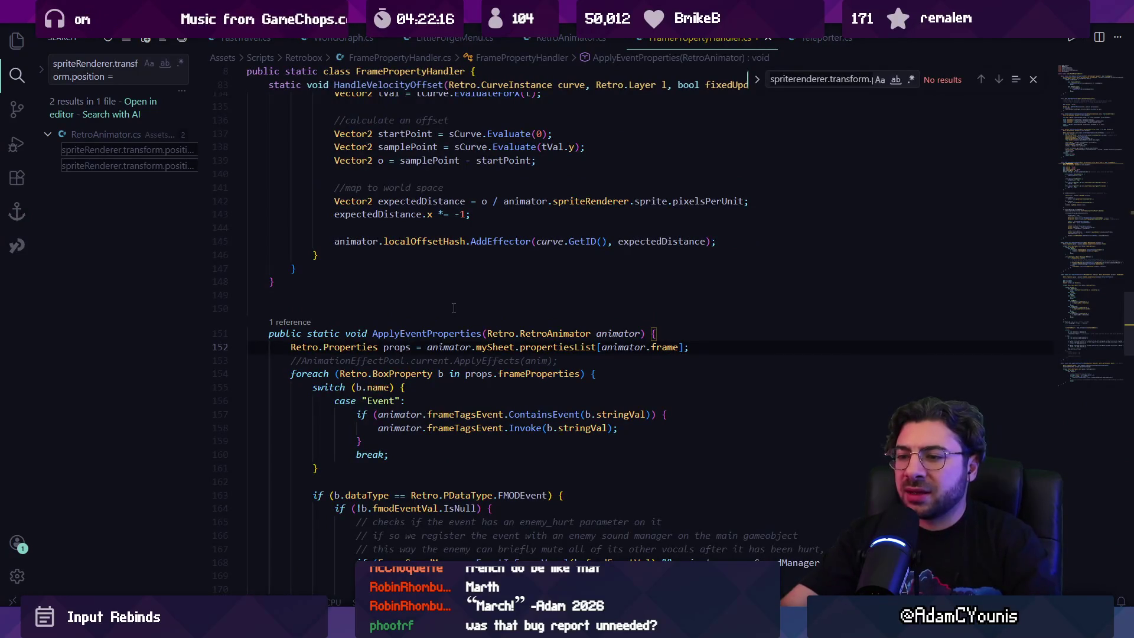
Search FramePropertyHandler.cs for offset terms and jump to the HandleVelocityOffset definition.
key(ctrl+f)
text(animatror)
key(BackSpace)
key(BackSpace)
key(BackSpace)
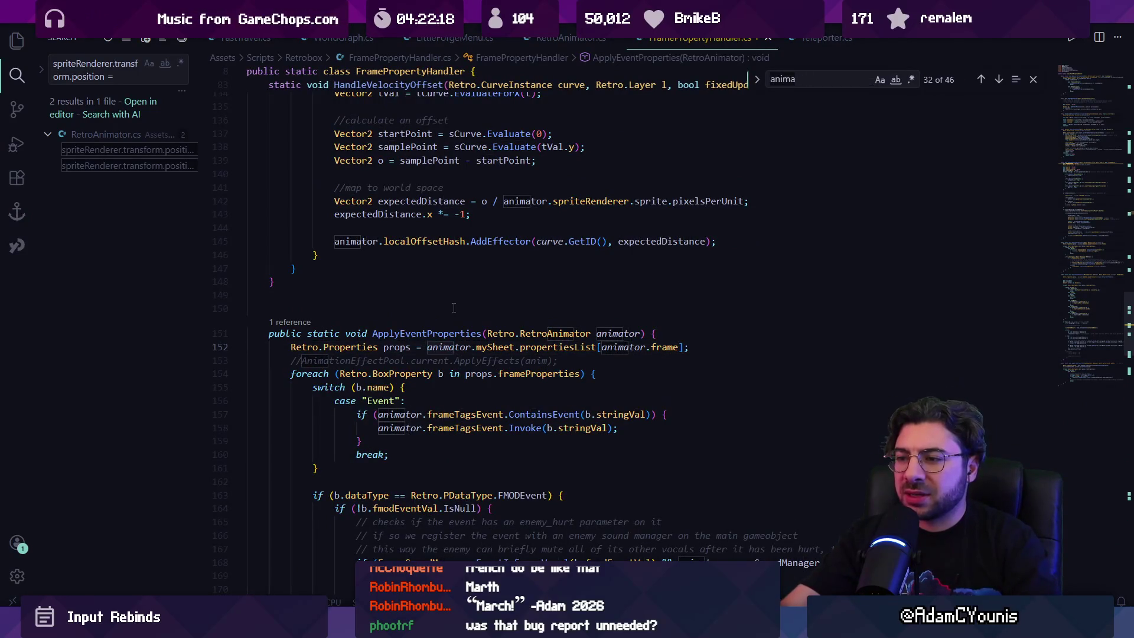
text(offset)
key(ctrl+a)
text(Offset)
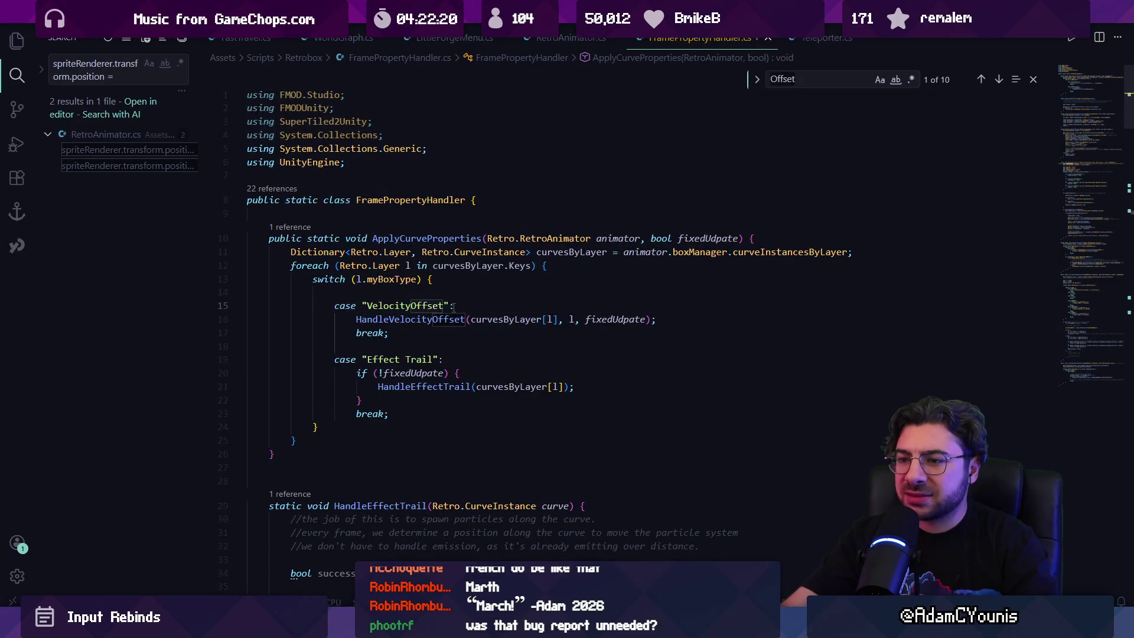
key(ctrl+a)
text(eff)
key(BackSpace)
key(BackSpace)
ctrl+click(377, 319)
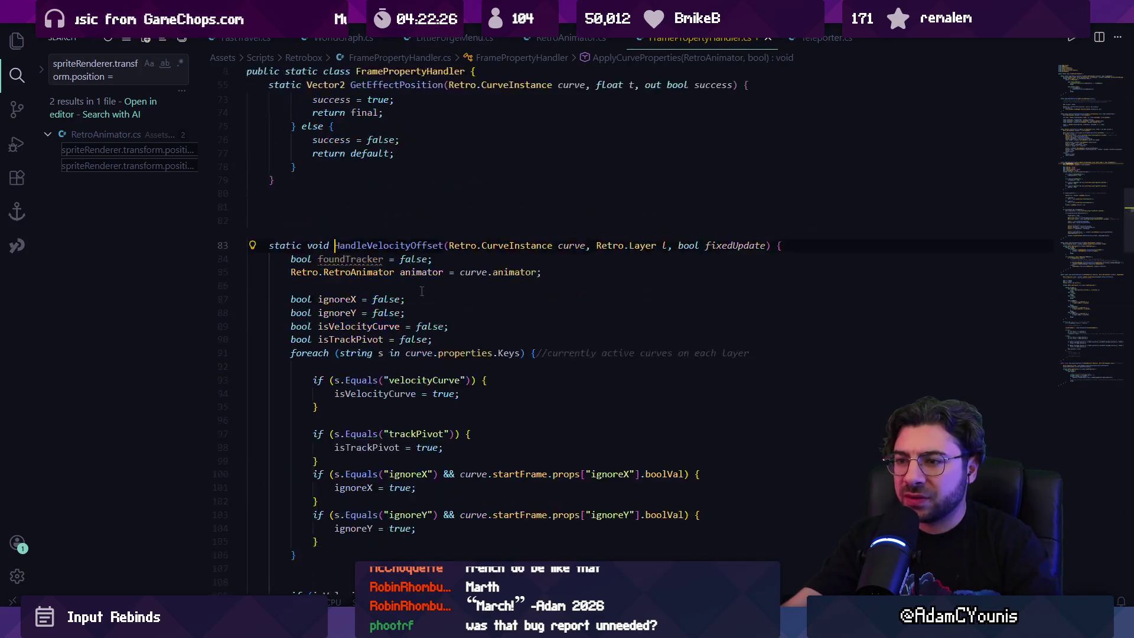
Read HandleVelocityOffset, highlighting the uses of isTrackPivot and sCurve.
scroll(395, 267, down, 2)
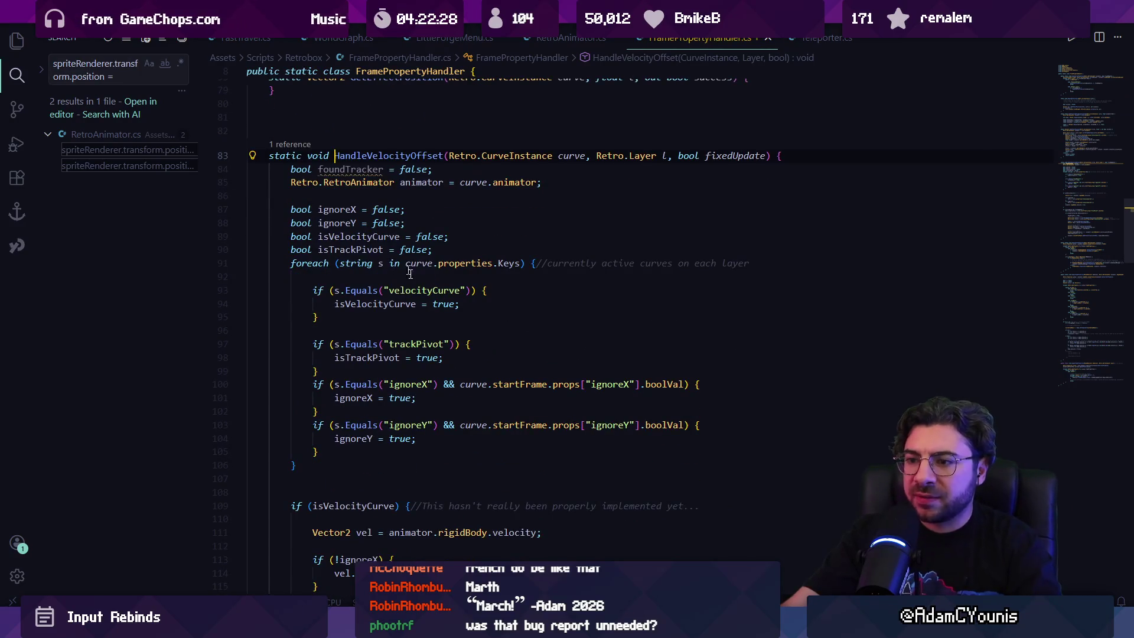
scroll(396, 278, down, 1)
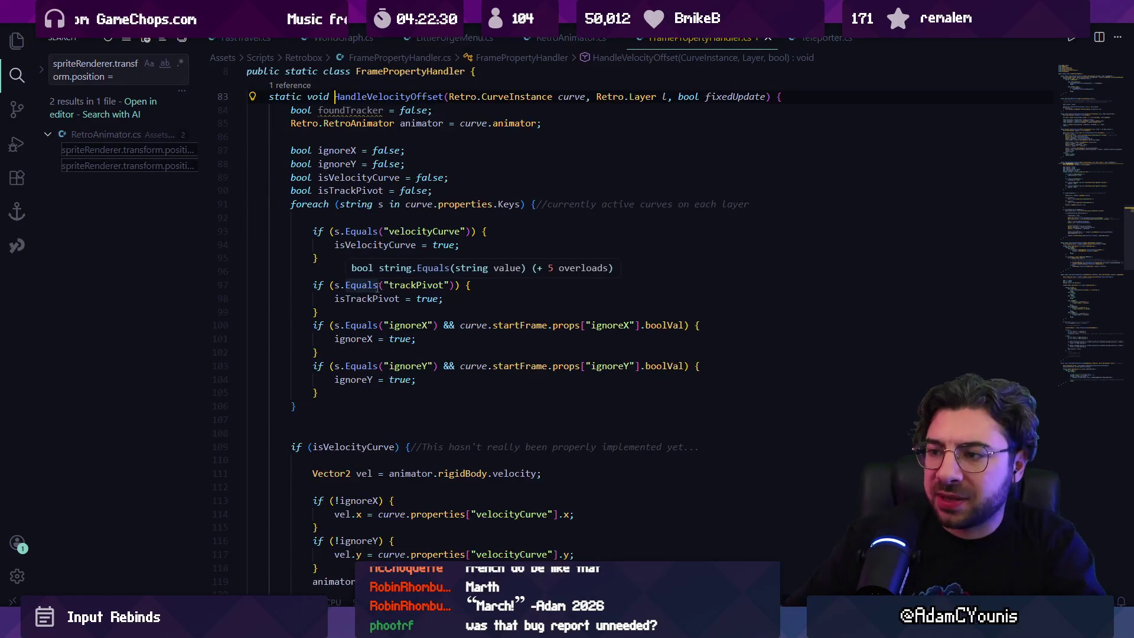
click(360, 298)
scroll(408, 286, down, 4)
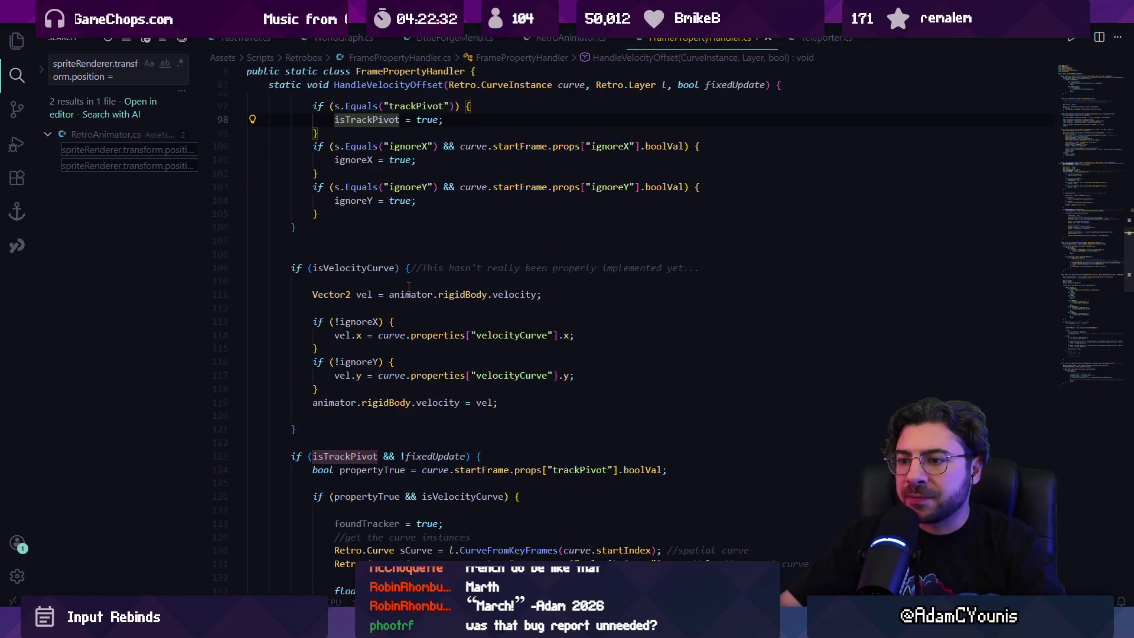
scroll(408, 287, down, 6)
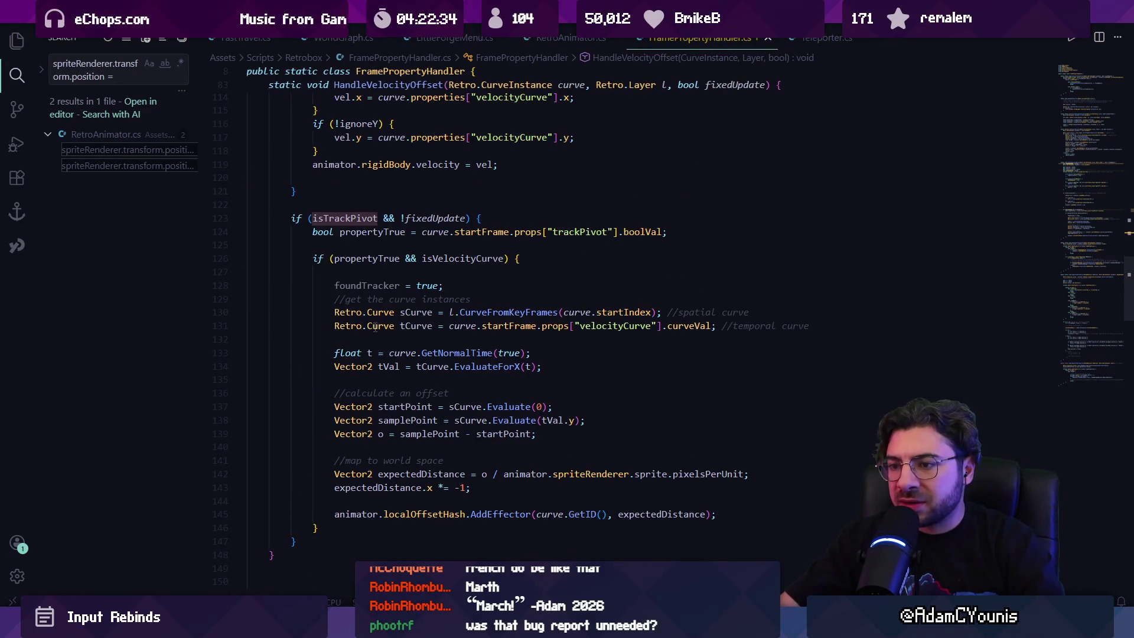
click(375, 326)
click(417, 312)
click(460, 312)
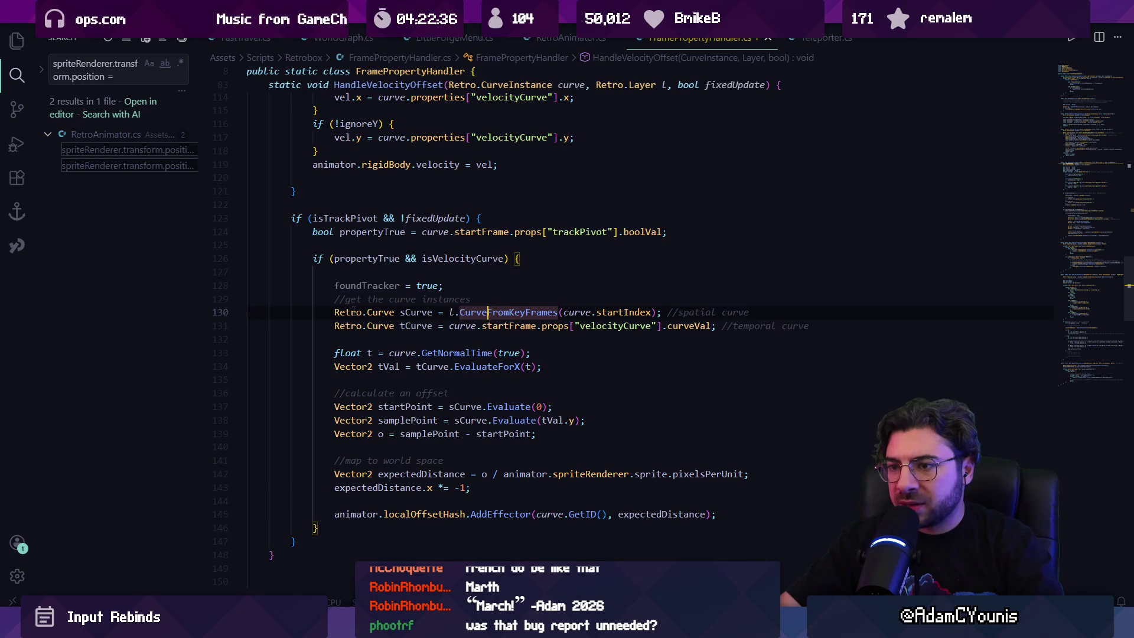
click(422, 313)
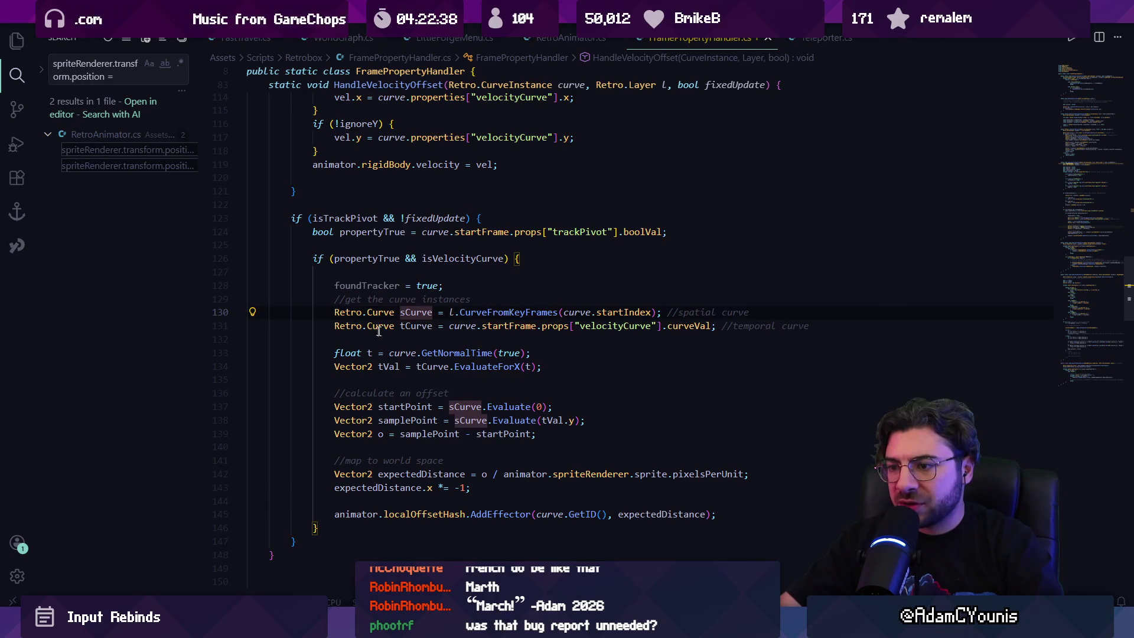
Go to the localOffsetHash declaration from the AddEffector call on line 145.
scroll(437, 381, down, 2)
click(356, 456)
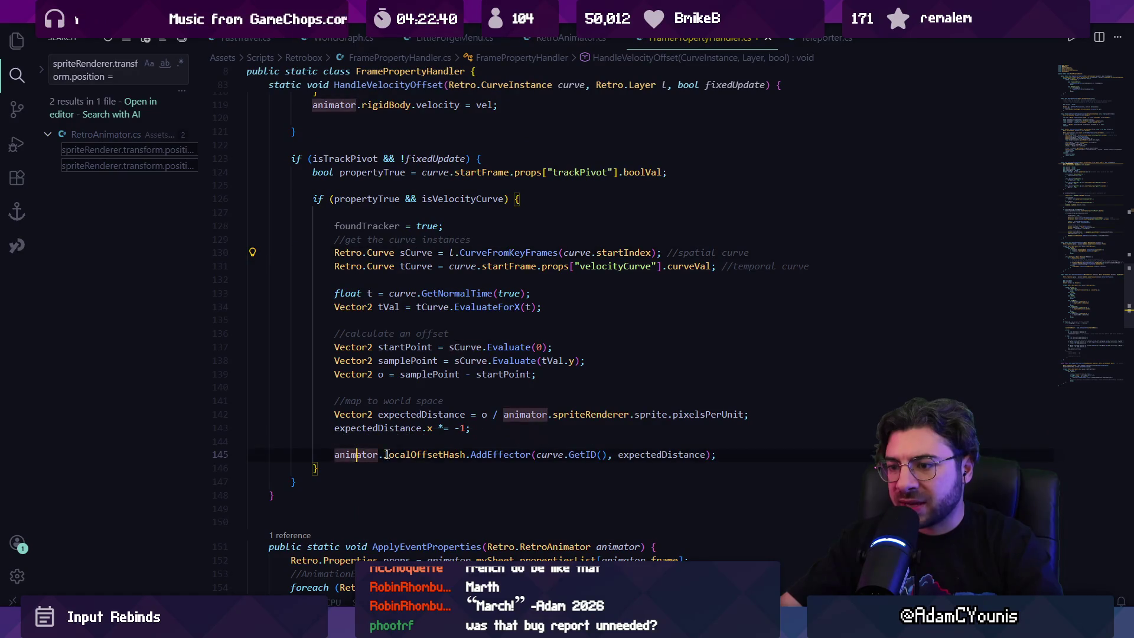
click(449, 454)
key(F12)
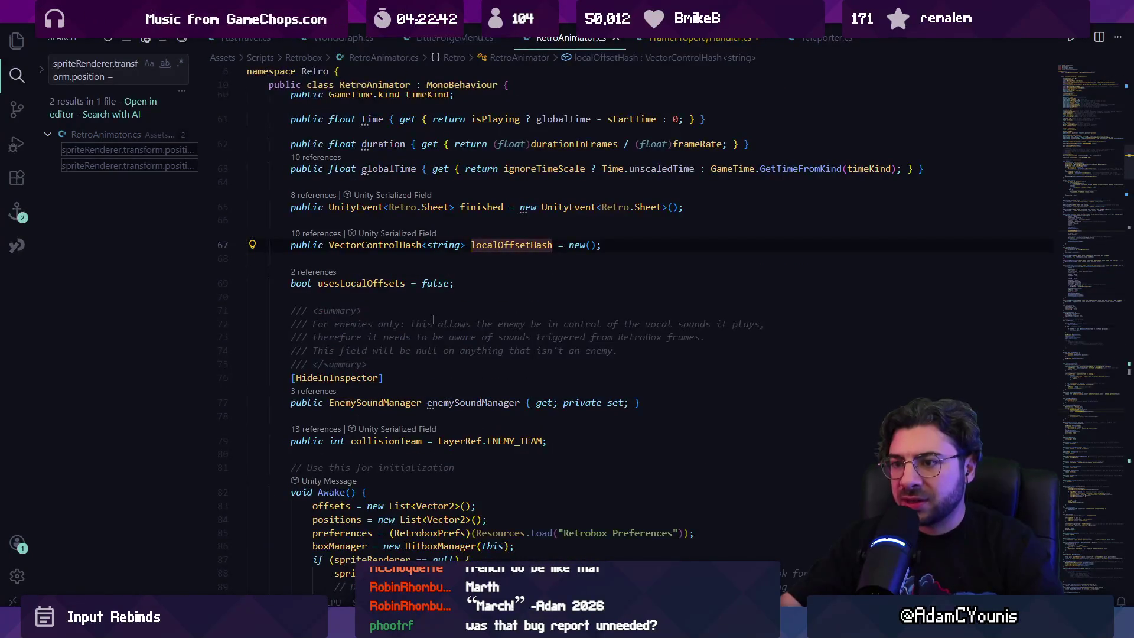
Step through the localOffsetHash matches in RetroAnimator.cs to its use in SetSpriteLocalPosition.
key(ctrl+f)
text(llocalo)
key(ctrl+a)
text(lo)
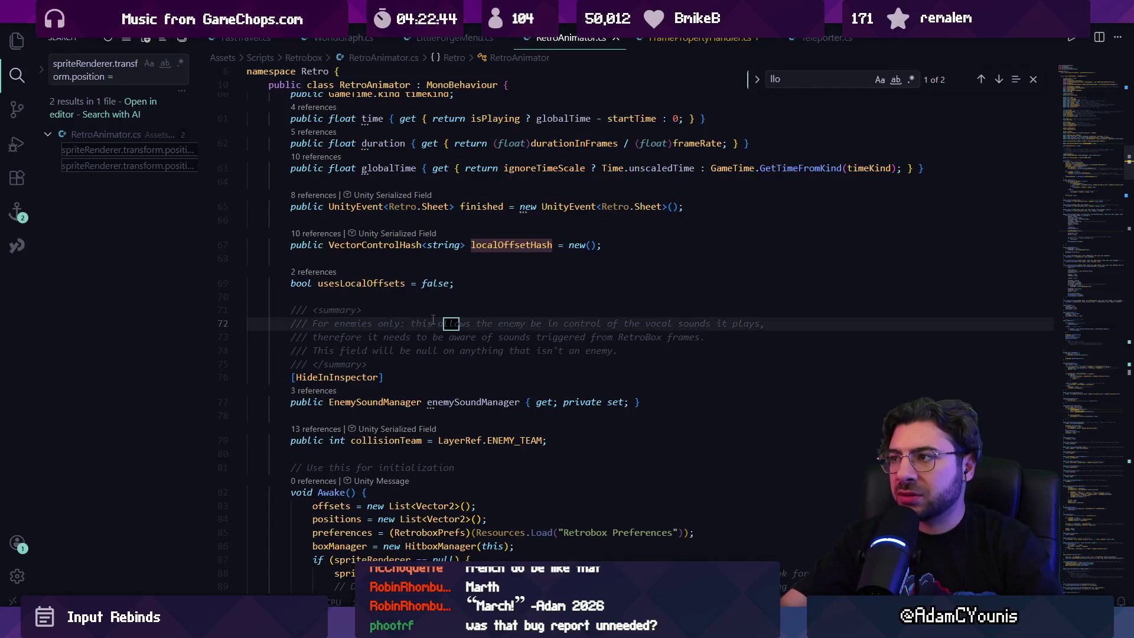
text(caloffseth)
key(Return)
key(Return)
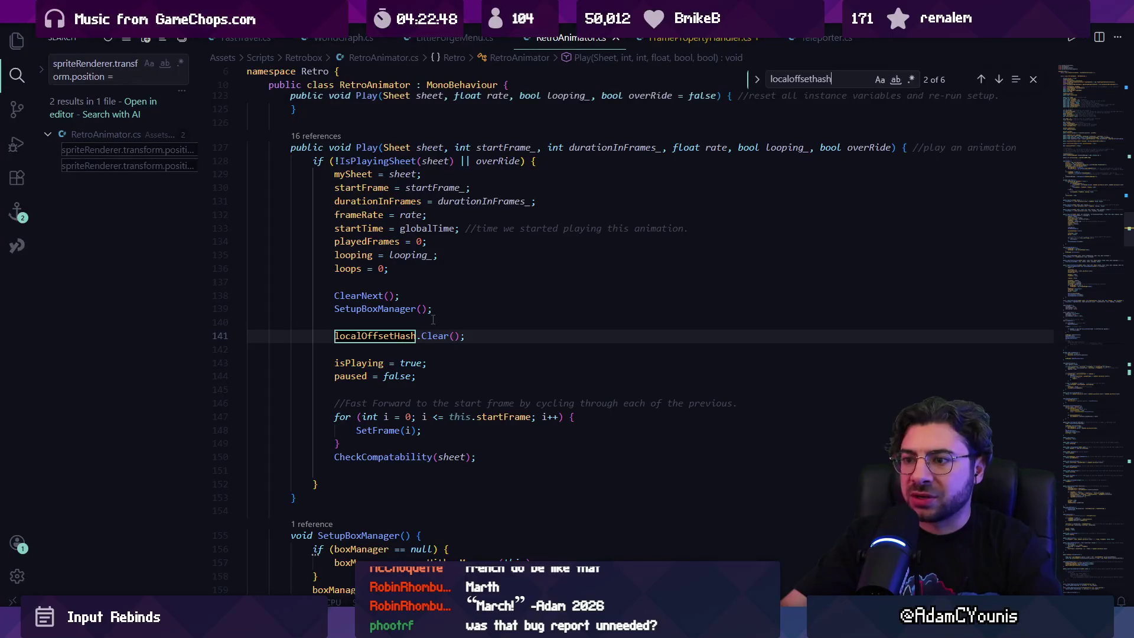
key(Return)
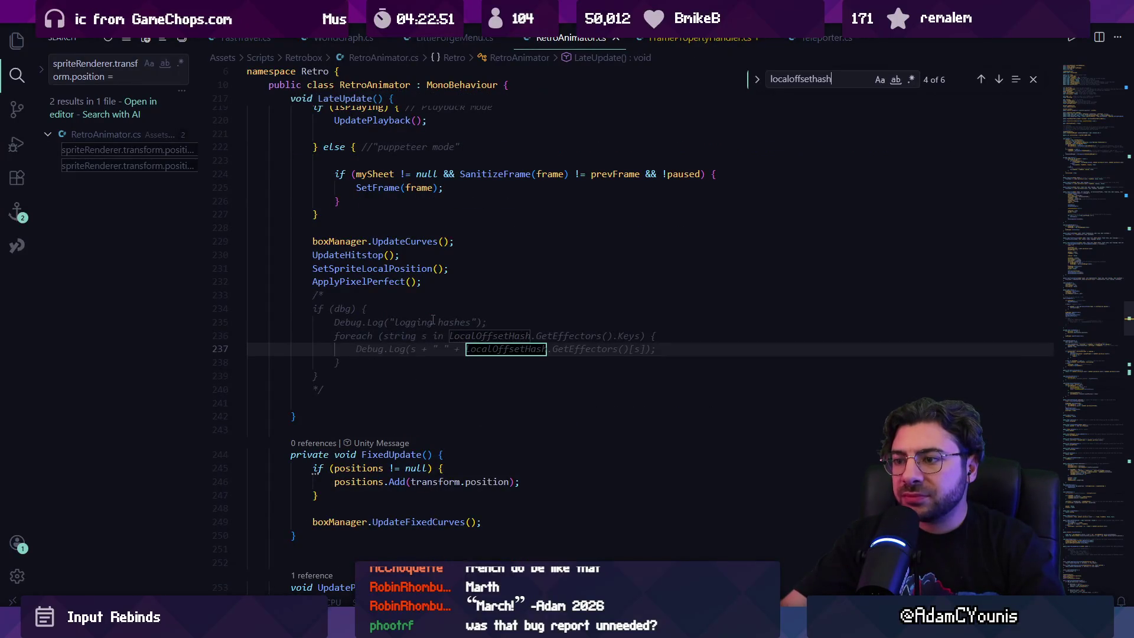
key(Return)
key(shift+Return)
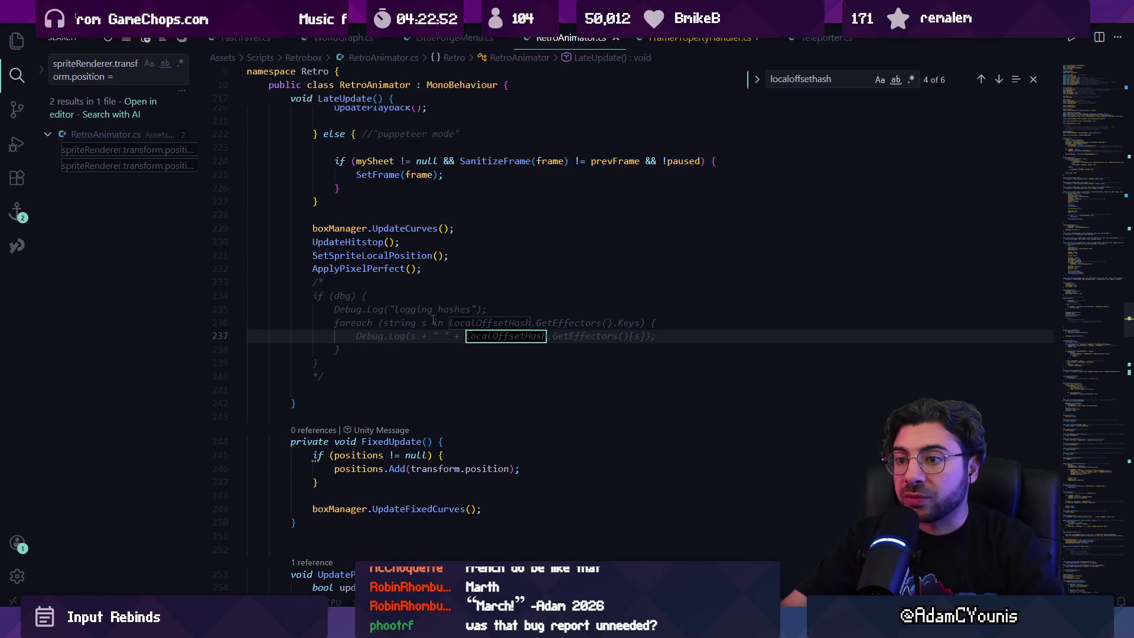
key(Return)
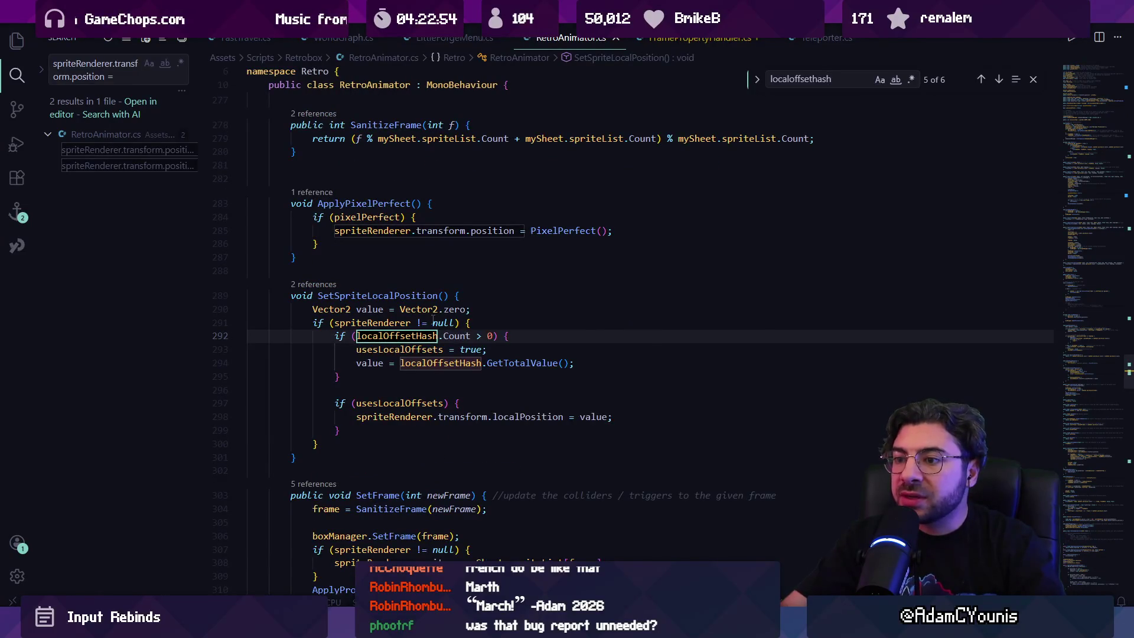
Inspect the total-value line and the line 298 localPosition assignment, then switch to Aseprite.
click(417, 363)
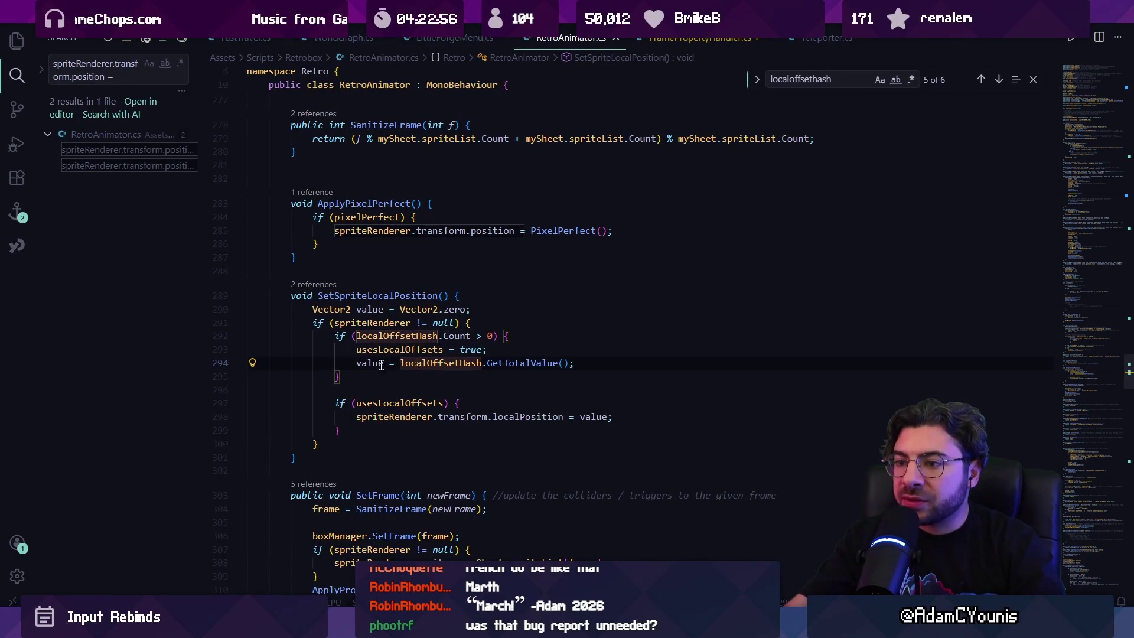
click(378, 364)
click(411, 418)
click(527, 417)
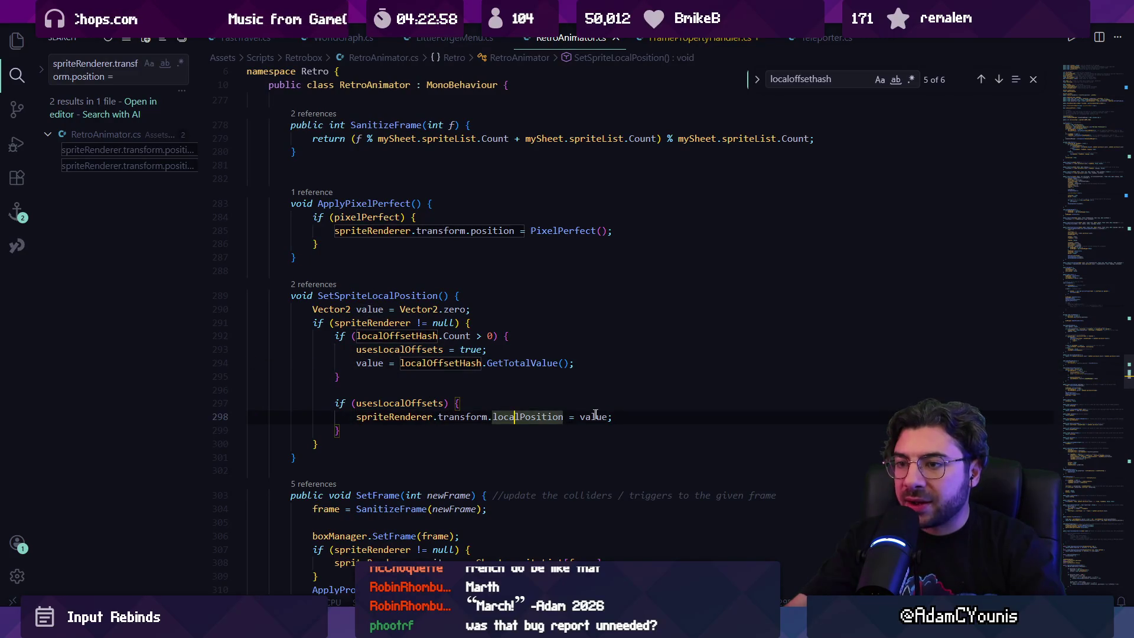
click(591, 417)
click(407, 417)
click(464, 417)
click(531, 417)
click(598, 417)
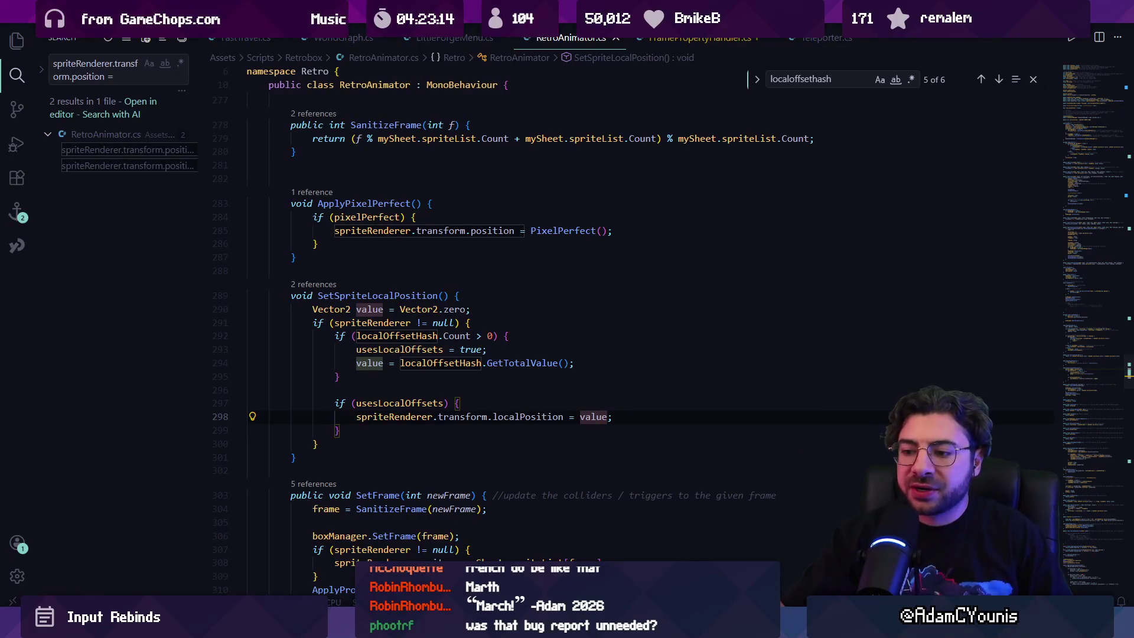
mouse_move(411, 627)
click(411, 546)
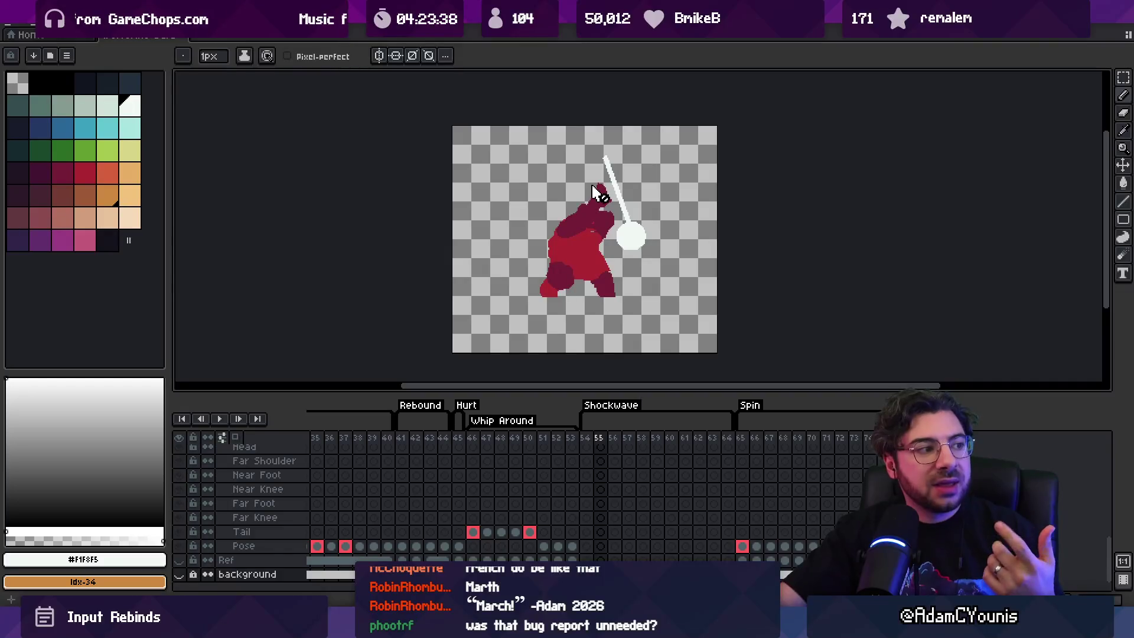
Return from Aseprite to RetroAnimator.cs in Visual Studio Code.
key(alt+Tab)
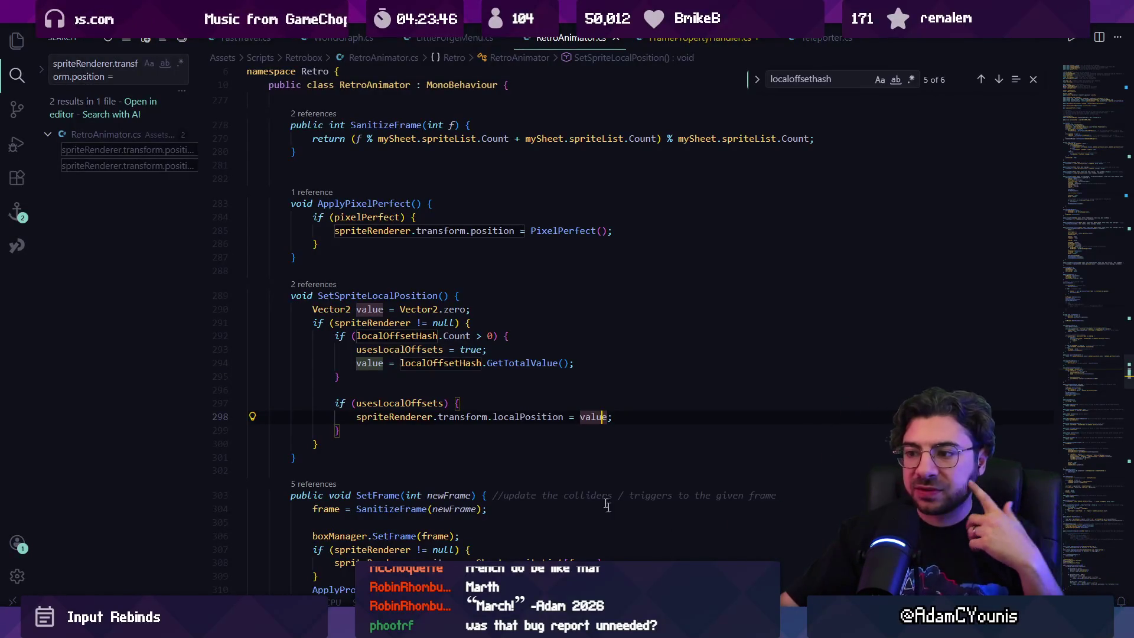
click(460, 416)
click(393, 416)
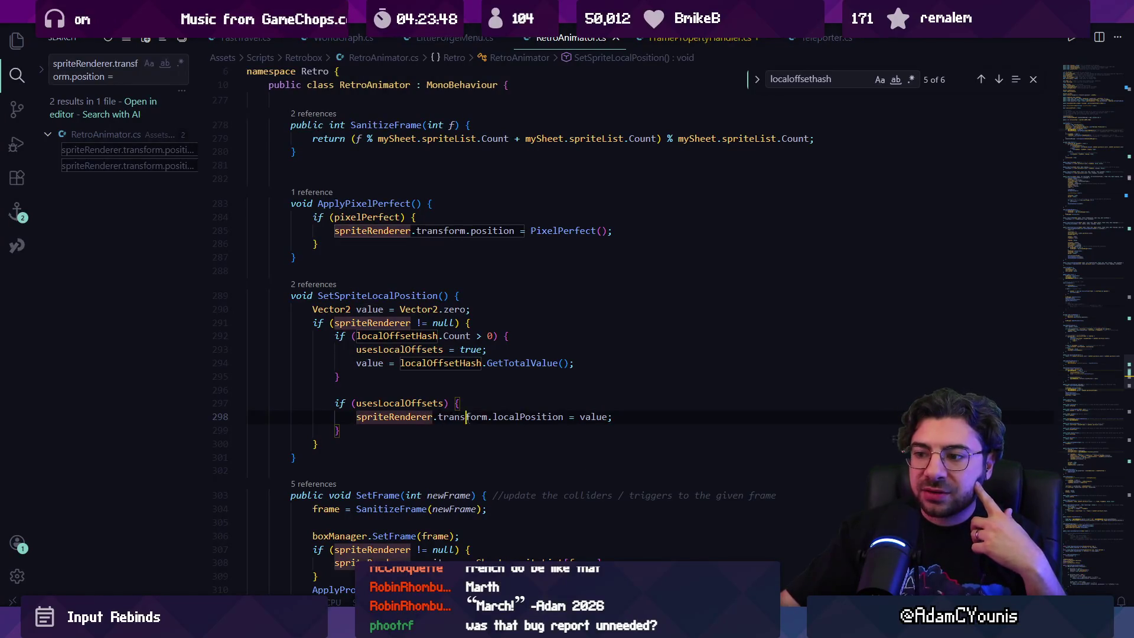
click(509, 416)
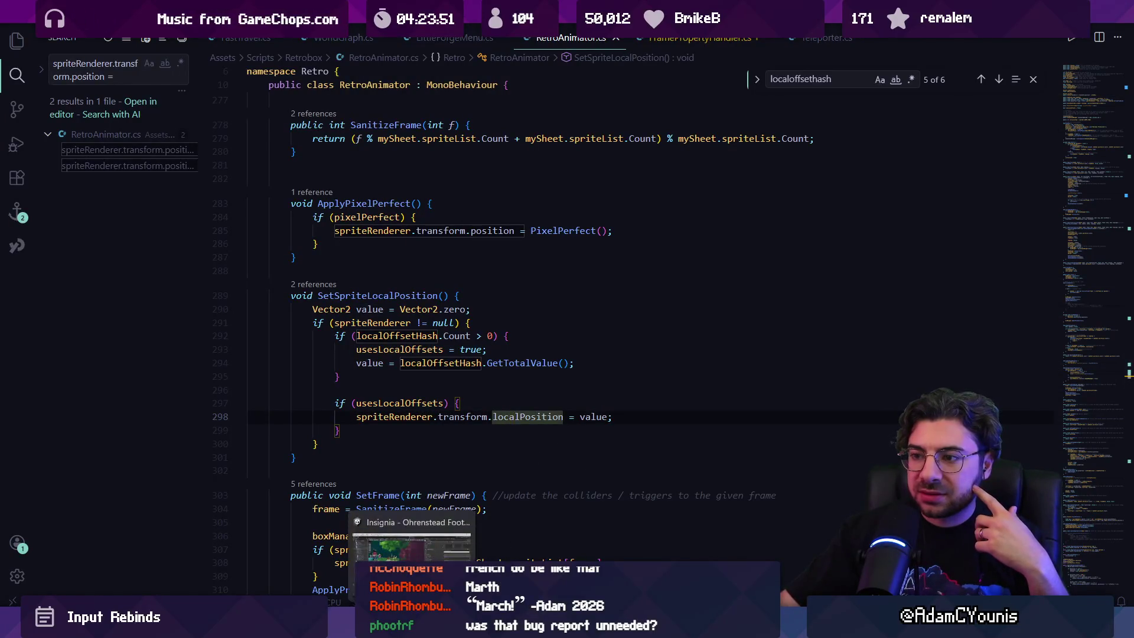
click(410, 534)
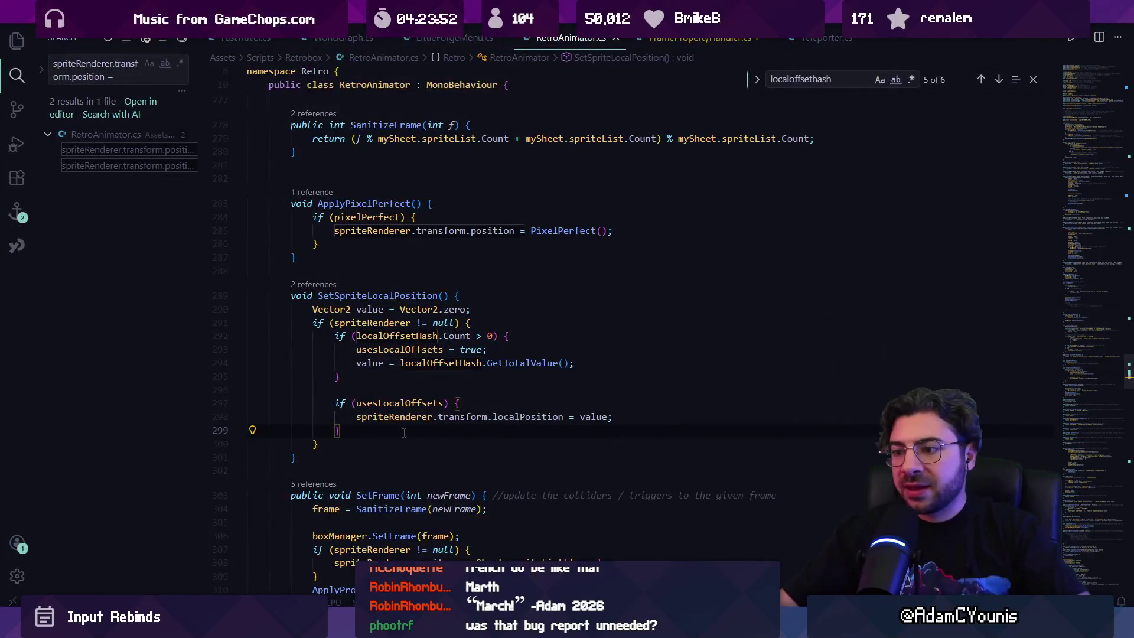
click(404, 438)
click(403, 433)
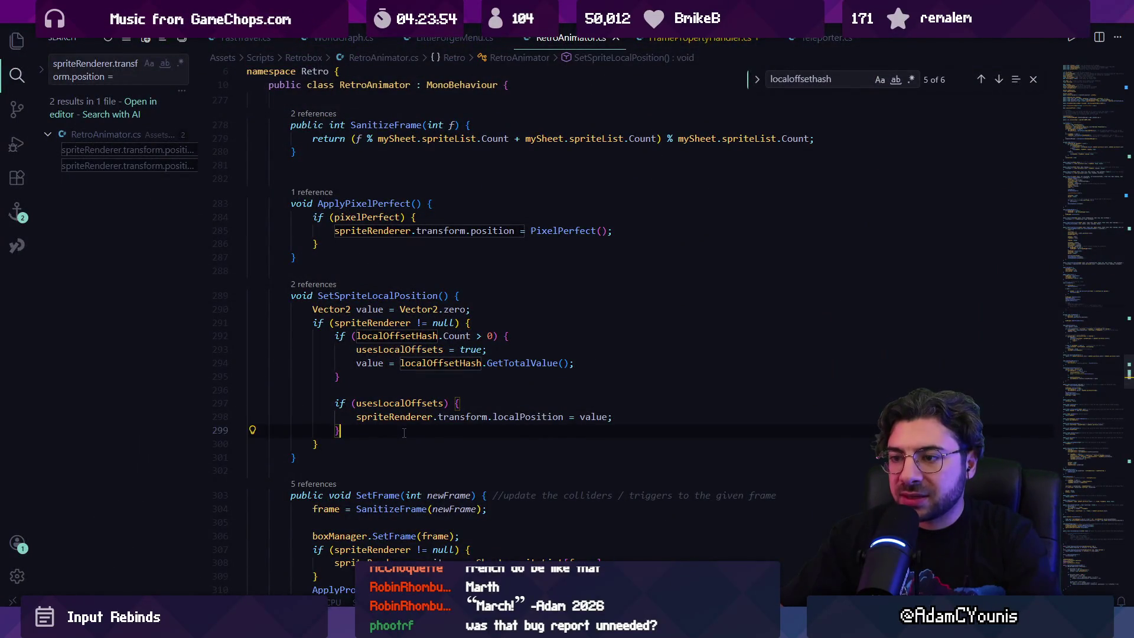
key(Up)
key(Up)
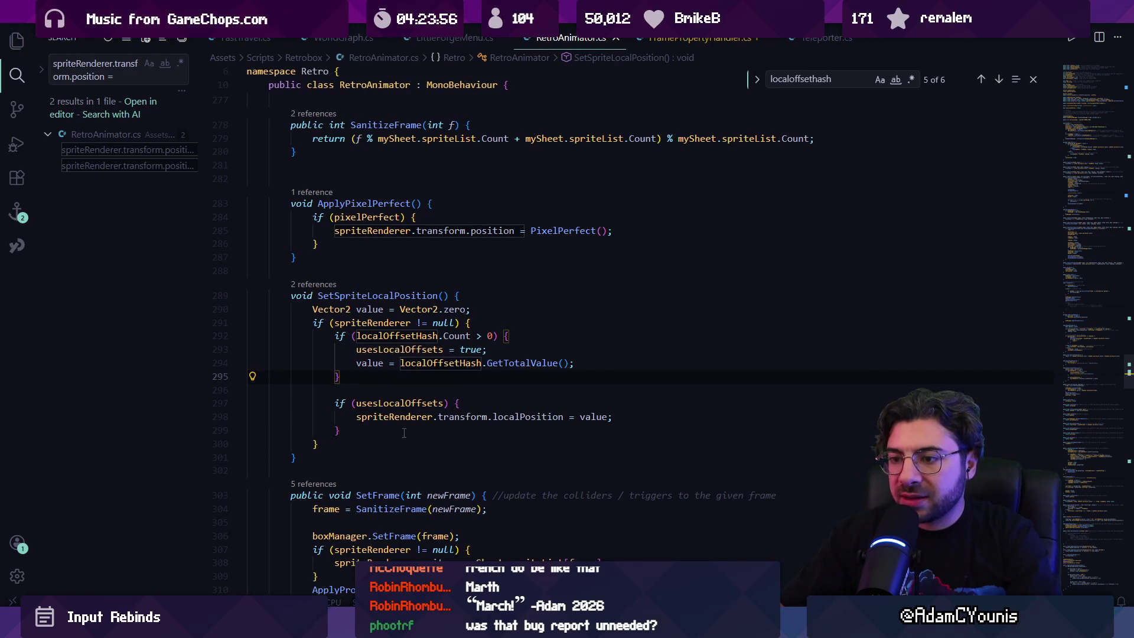
click(350, 335)
click(337, 440)
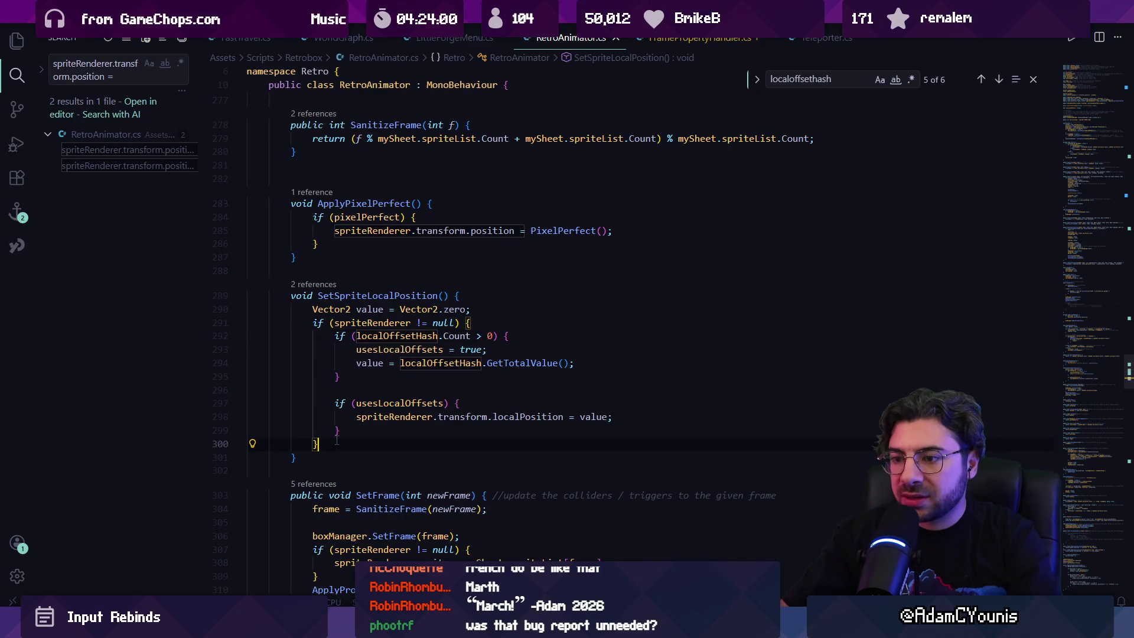
key(Up)
key(Up)
key(Up)
key(End)
text(else {)
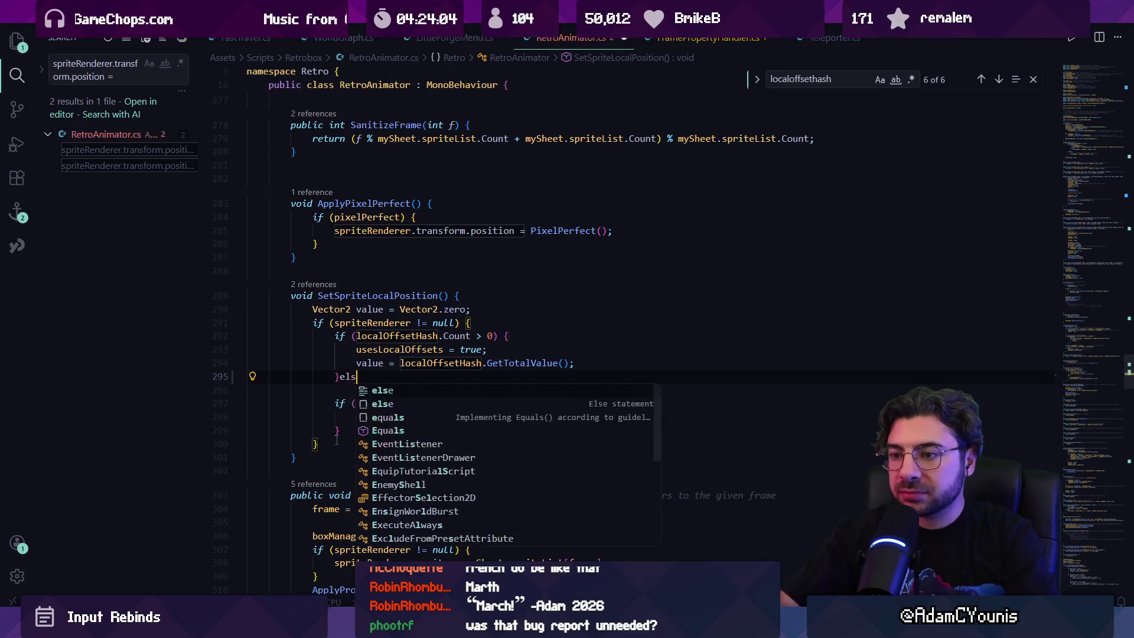
key(Return)
text(u)
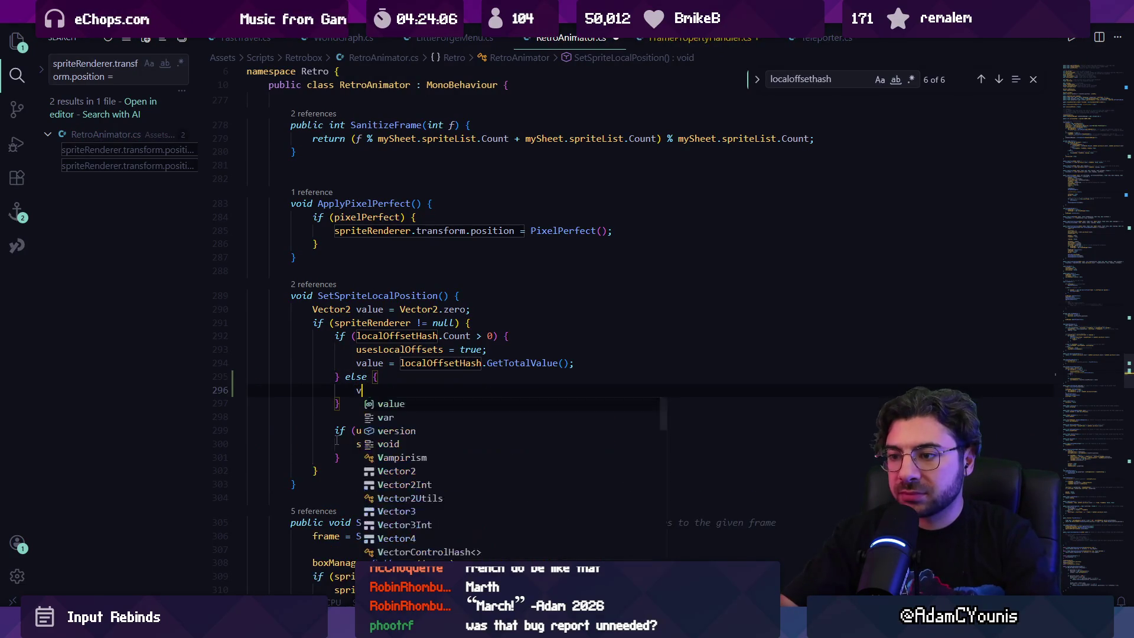
key(Tab)
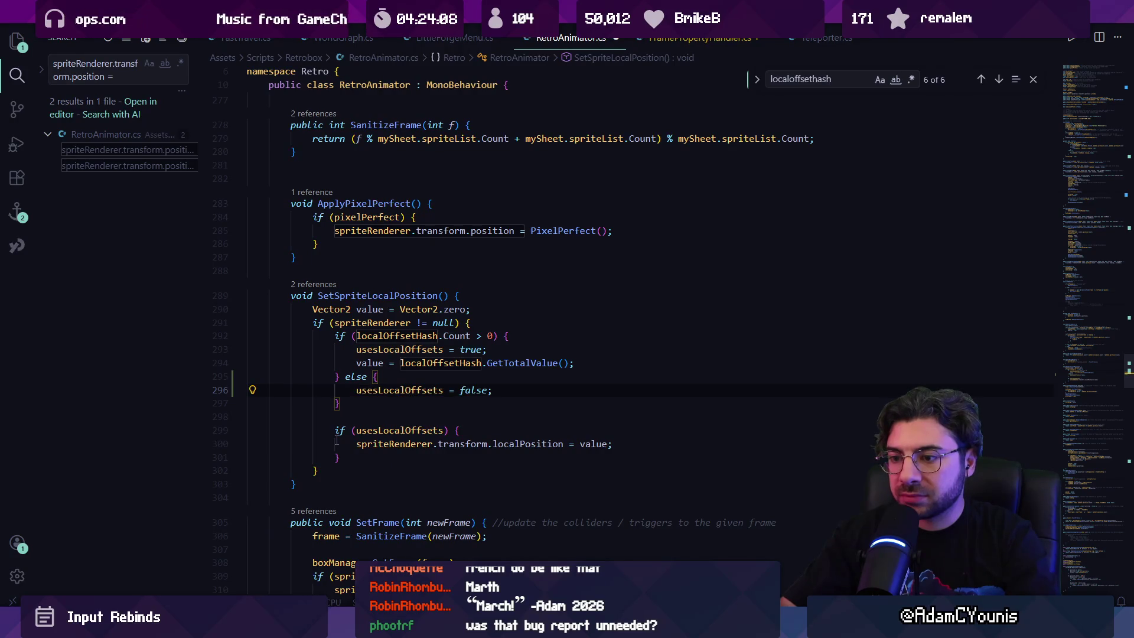
key(Return)
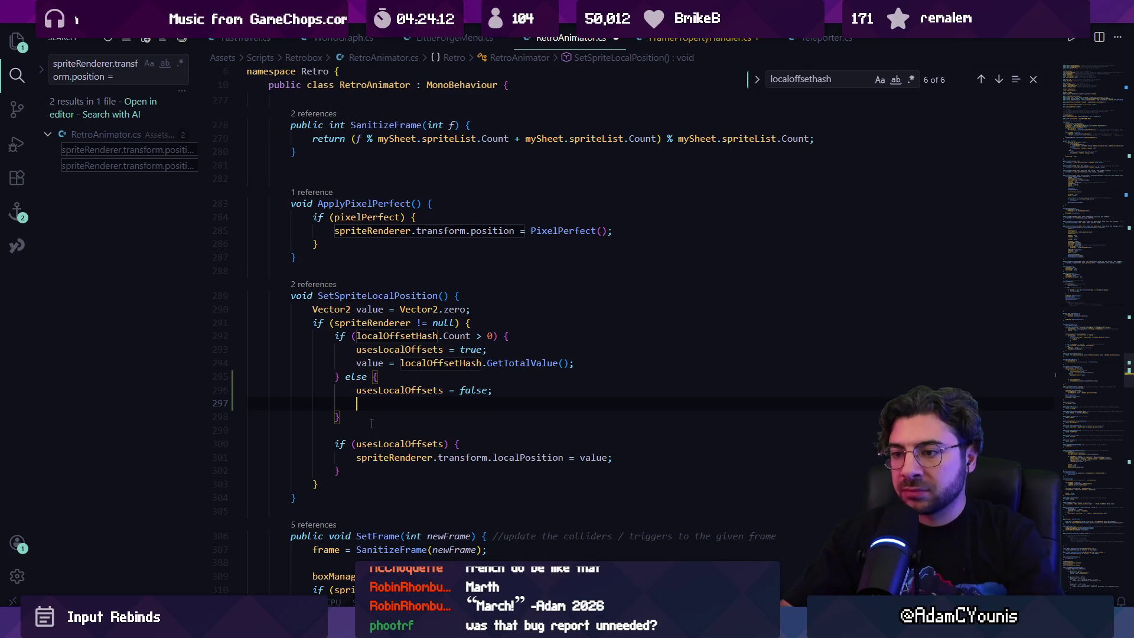
key(shift+Up)
key(shift+Up)
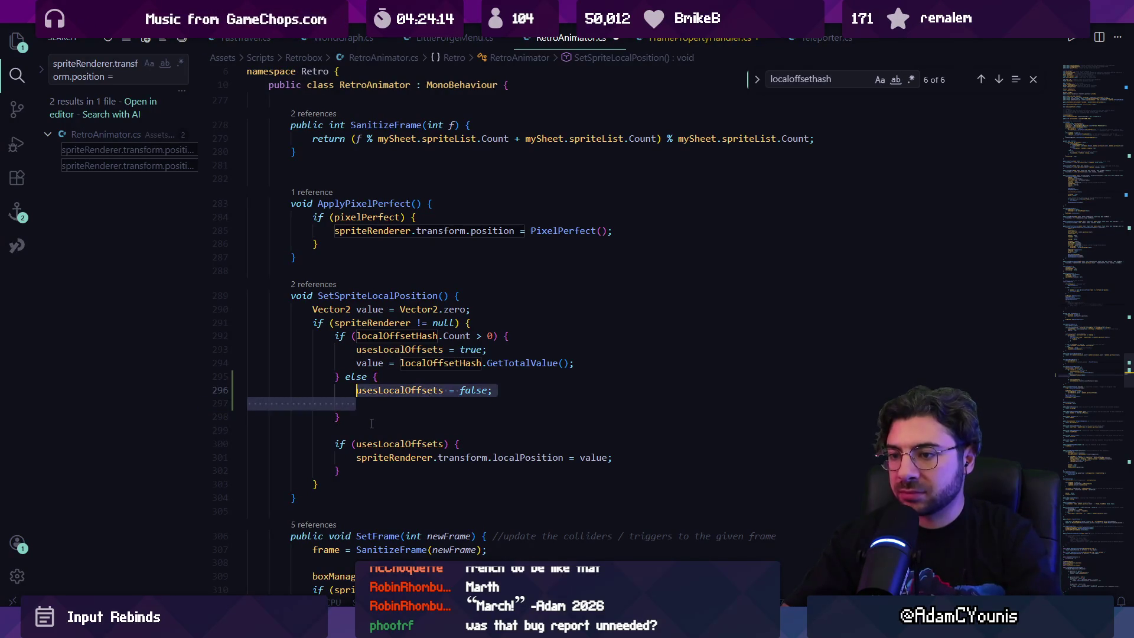
key(shift+Up)
key(BackSpace)
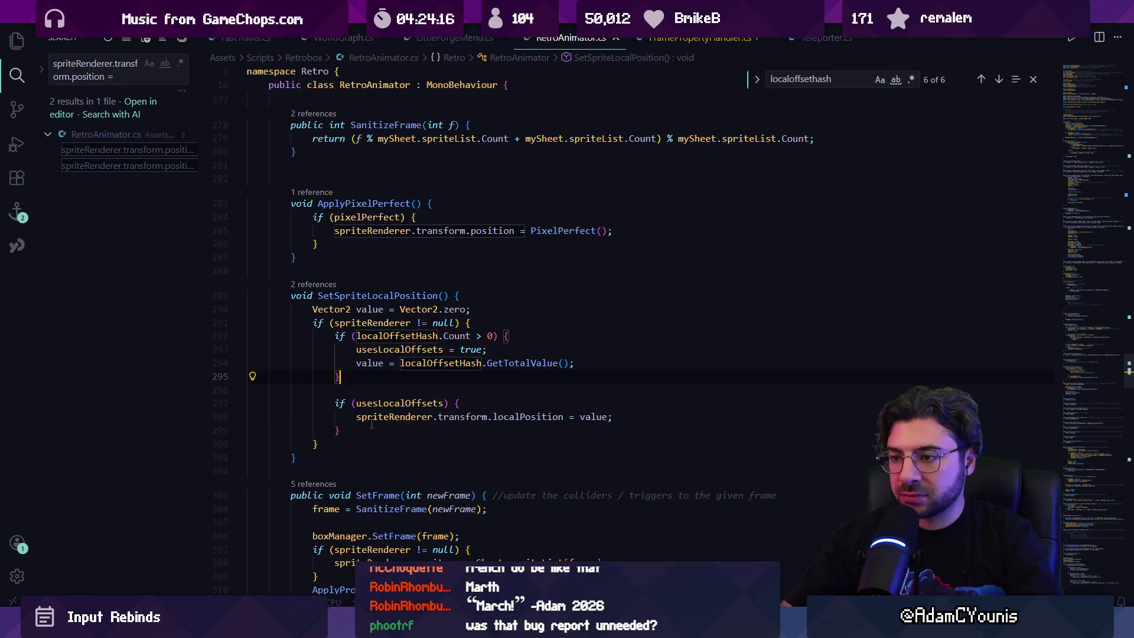
click(411, 363)
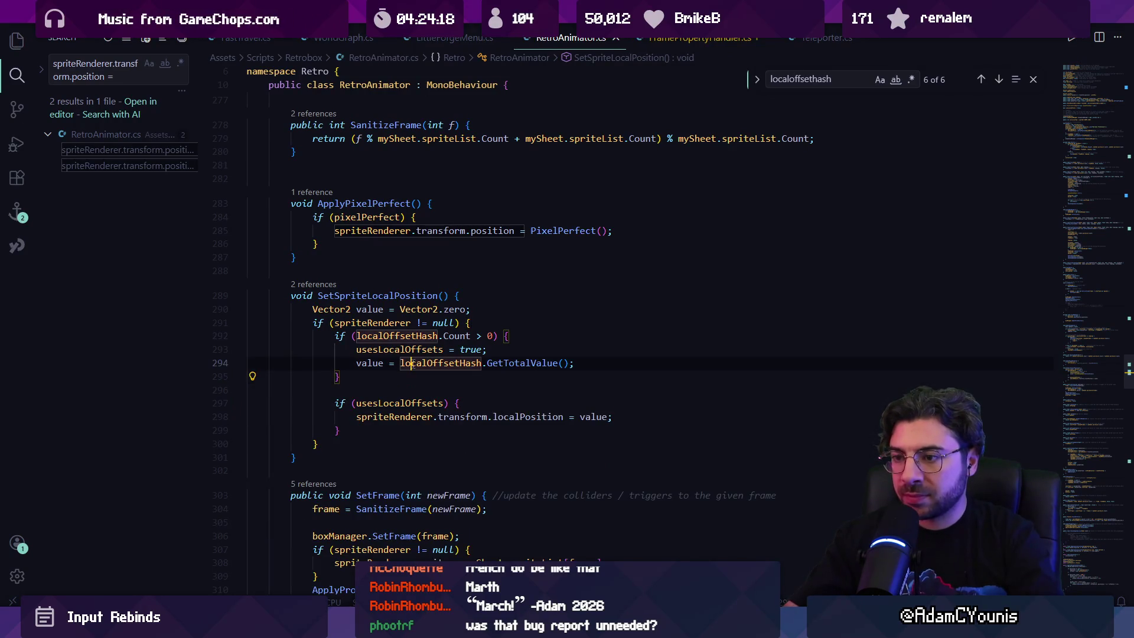
click(378, 349)
click(379, 424)
text(else {)
key(Return)
key(Tab)
key(ctrl+s)
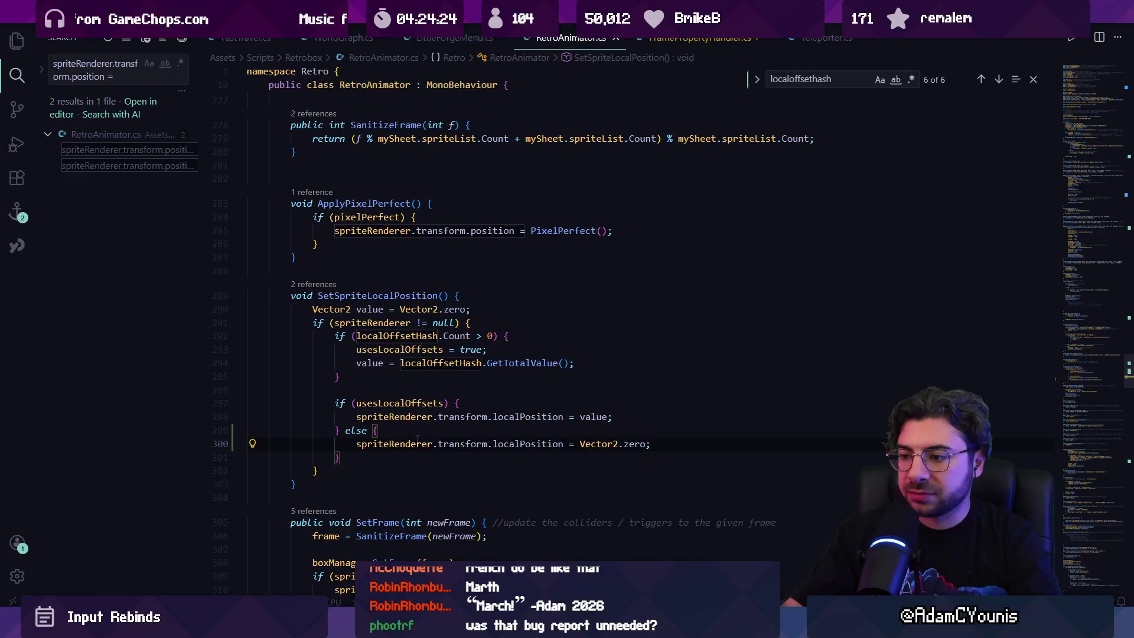
triple_click(531, 445)
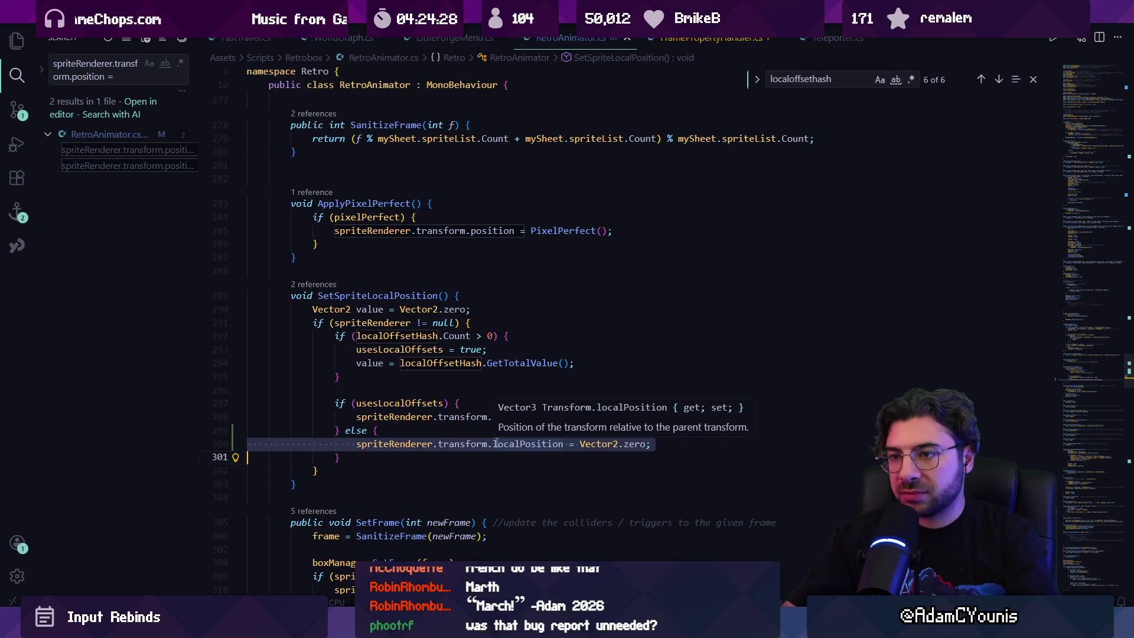
key(Escape)
key(Down)
key(shift+Up)
key(shift+Up)
key(BackSpace)
click(417, 349)
key(F12)
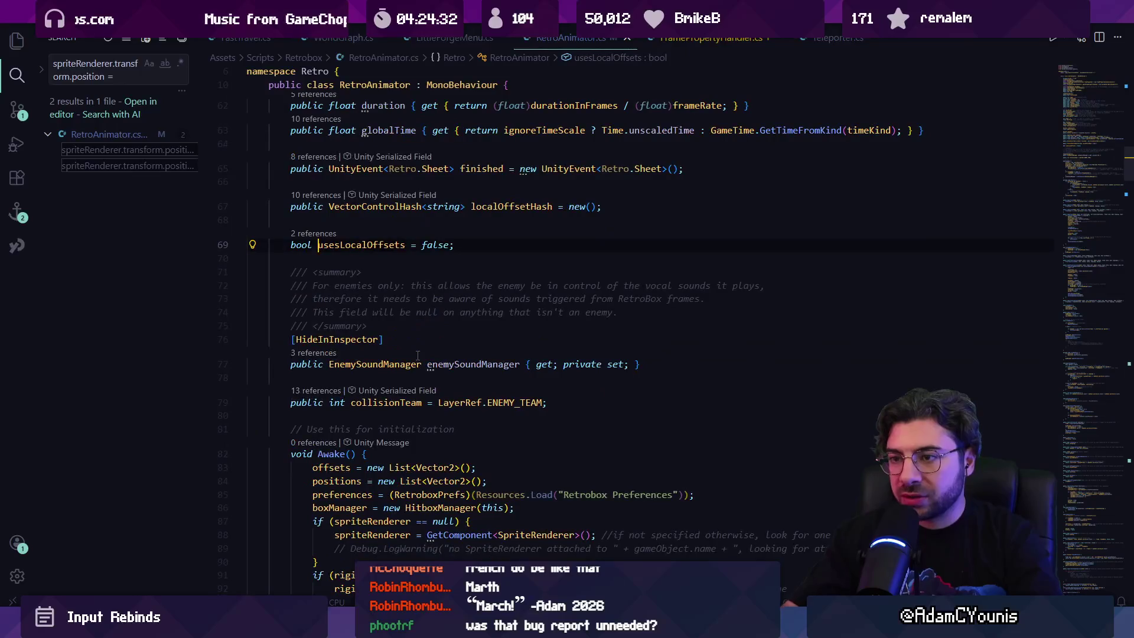
key(alt+Left)
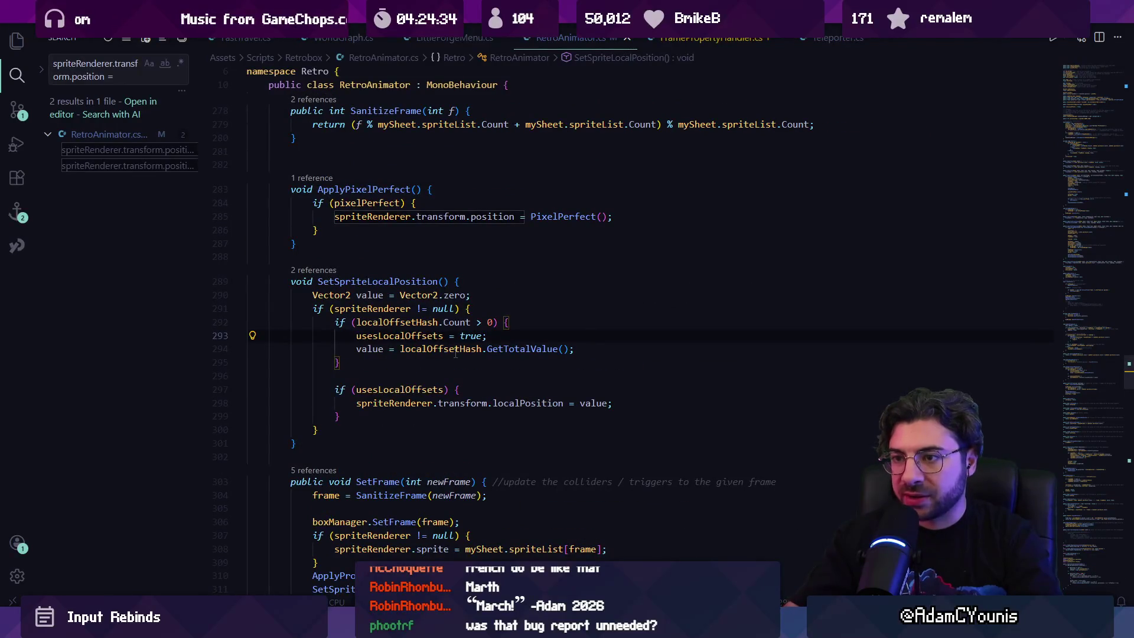
click(412, 203)
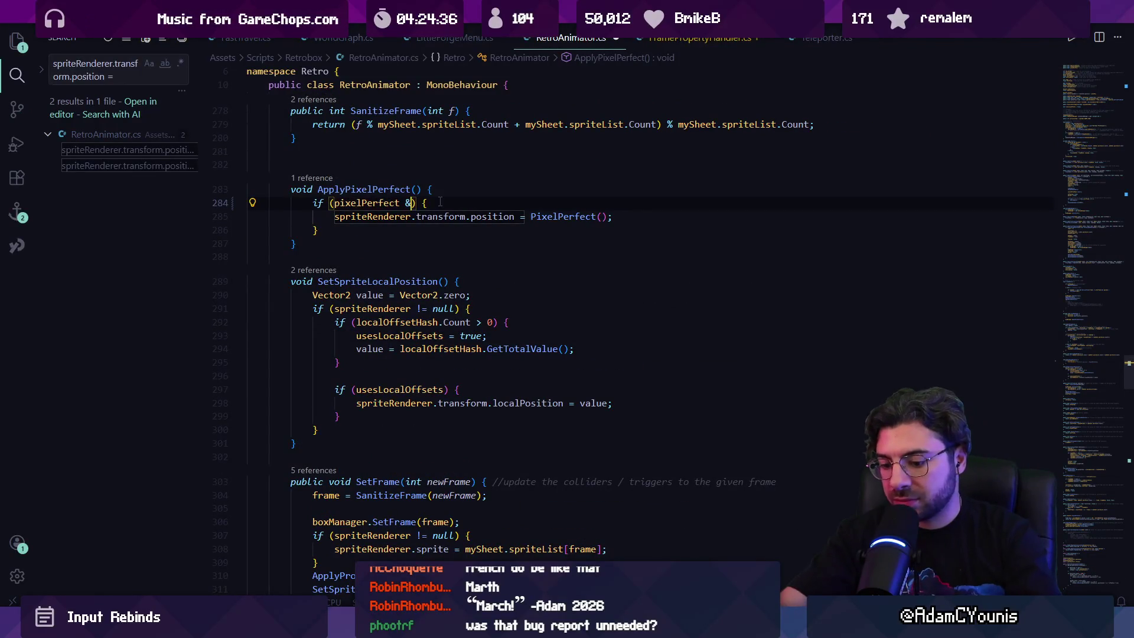
Add an else-if (!pixelPerfect) branch zeroing localPosition, save, and start the game in Unity.
text(useslocalOffsets)
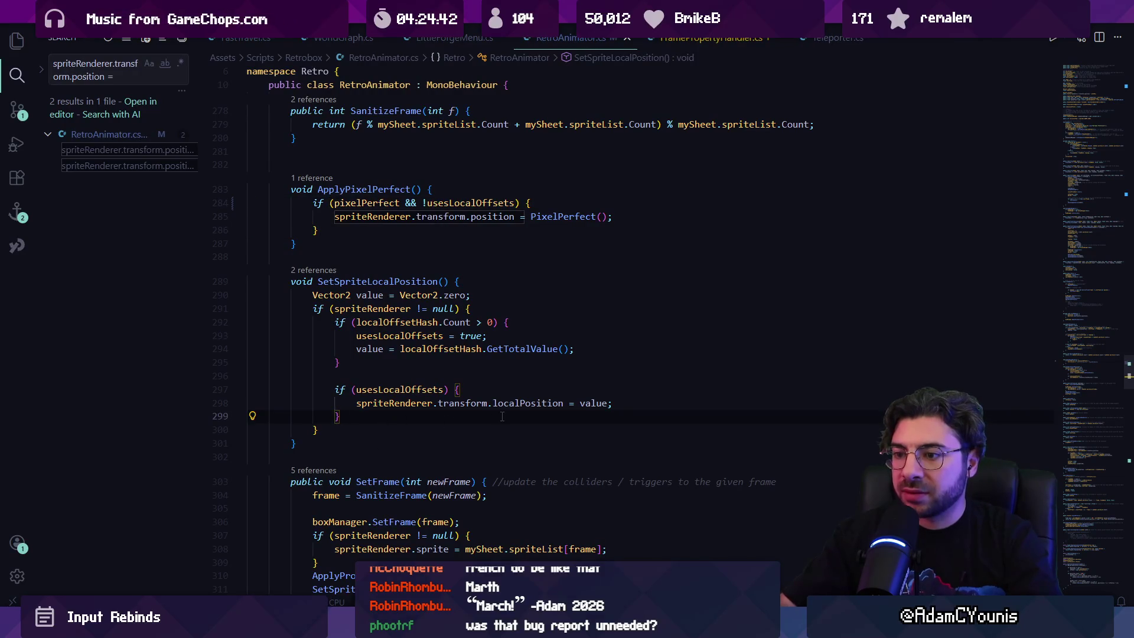
text(else{)
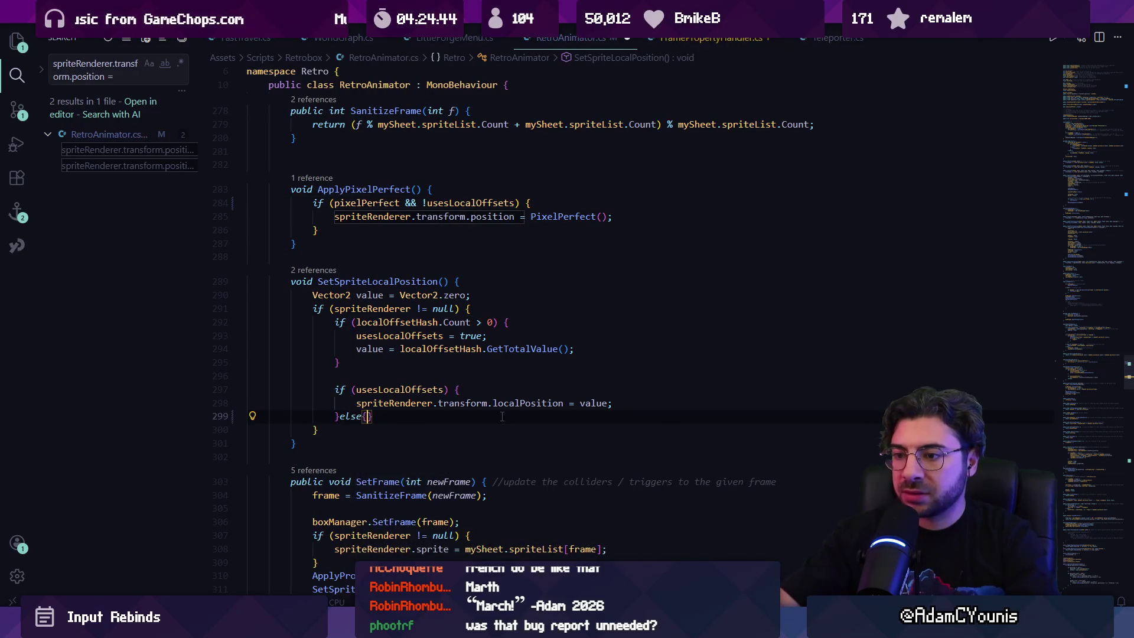
key(BackSpace)
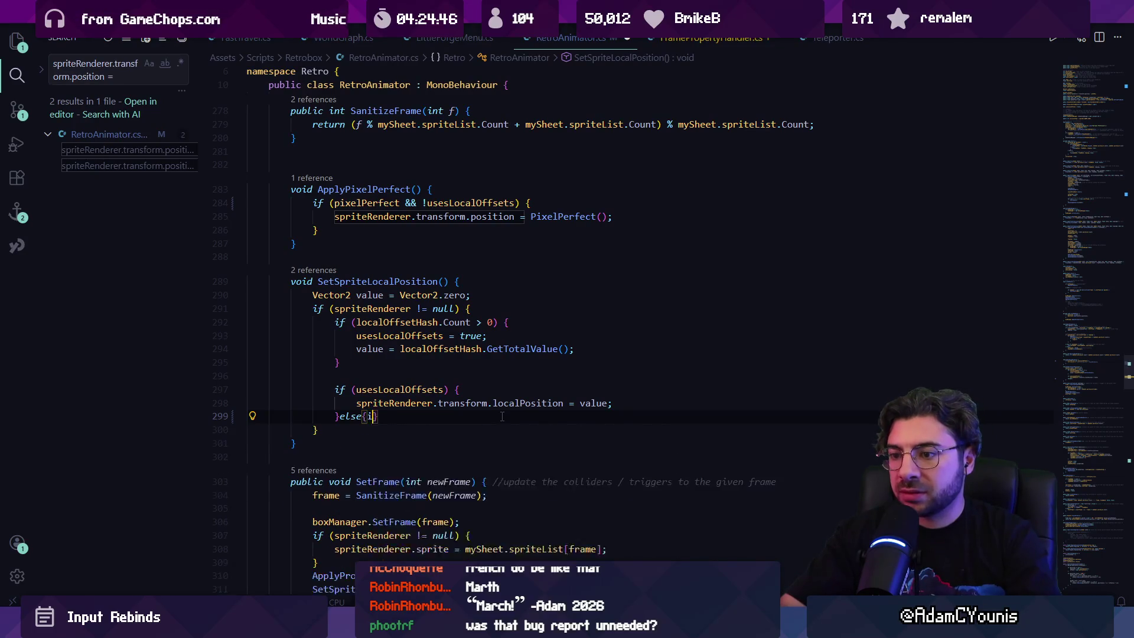
text(if (!)
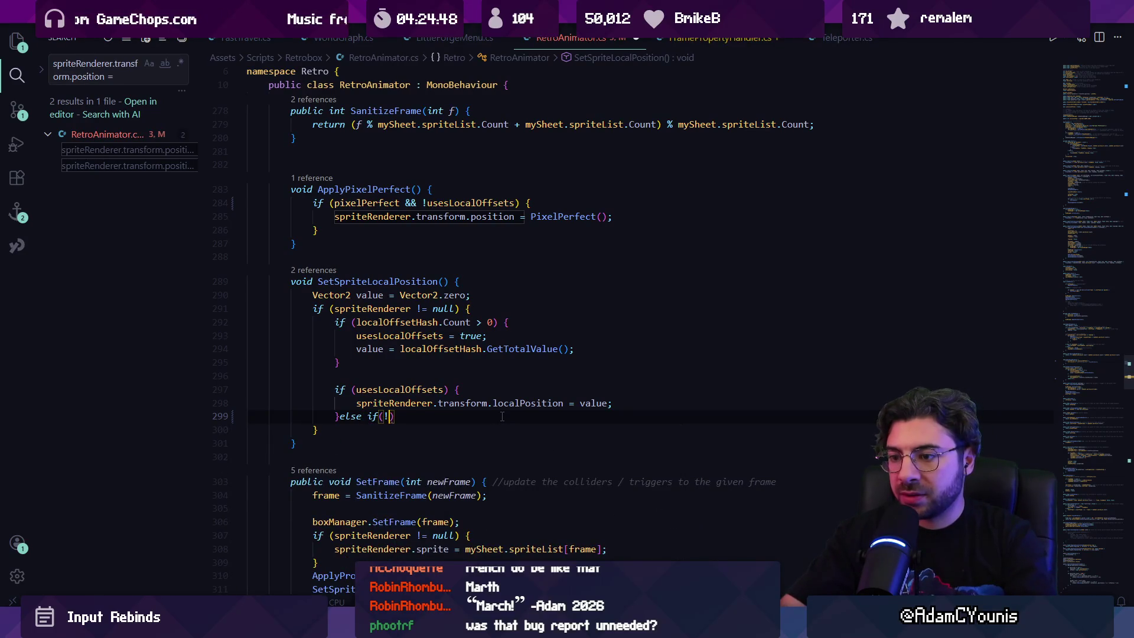
text(pix)
key(Tab)
text() {)
key(Return)
key(Tab)
key(Down)
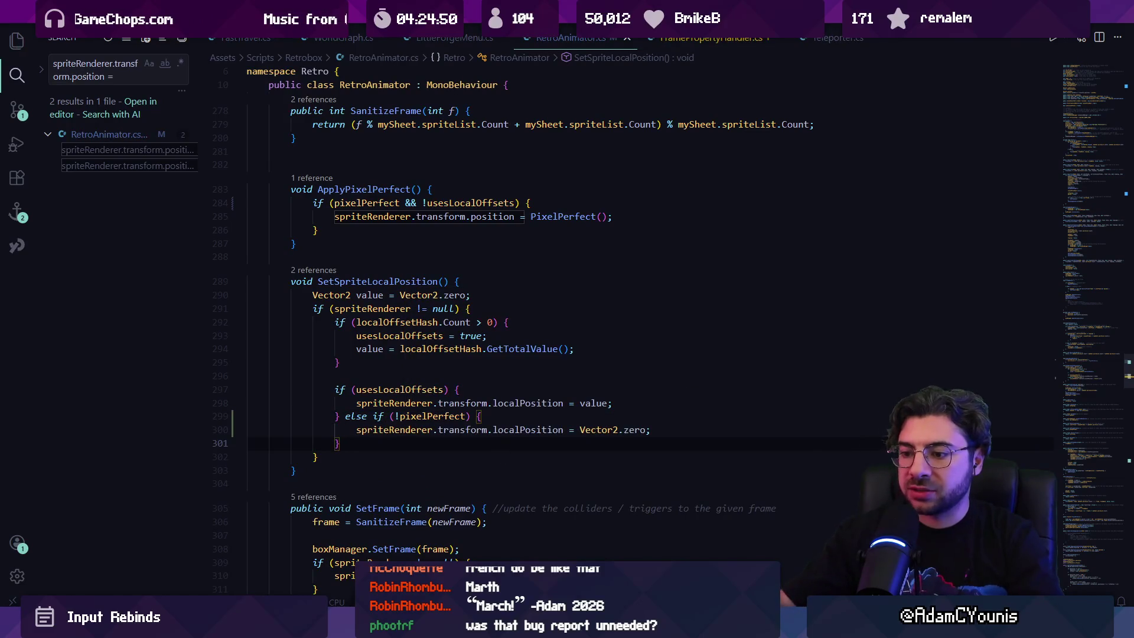
key(alt+Tab)
click(547, 37)
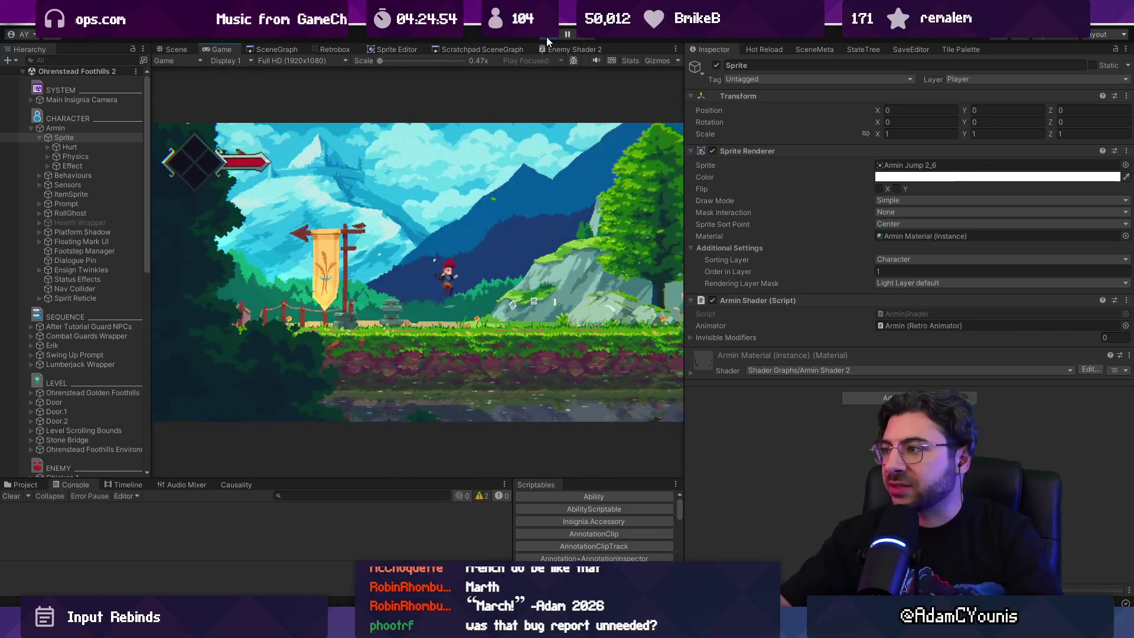
Playtest Armin with sprite Position X at 0, then stop the game and switch to Discord.
click(911, 110)
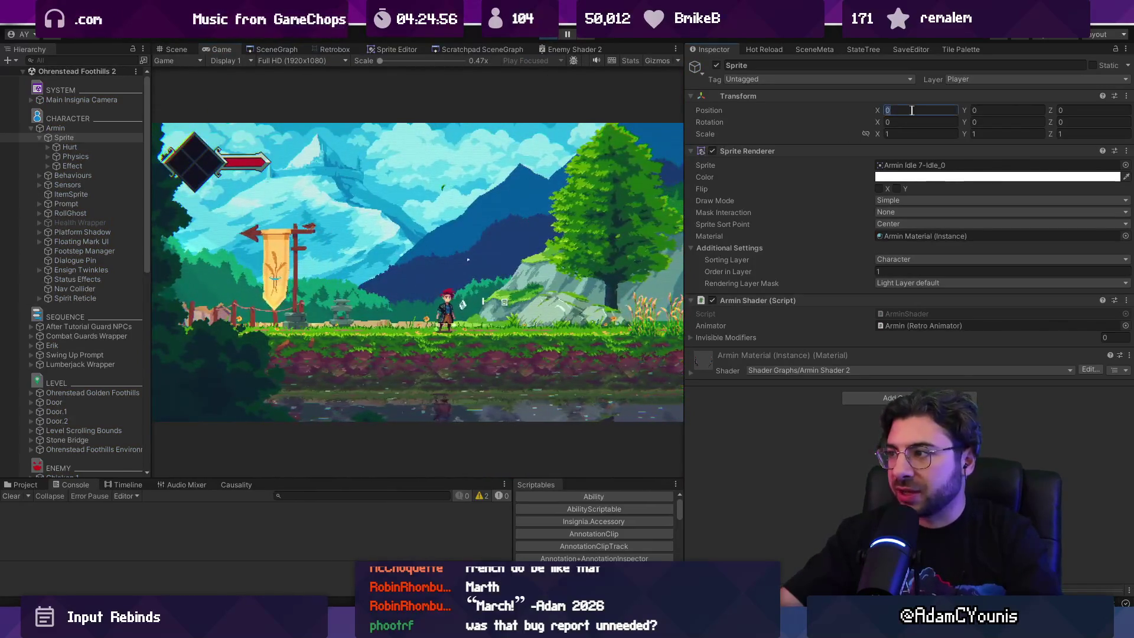
text(1)
click(537, 245)
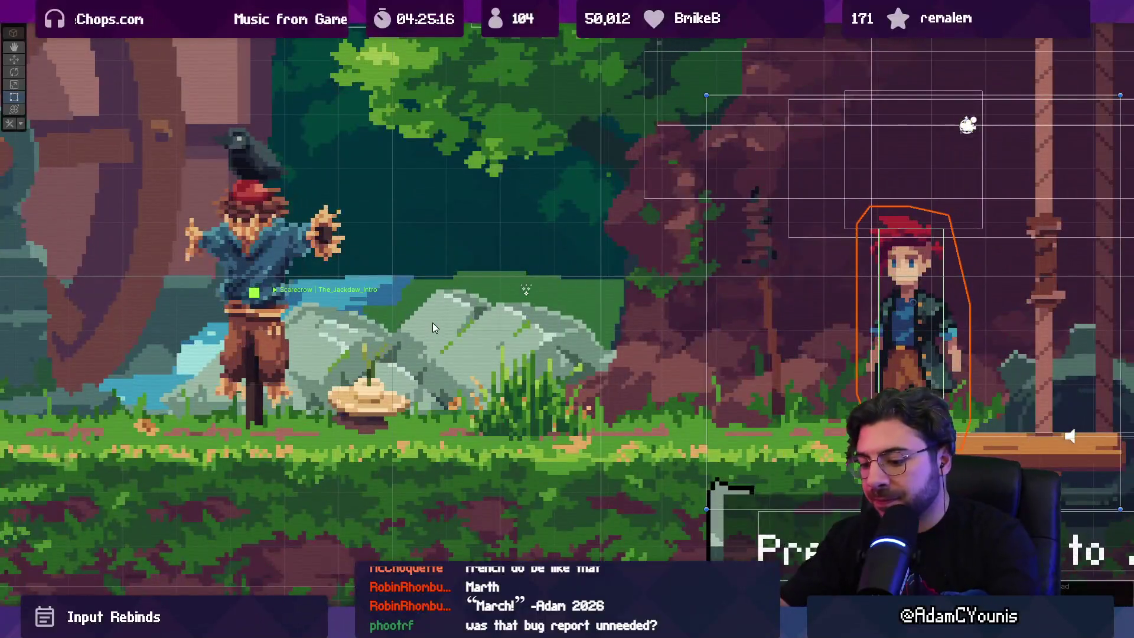
key(ctrl+2)
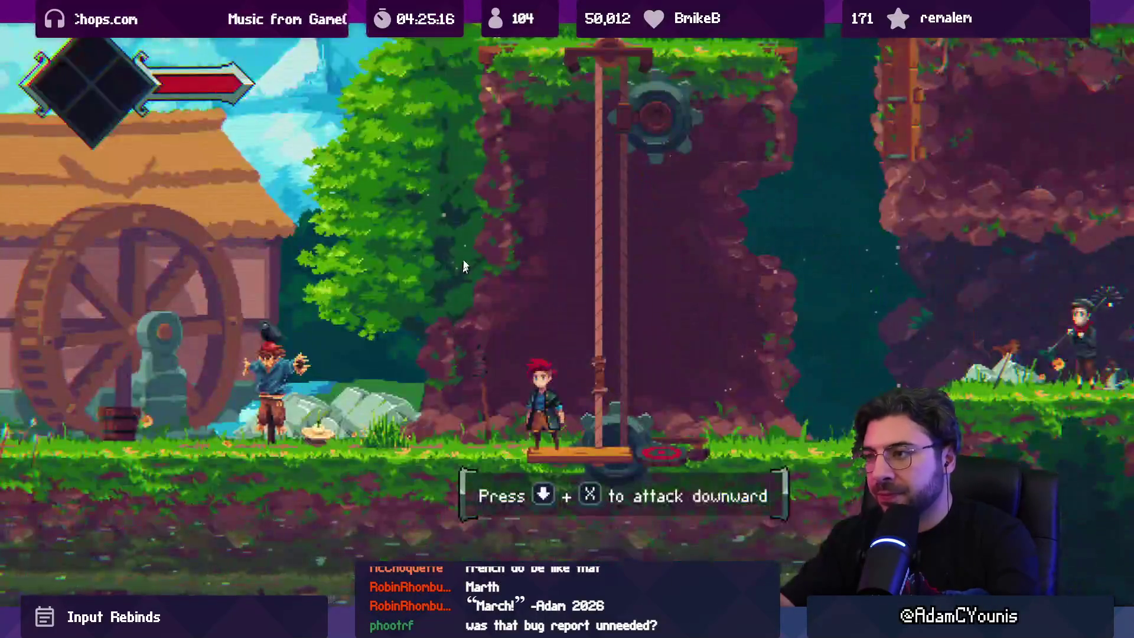
key(shift+space)
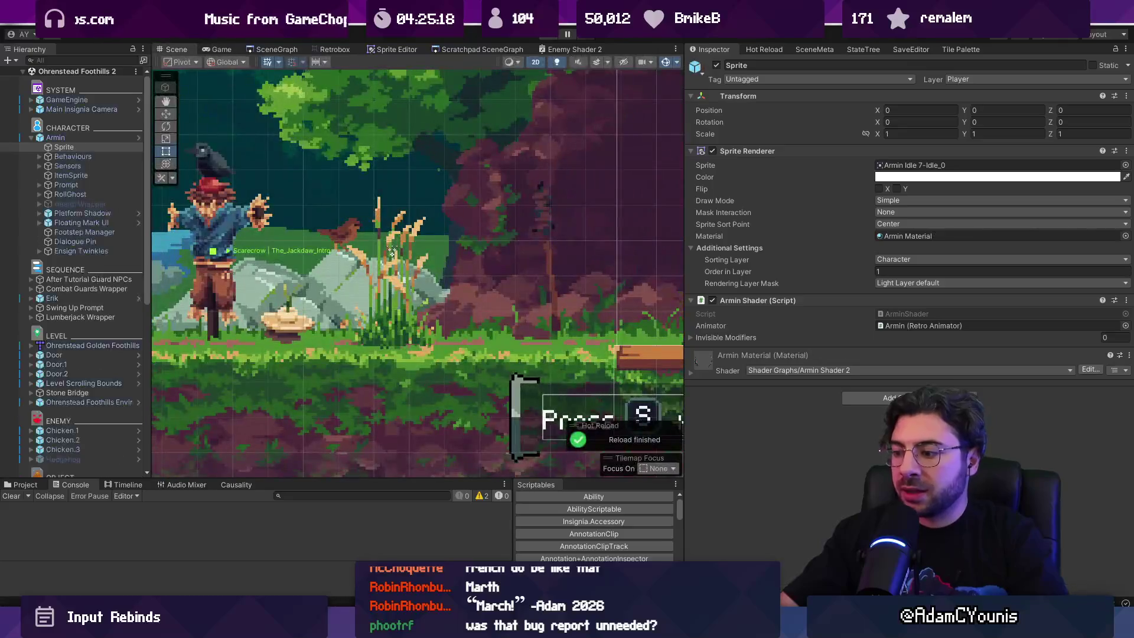
key(alt+Tab)
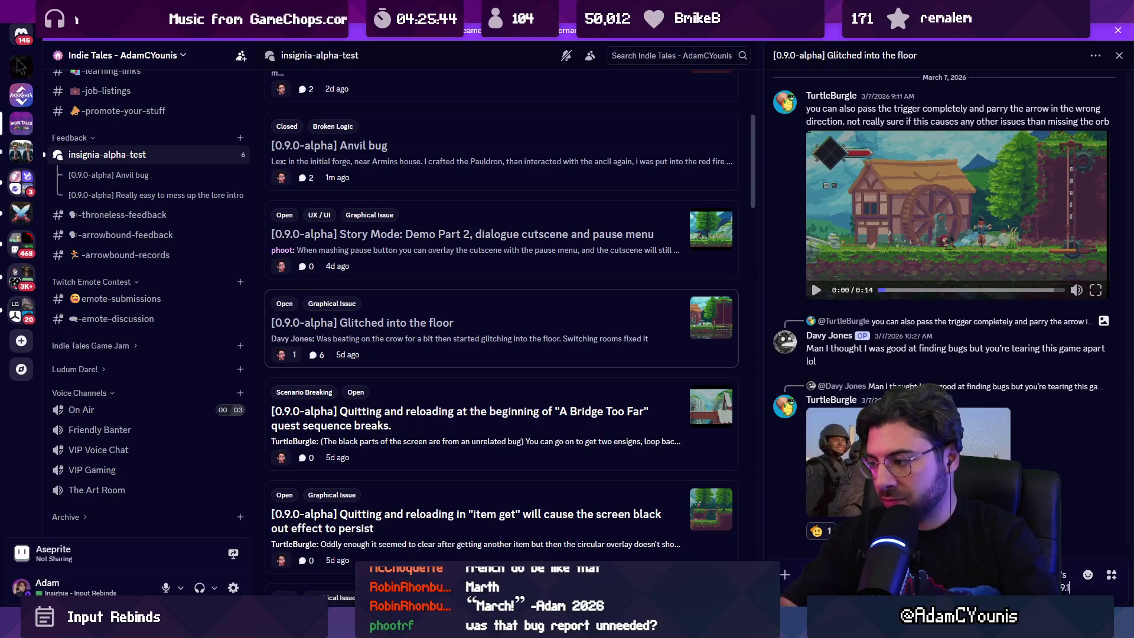
Post the reply, retag Glitched into the floor from Open to Closed, then view A Bridge Too Far.
key(Return)
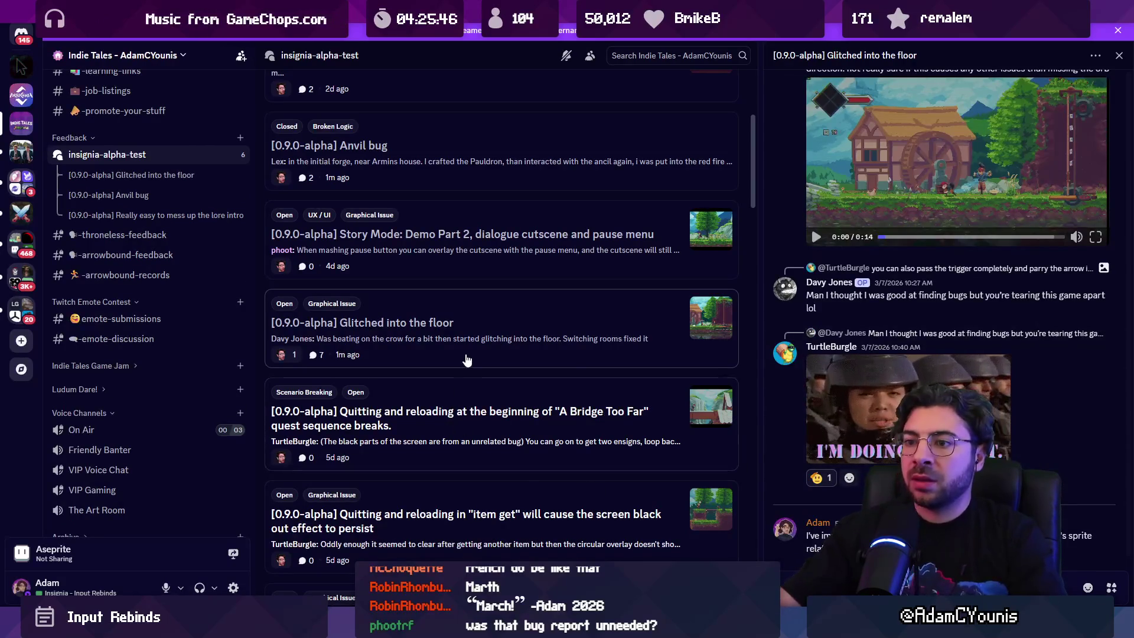
right_click(467, 308)
mouse_move(528, 438)
click(645, 322)
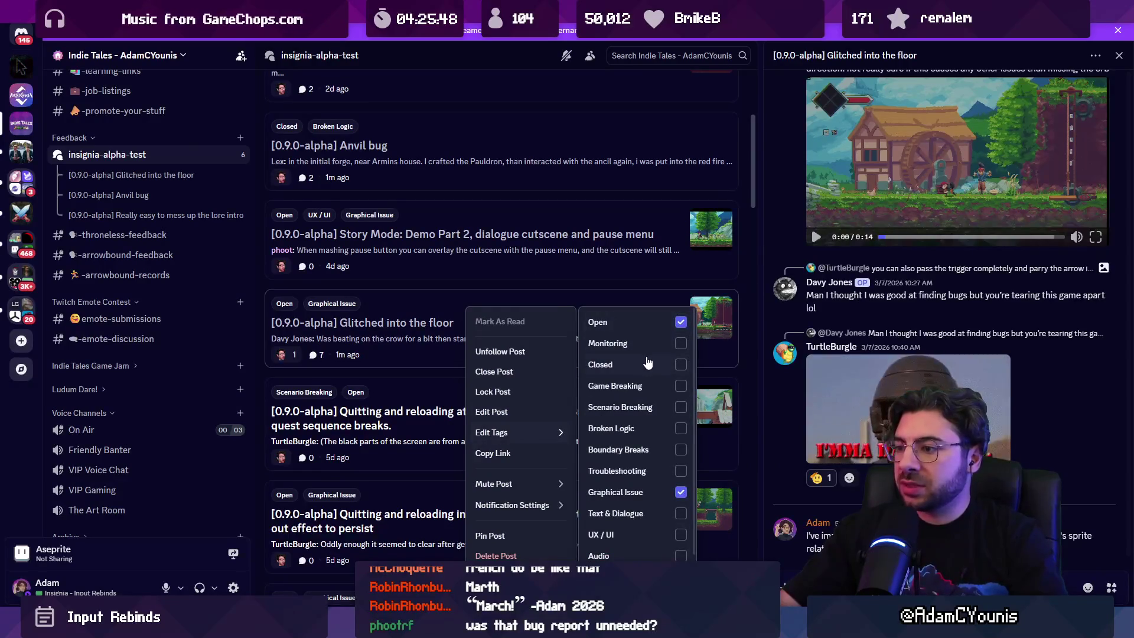
click(645, 363)
click(589, 286)
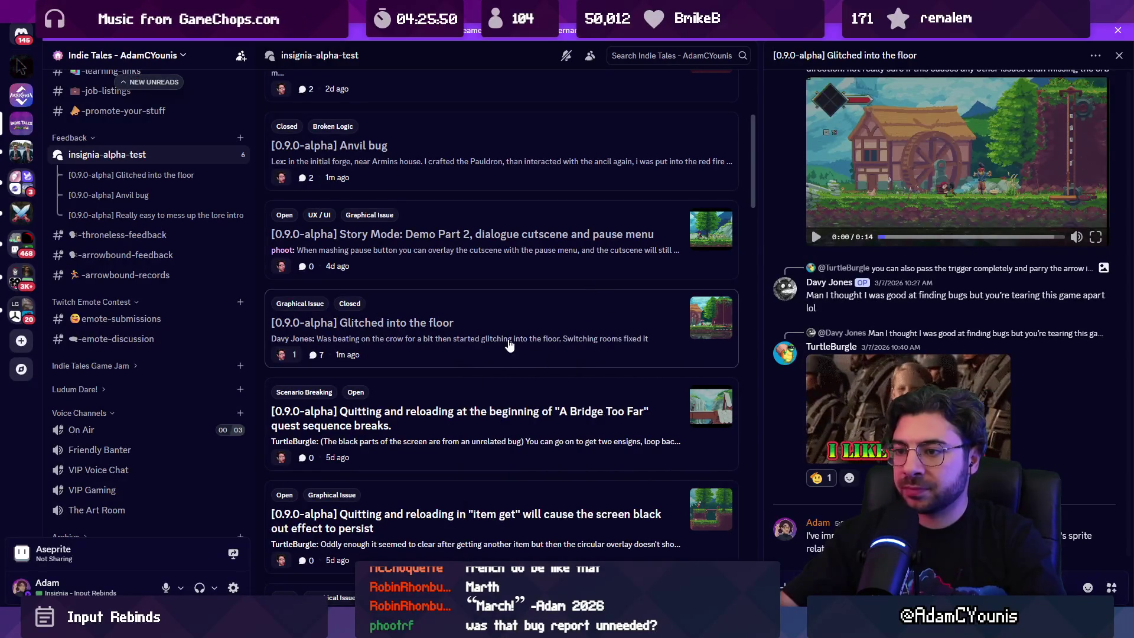
click(494, 416)
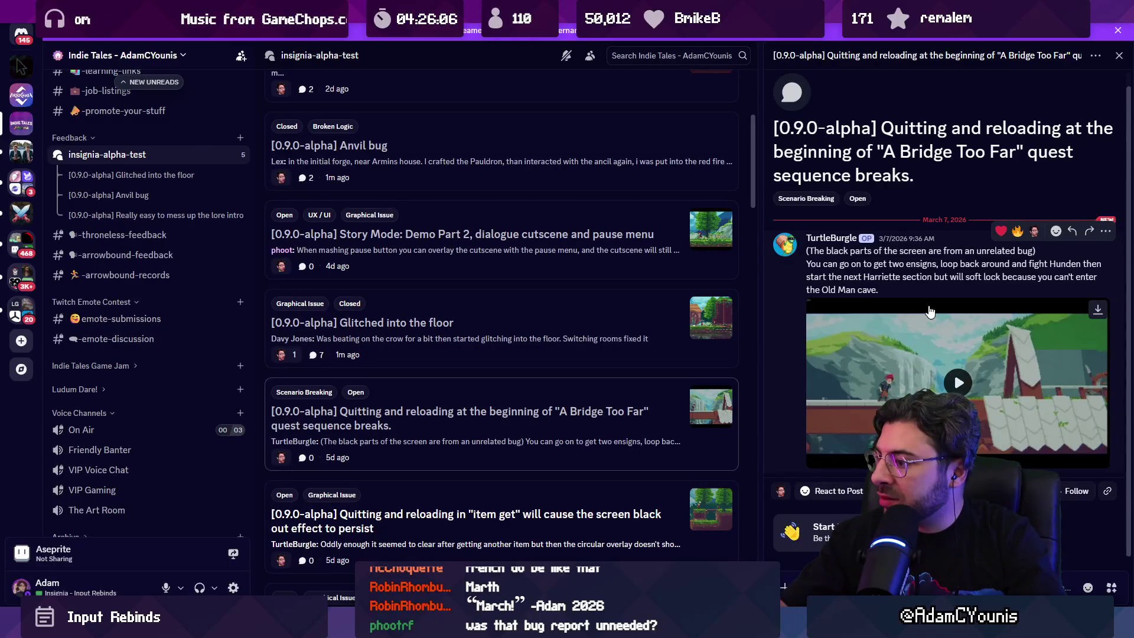
Play the A Bridge Too Far bug video, pause it at 0:37, and return to Unity.
click(938, 371)
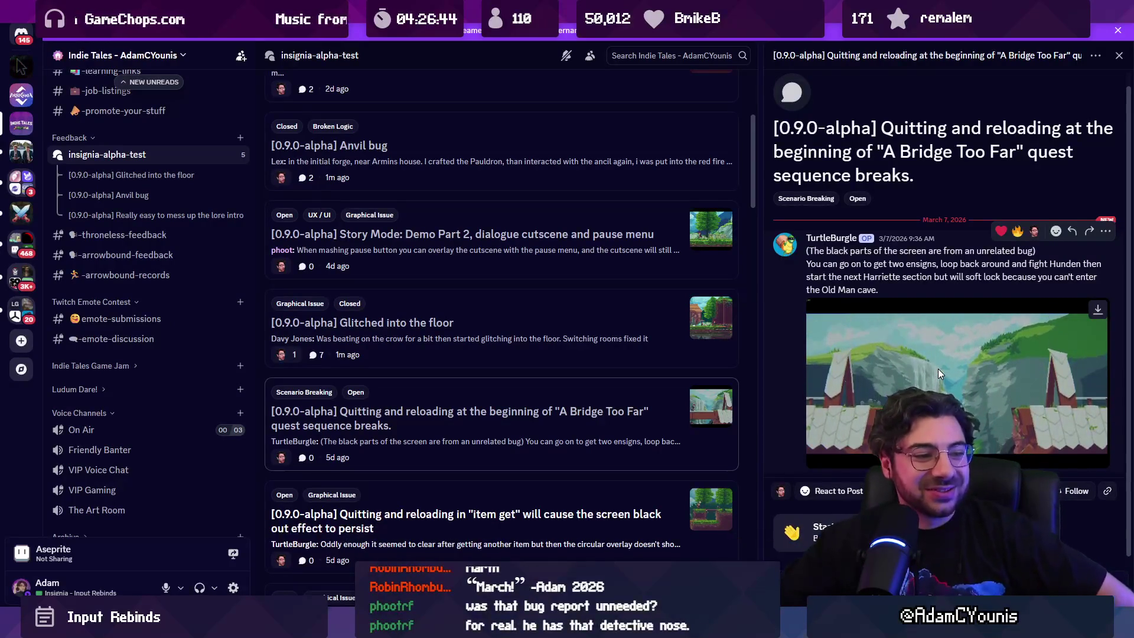
click(940, 324)
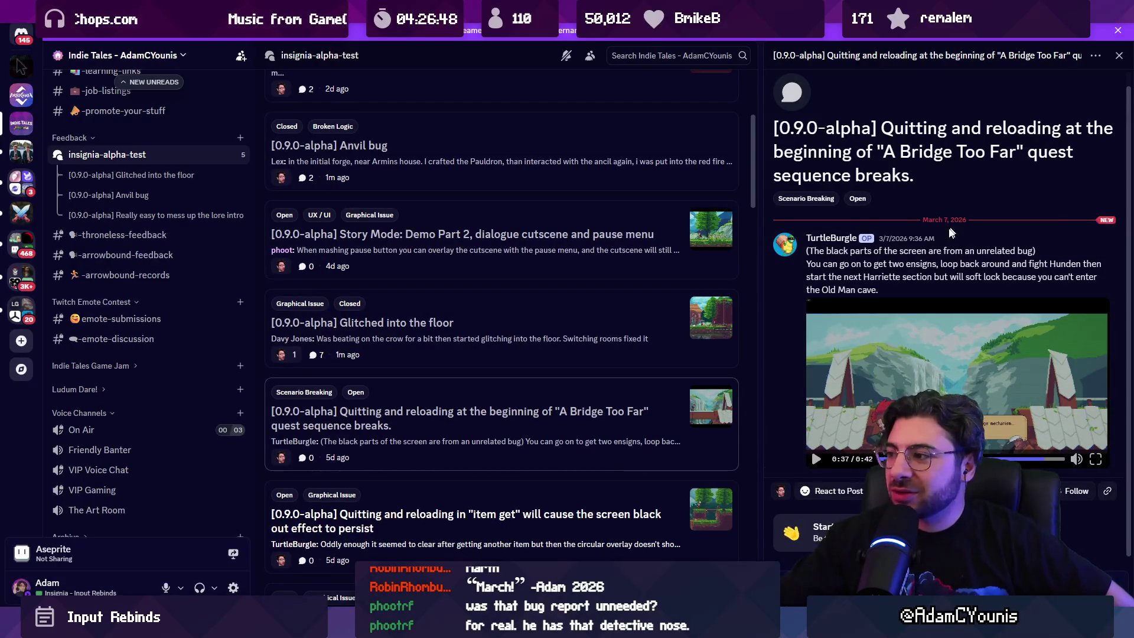
key(alt+Tab)
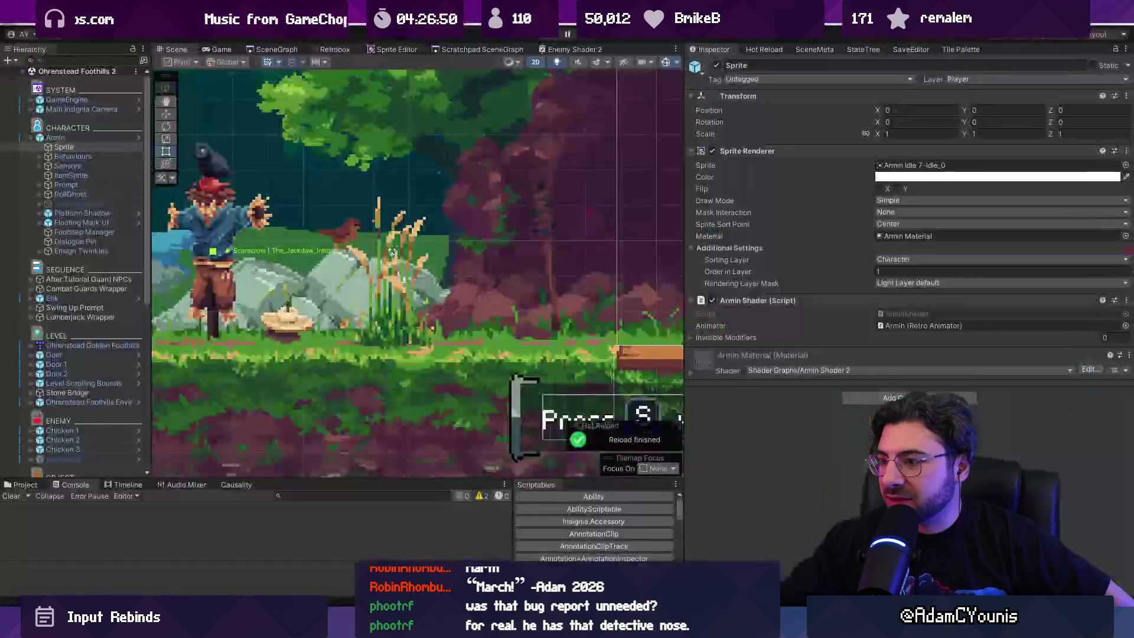
Open Ohrenstead Chasm and tick No Save on the Marten Bridge Sequence's Given Quest Flag.
scroll(479, 279, down, 5)
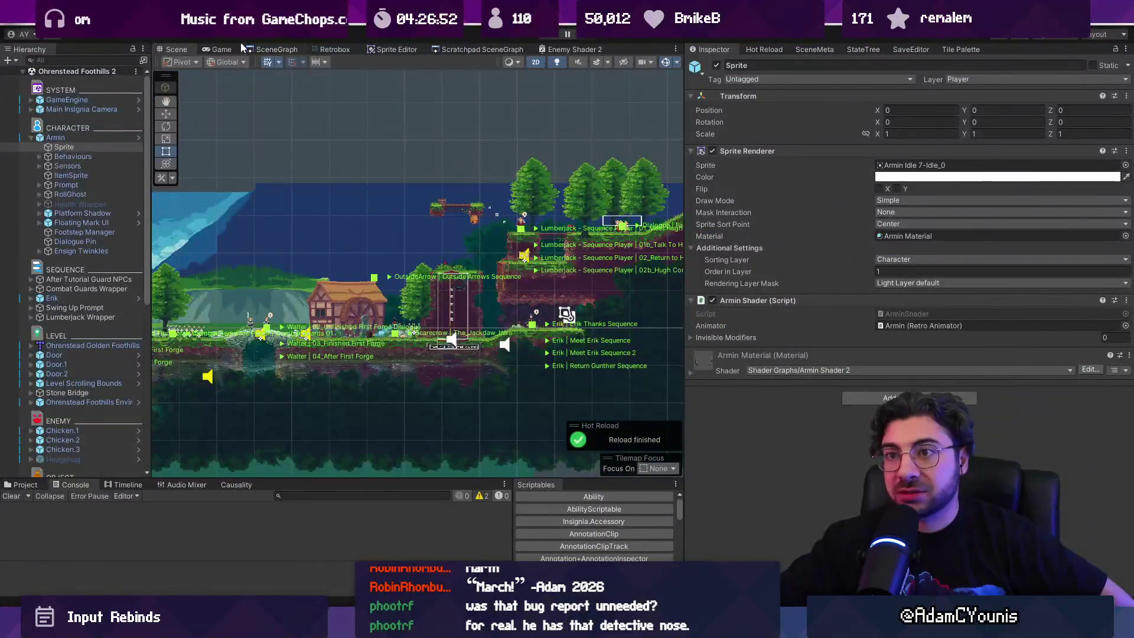
click(268, 49)
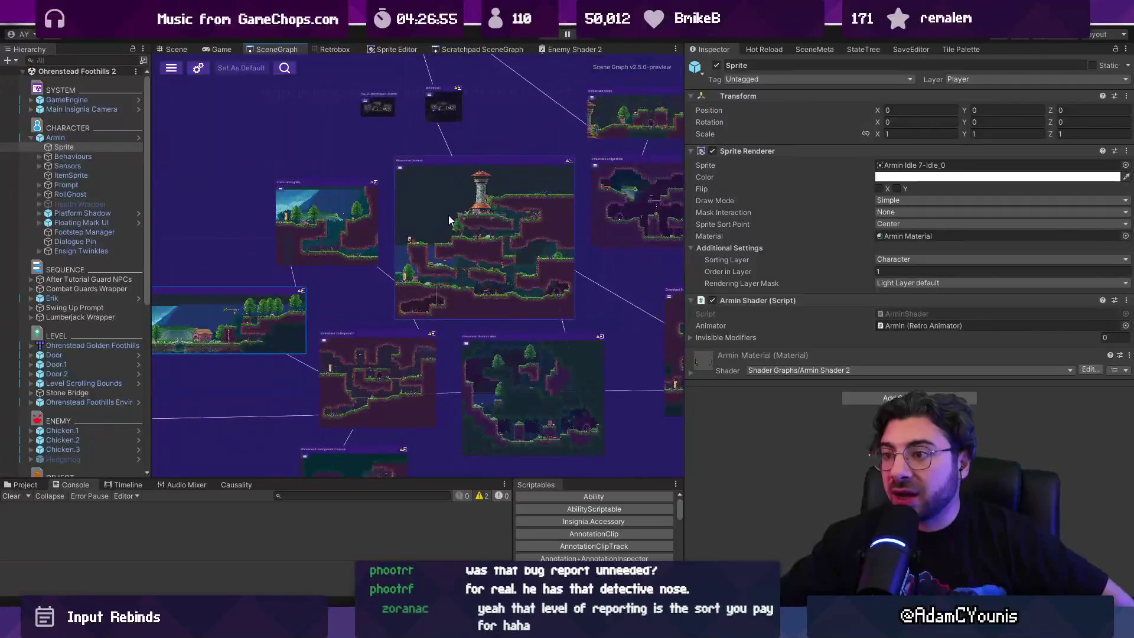
scroll(599, 197, up, 10)
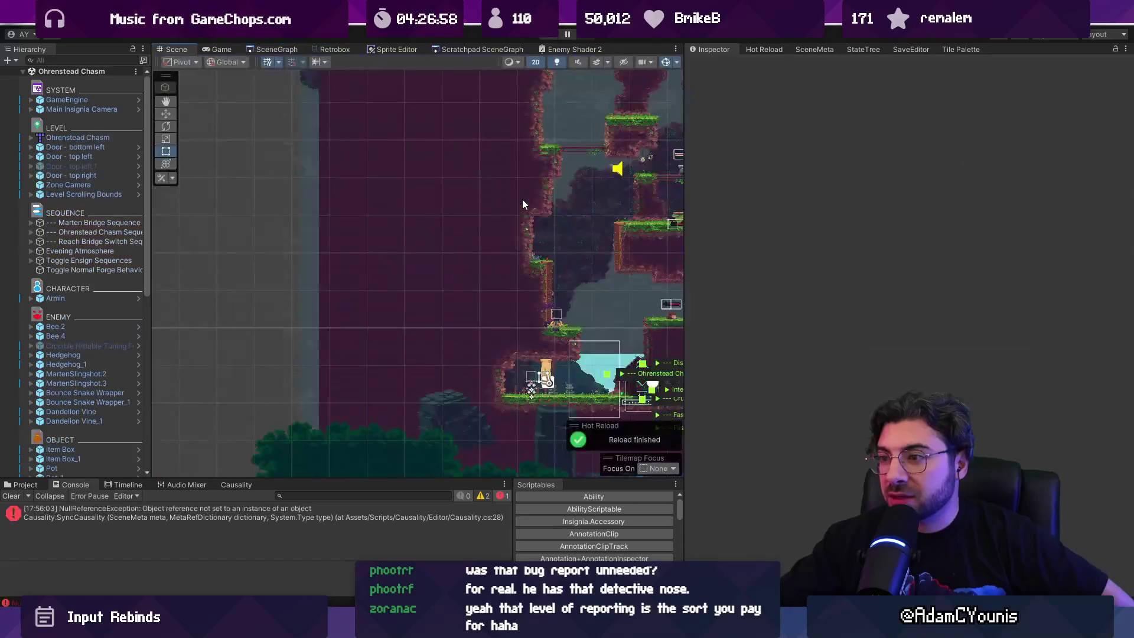
scroll(465, 254, up, 3)
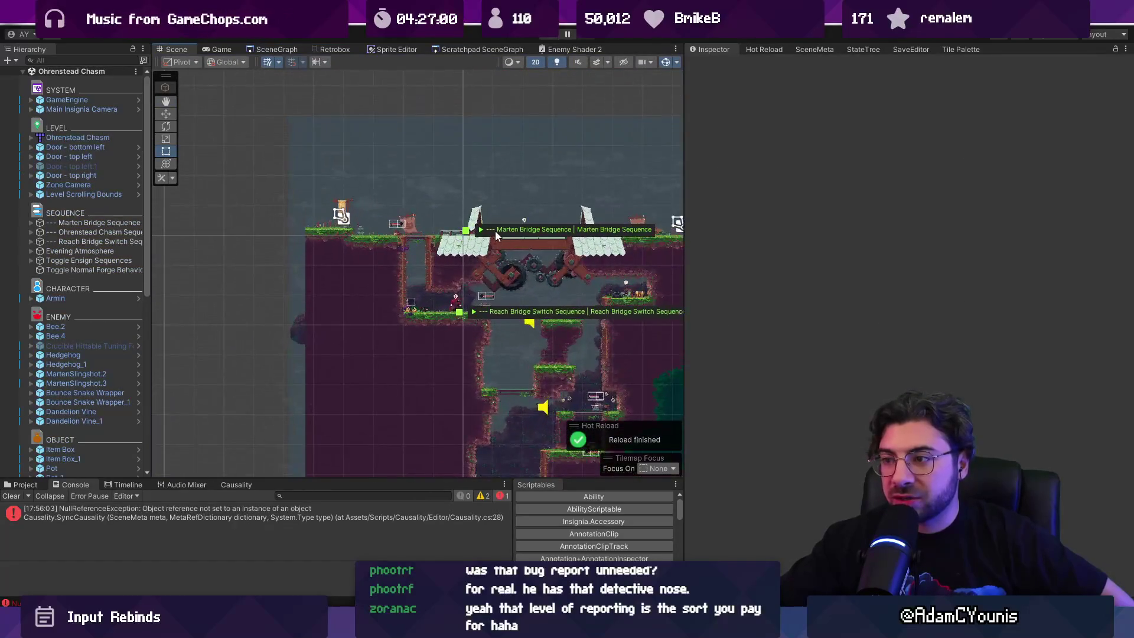
click(473, 232)
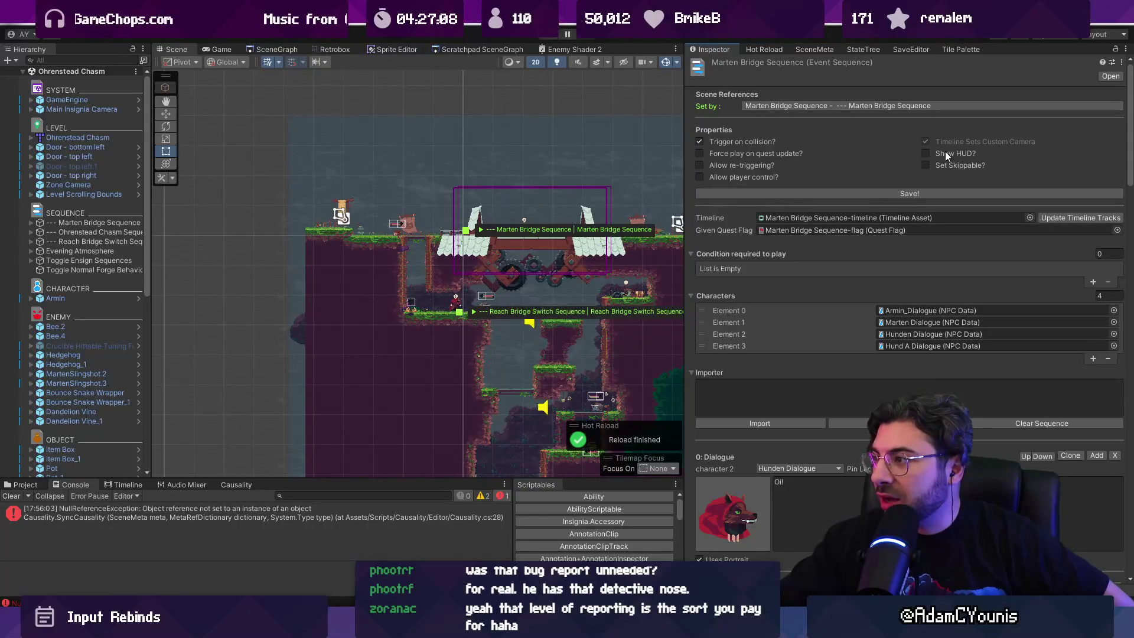
double_click(911, 229)
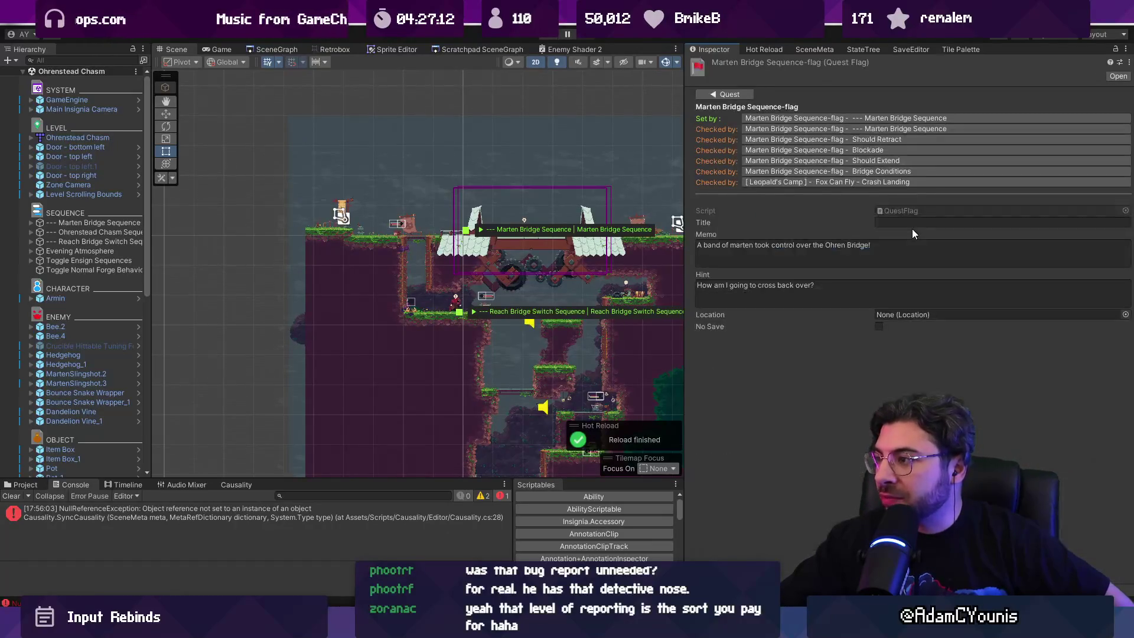
click(879, 326)
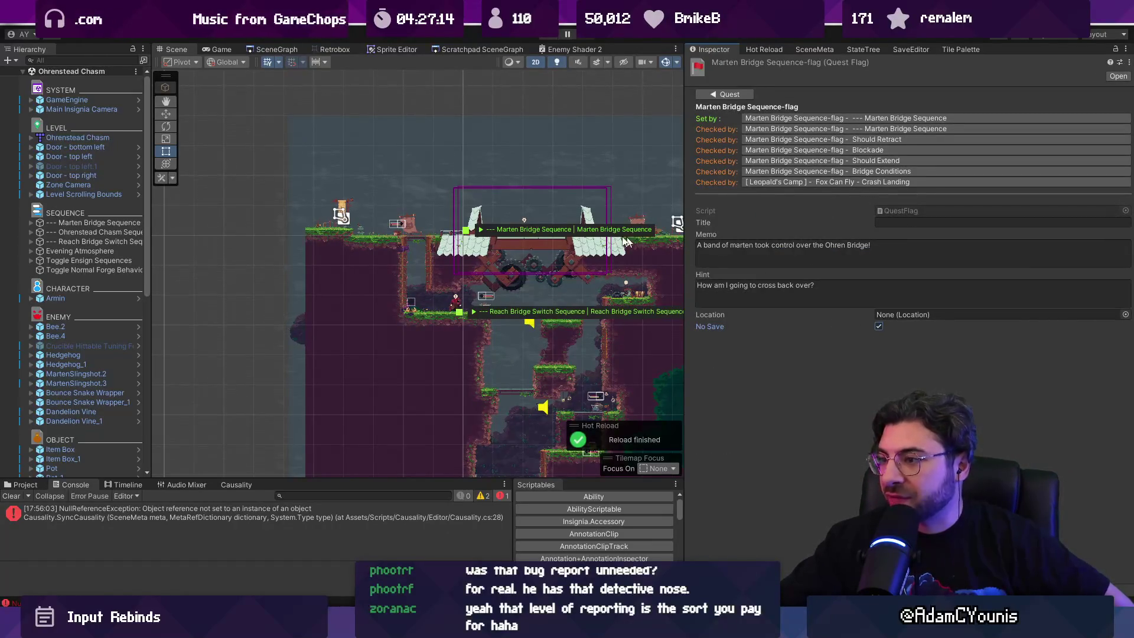
click(545, 188)
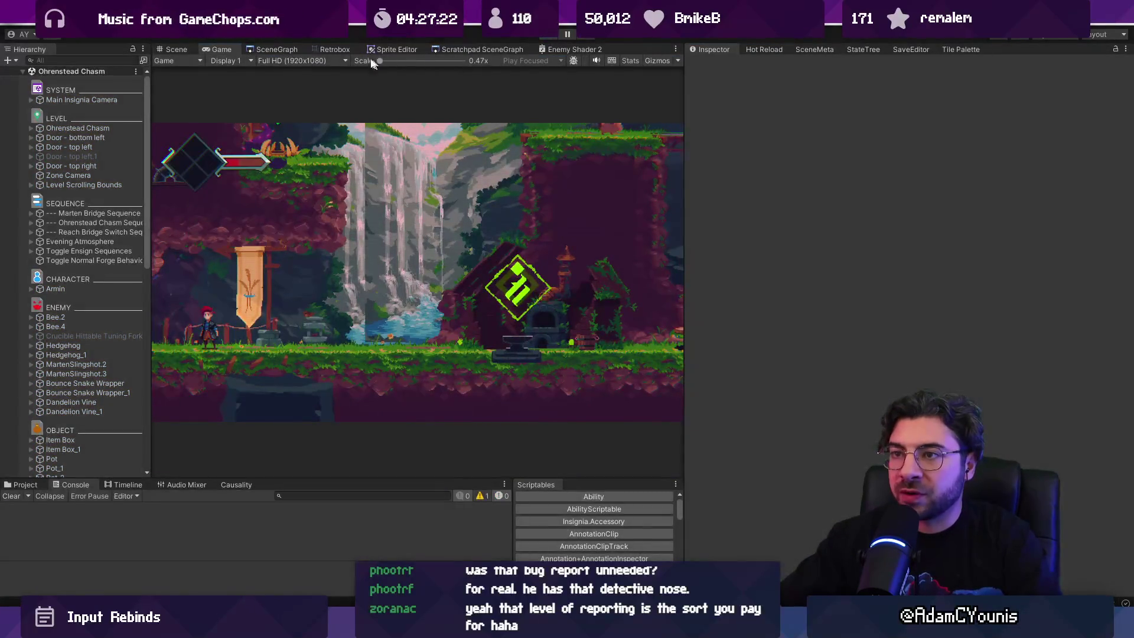
Play the Ohrenstead Bridge scene, quit to the title screen, and reload the save.
double_click(389, 181)
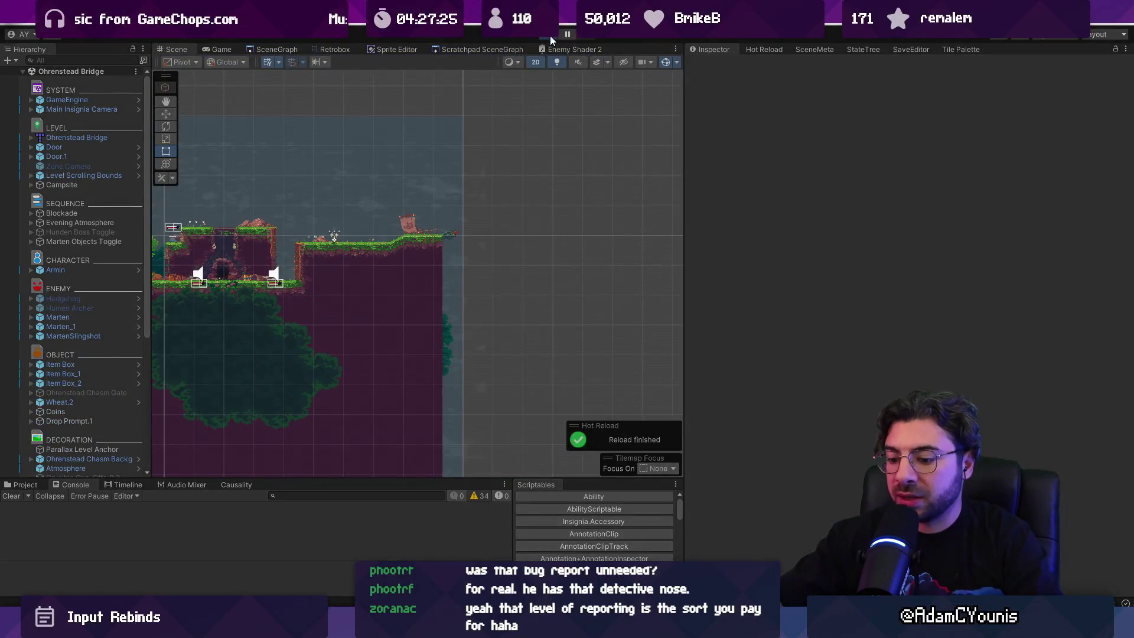
click(550, 36)
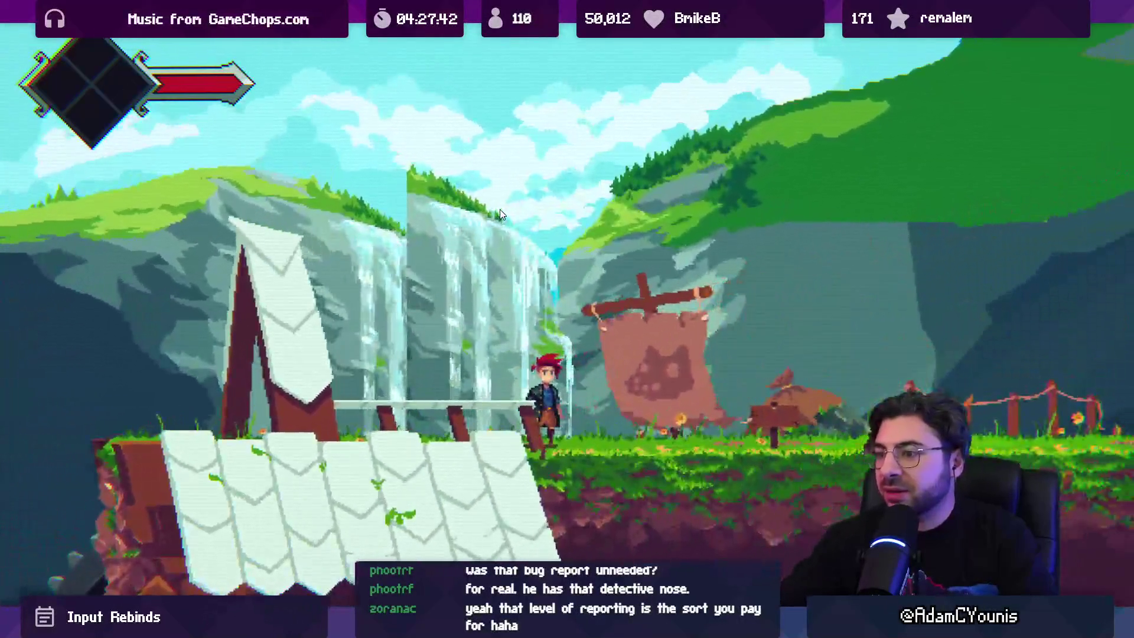
key(Escape)
key(Down)
key(Down)
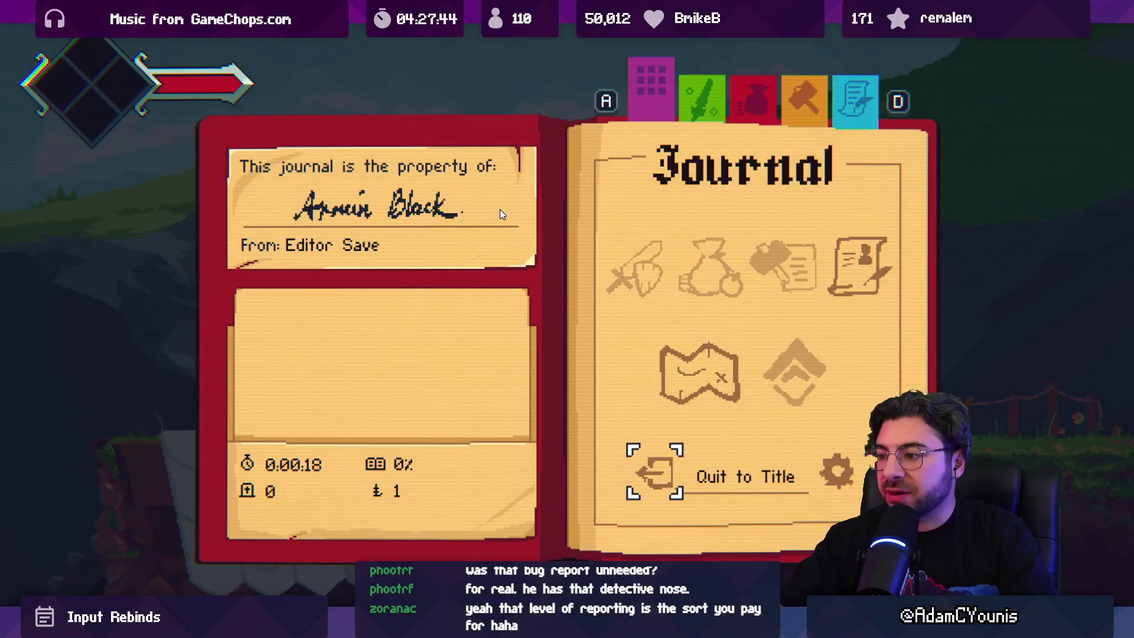
key(Return)
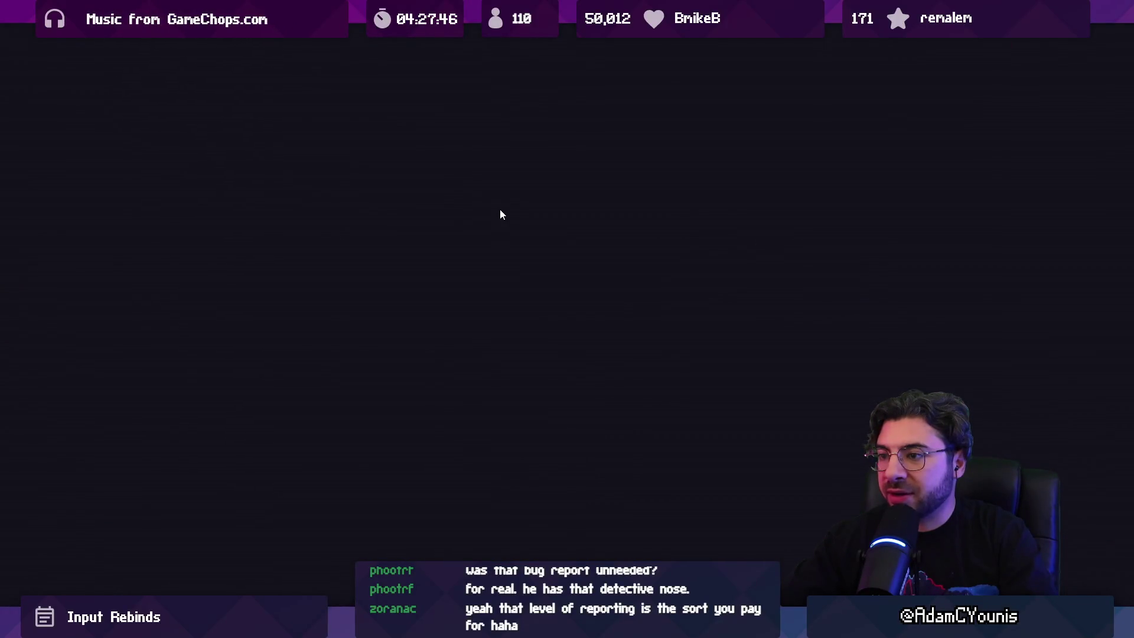
key(Return)
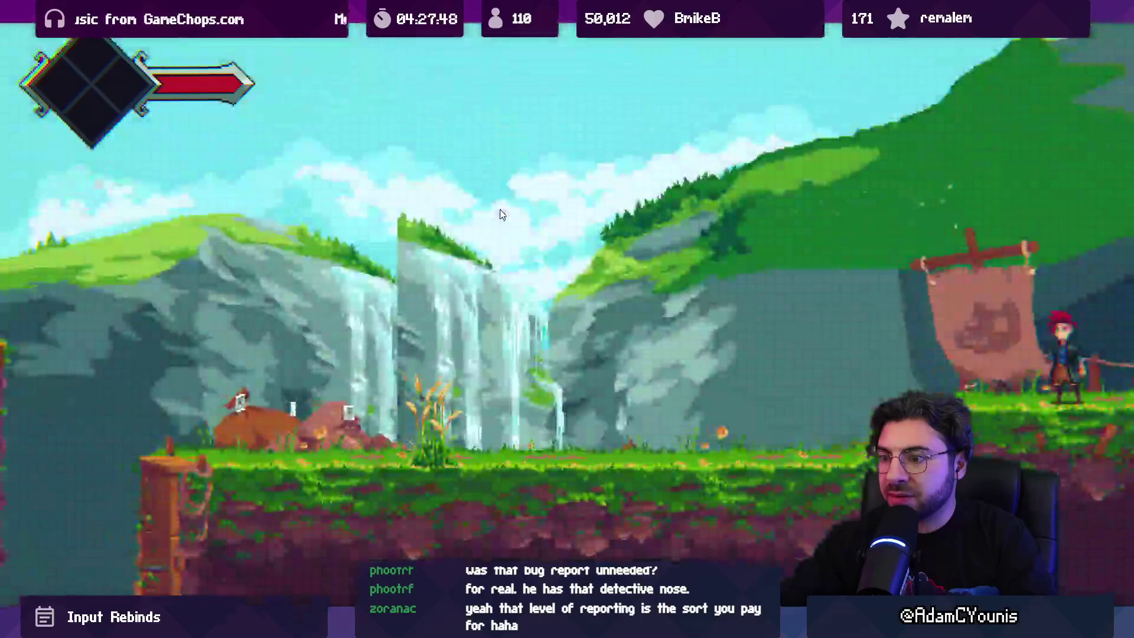
Run and jump the character left, then right and out of the room.
key(Left)
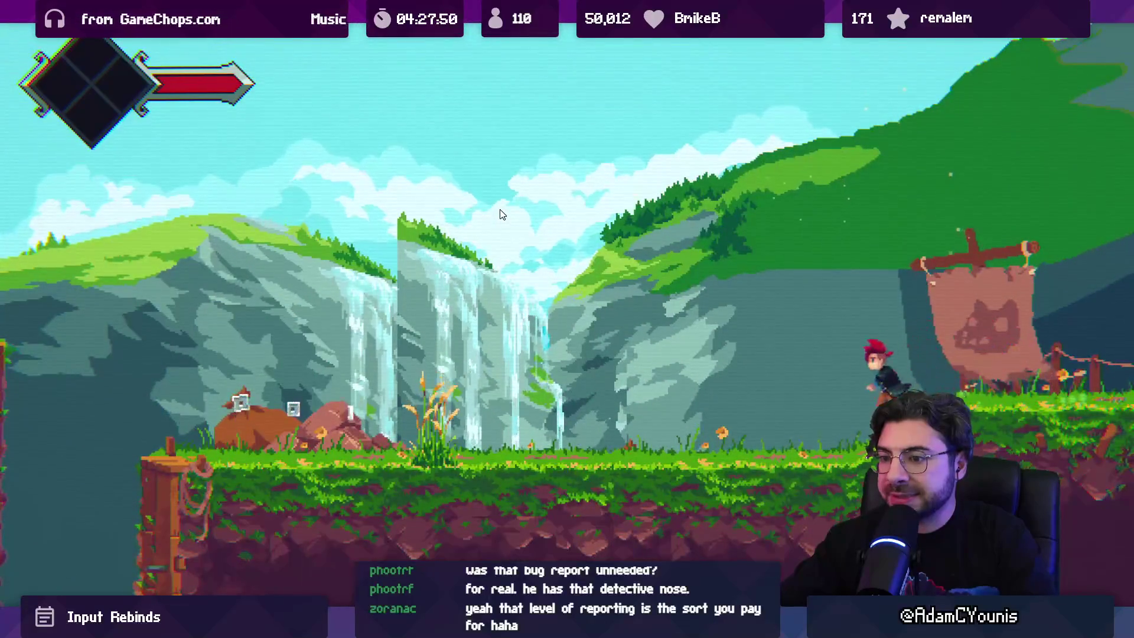
key(space)
key(Right)
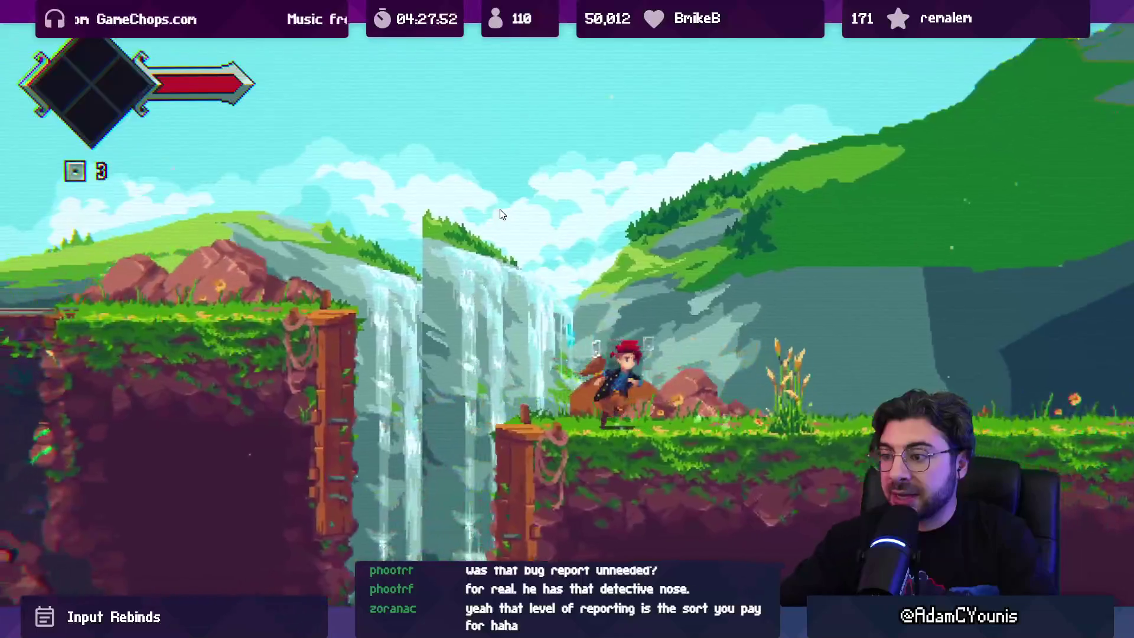
key(space)
key(space)
key(Right)
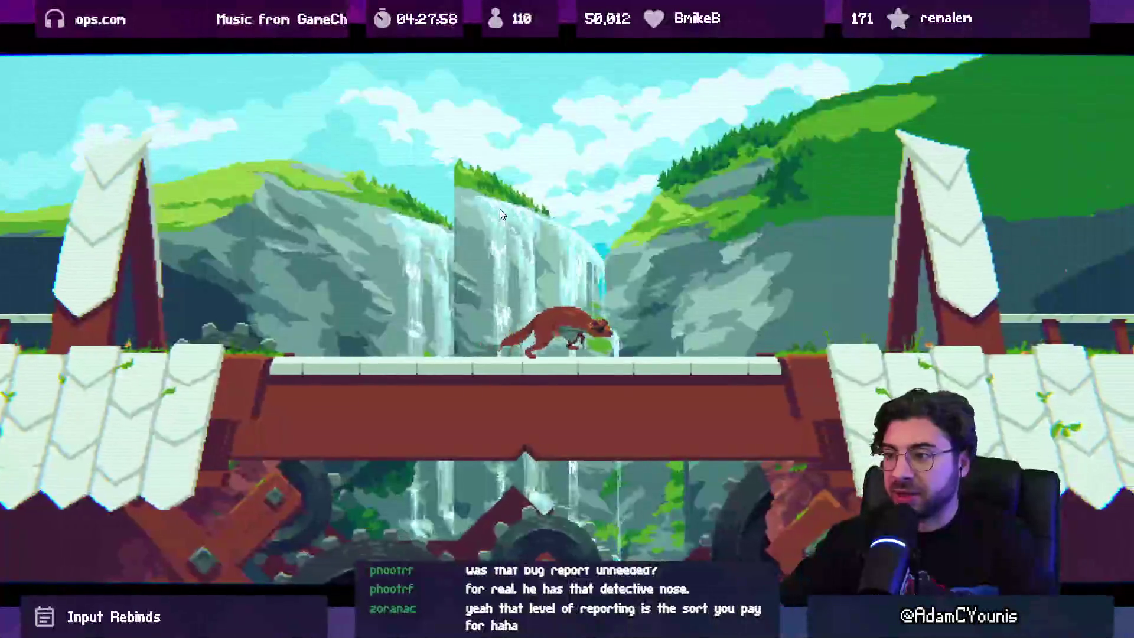
Pause, quit back to the INSIGNIA title menu, and restore the normal editor layout.
key(Escape)
key(Down)
key(Down)
key(z)
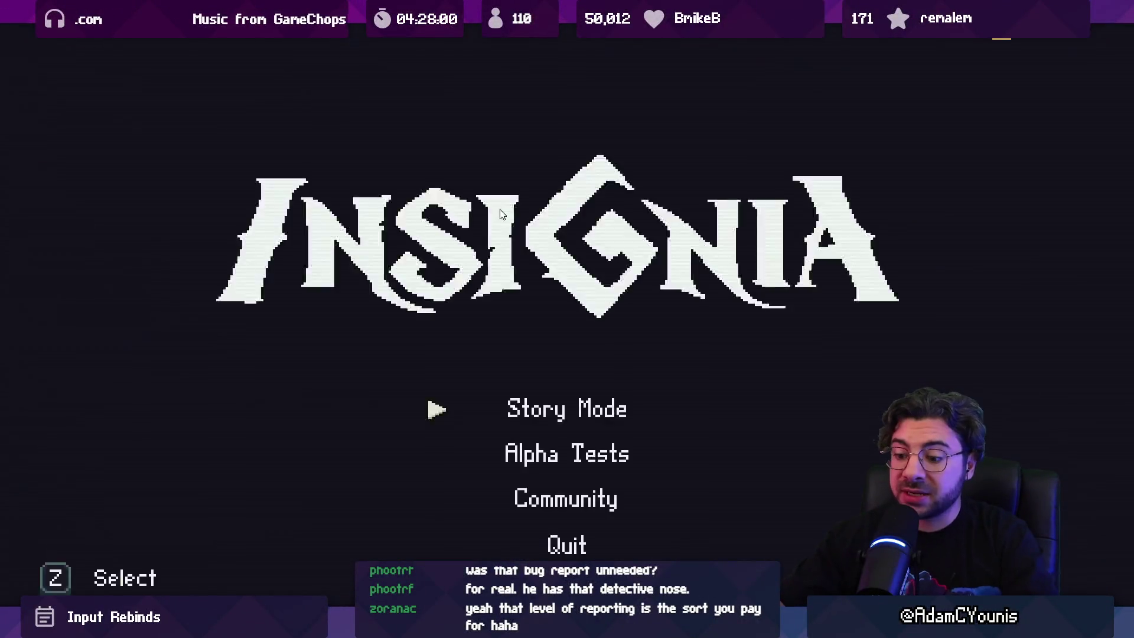
key(shift+space)
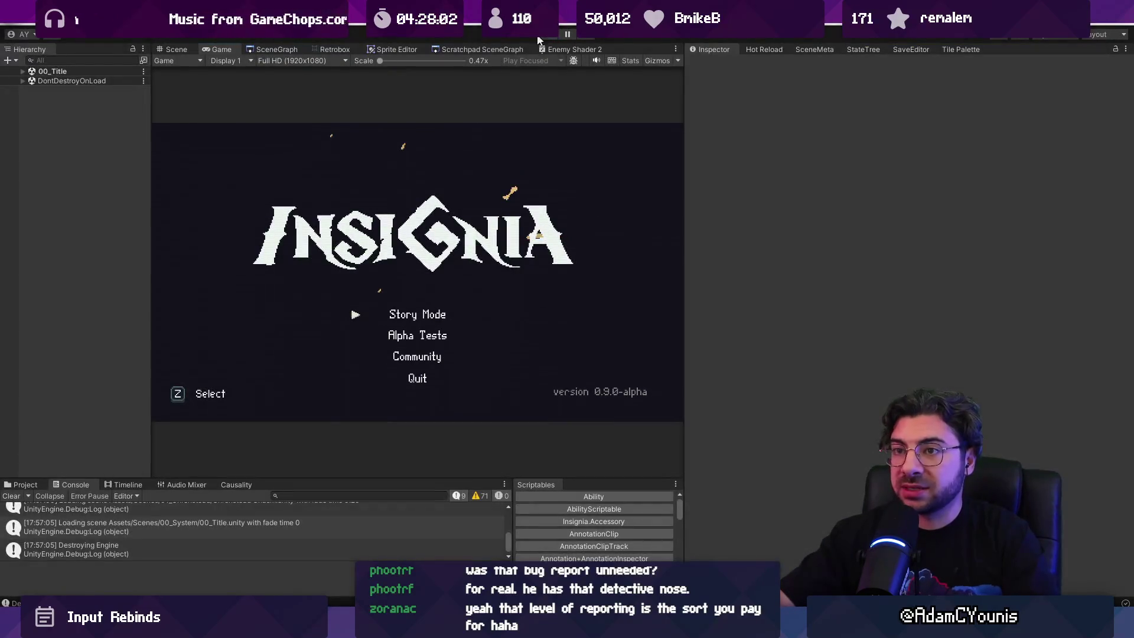
Load Ohrenstead Chasm from the SceneGraph, select Abandoned Forge, and open the Chasm Background prefab in context.
click(277, 49)
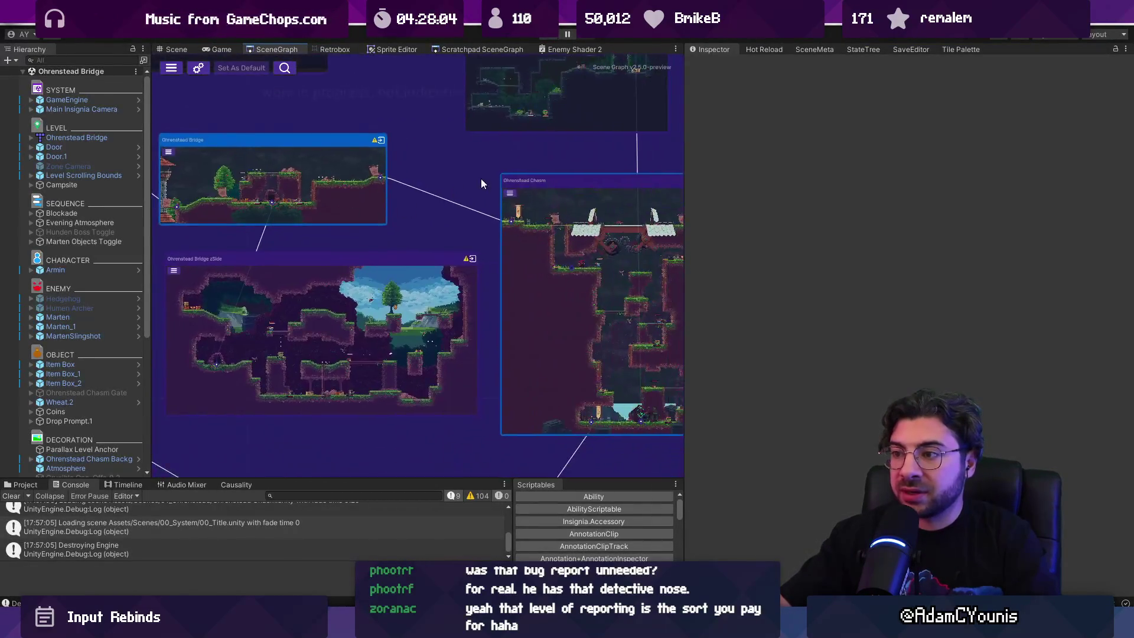
double_click(374, 360)
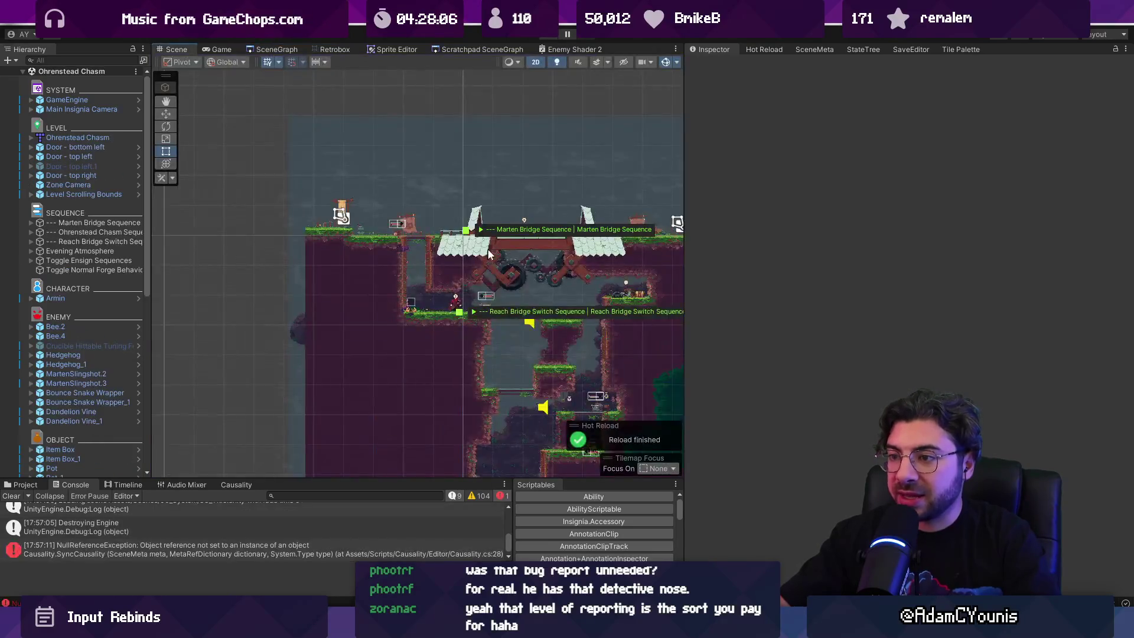
scroll(489, 254, down, 5)
scroll(405, 303, up, 5)
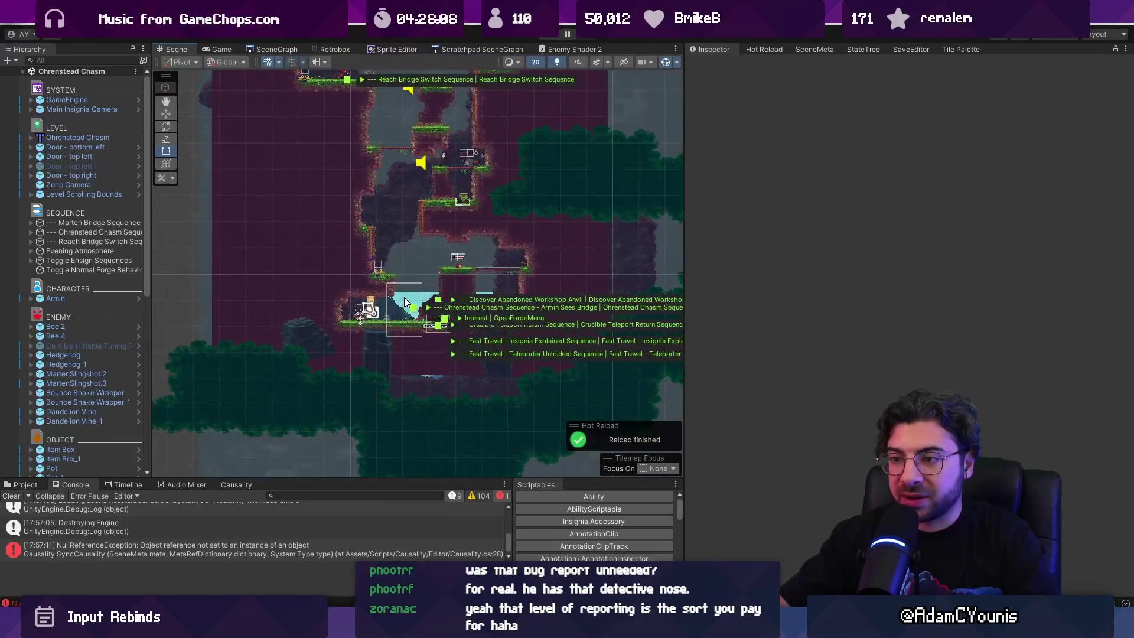
click(405, 302)
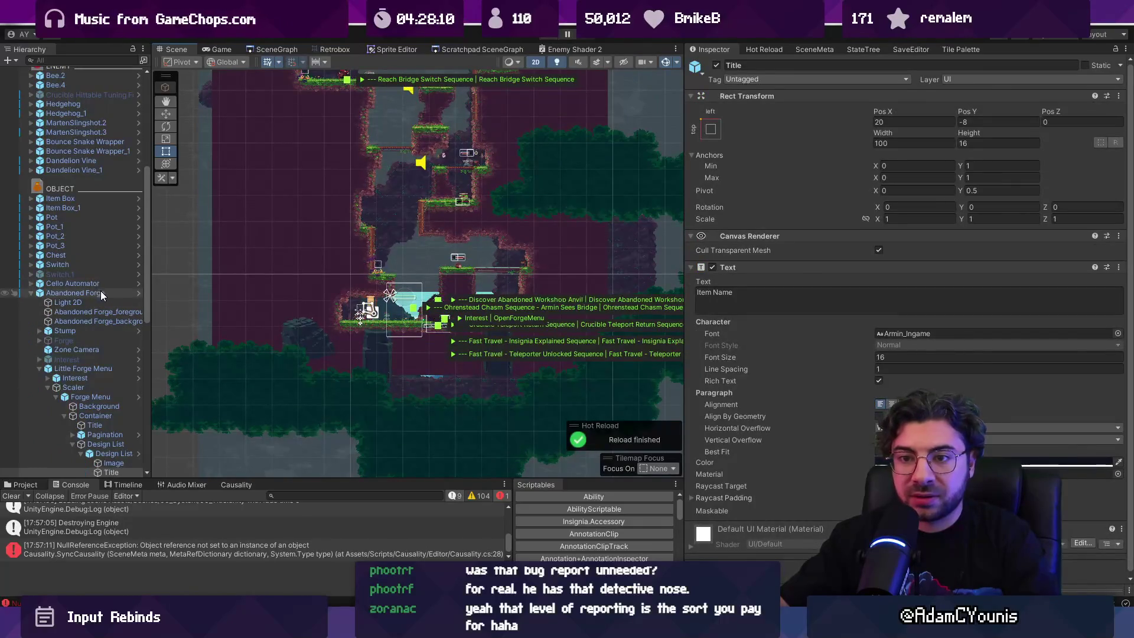
click(101, 293)
scroll(122, 288, down, 10)
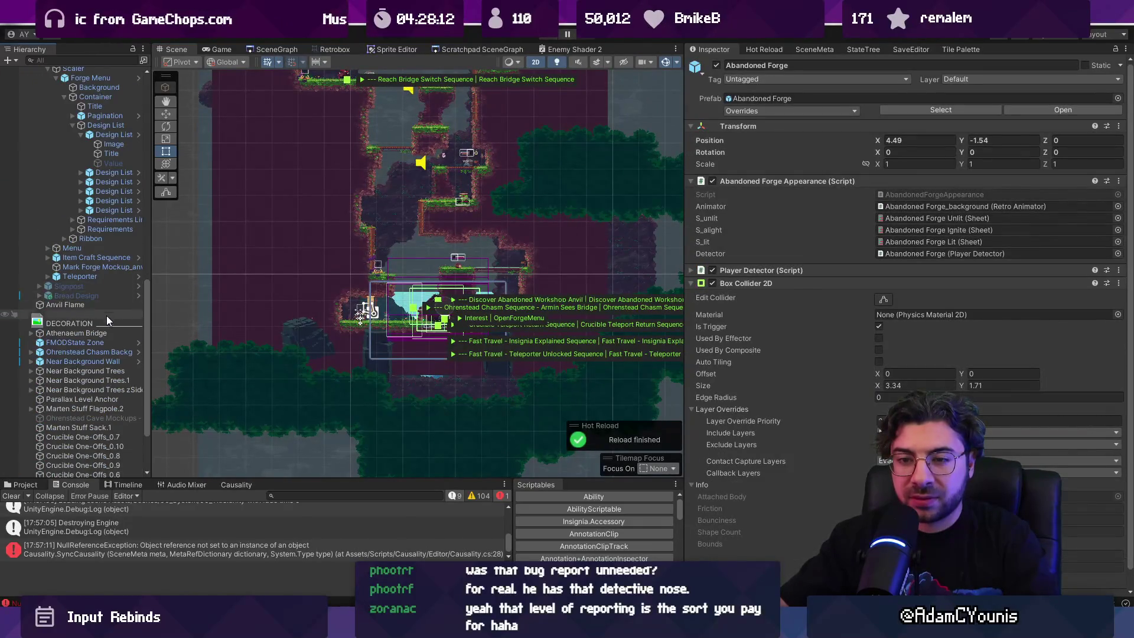
click(138, 352)
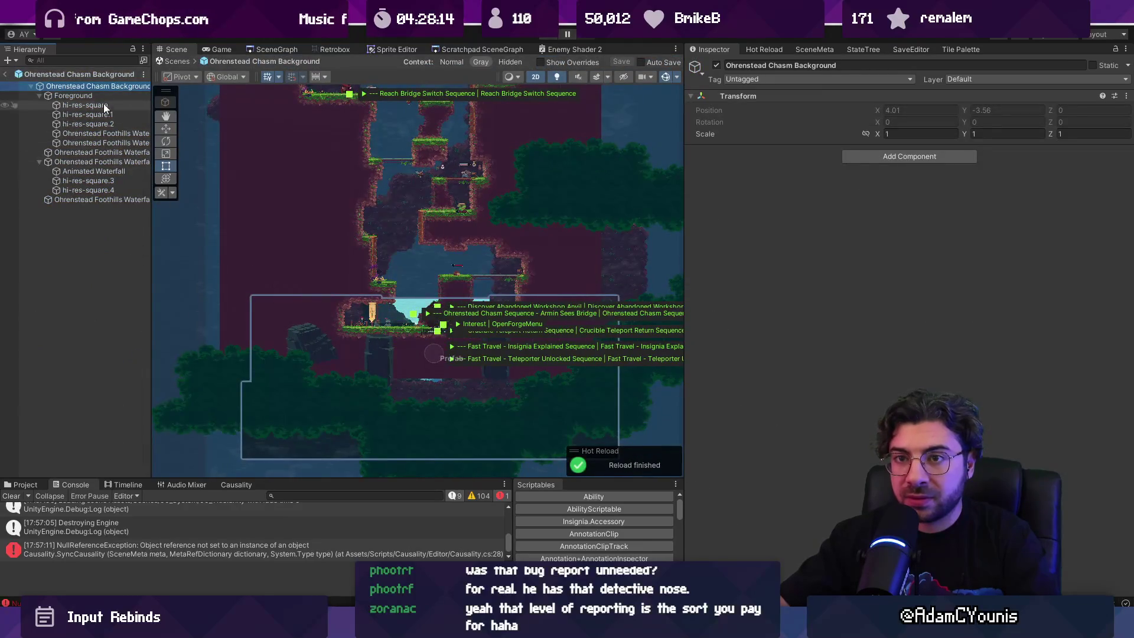
Open the Ohrenstead Chasm Background prefab from Project, view it in 3D, then exit prefab mode.
click(27, 483)
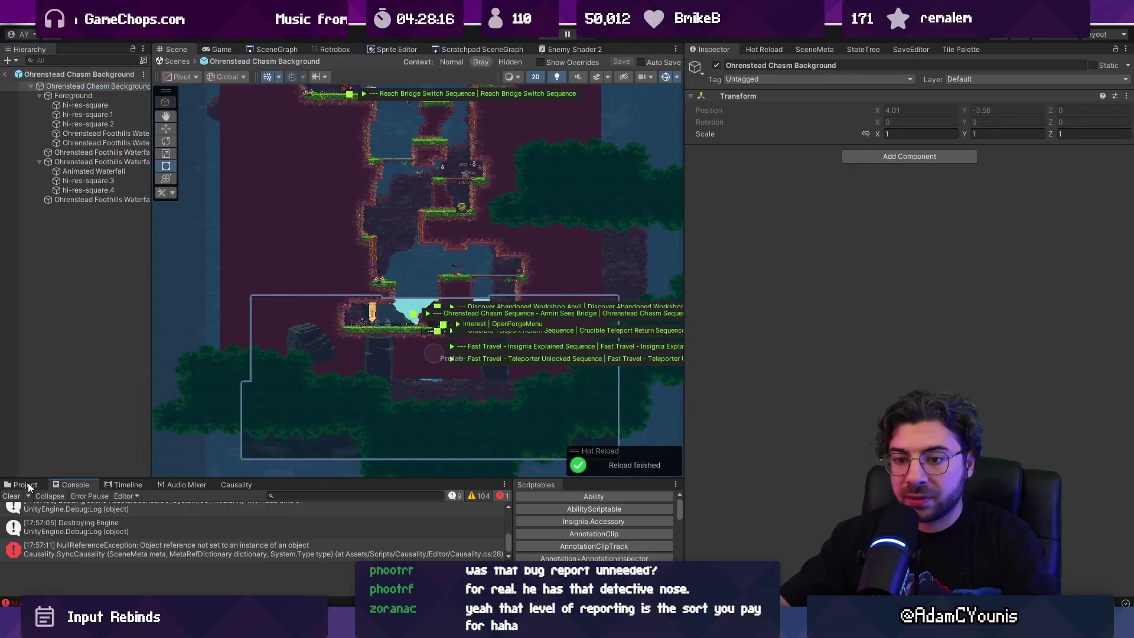
click(66, 72)
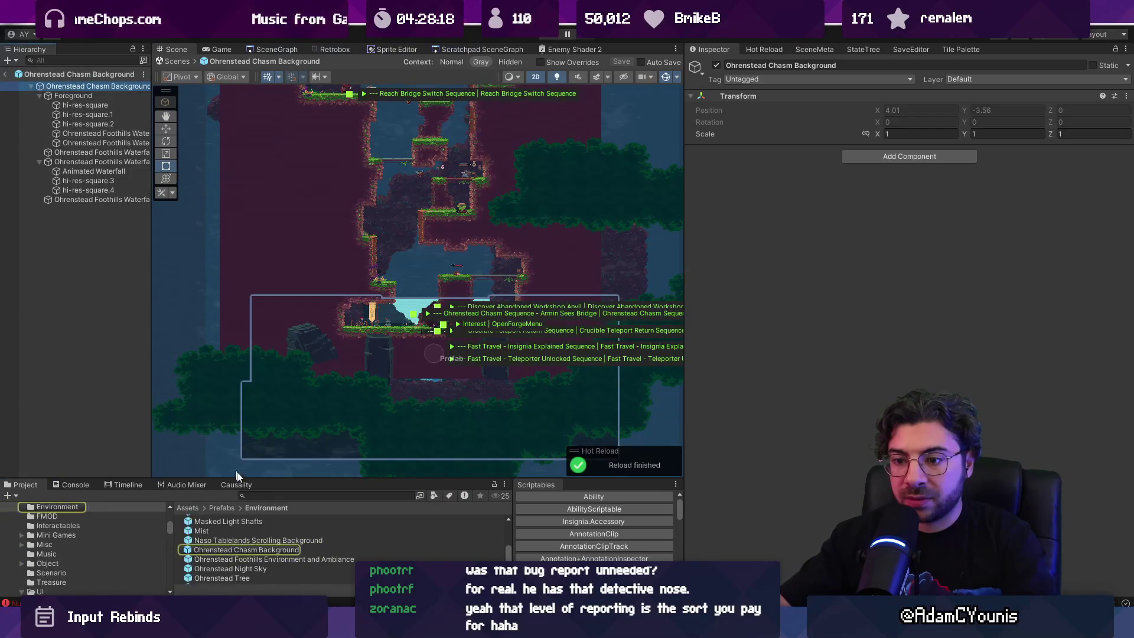
double_click(245, 548)
scroll(363, 259, up, 5)
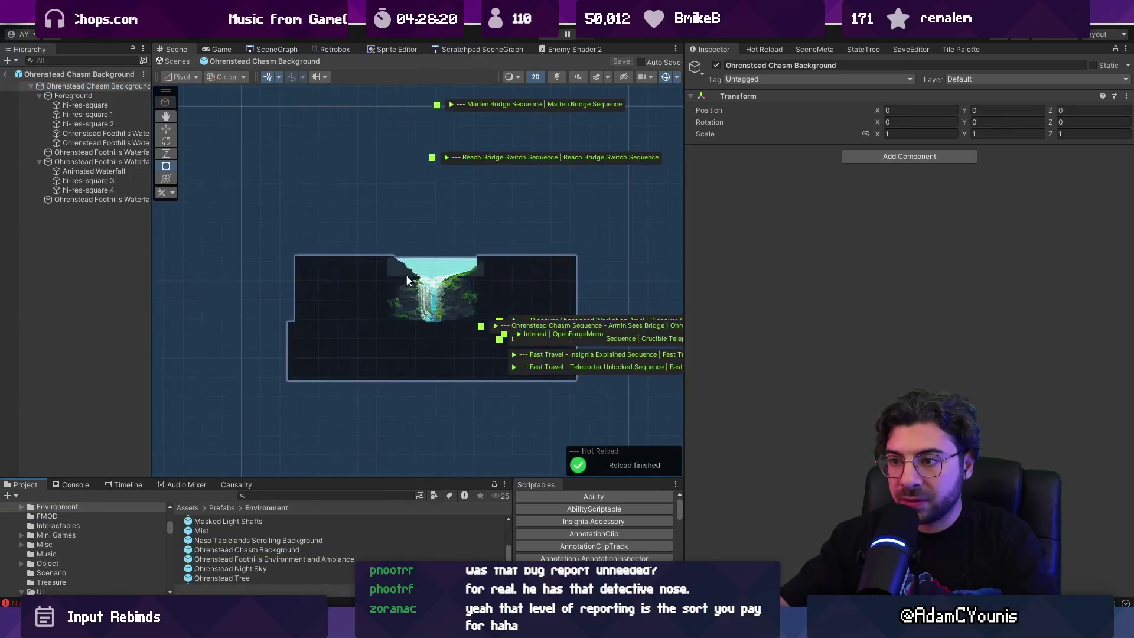
scroll(445, 278, up, 2)
drag(447, 282, 437, 345)
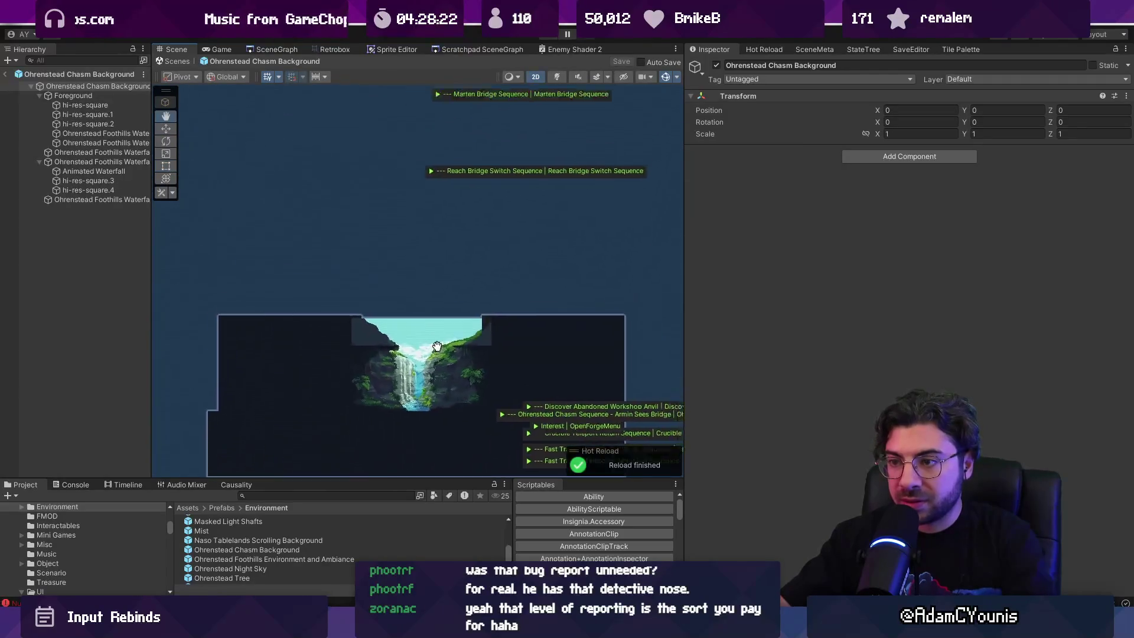
key(2)
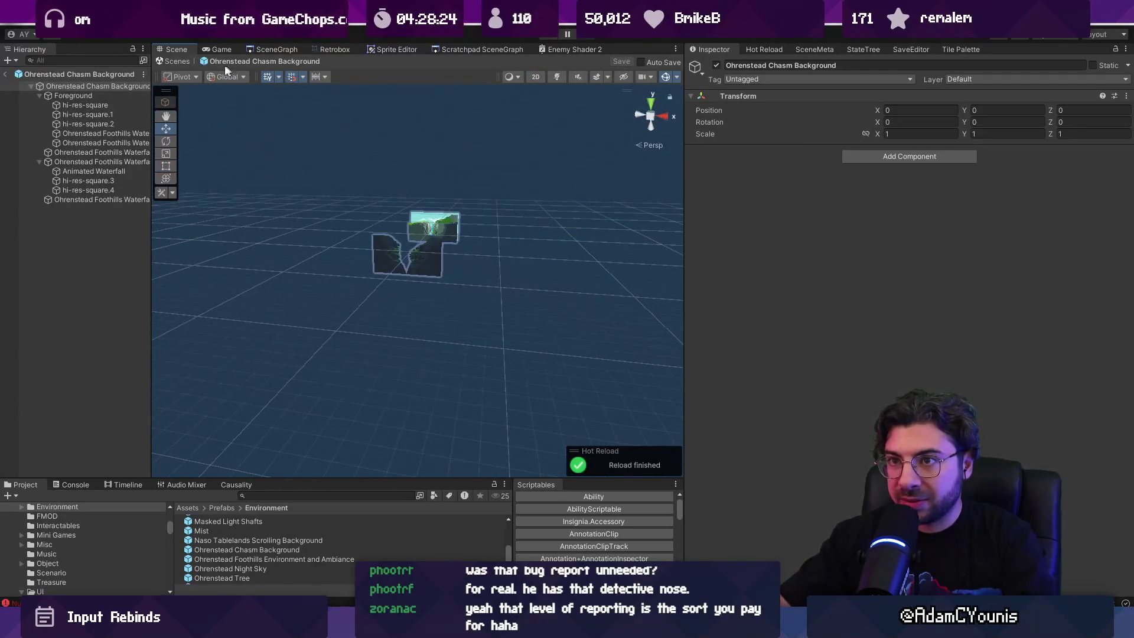
click(177, 61)
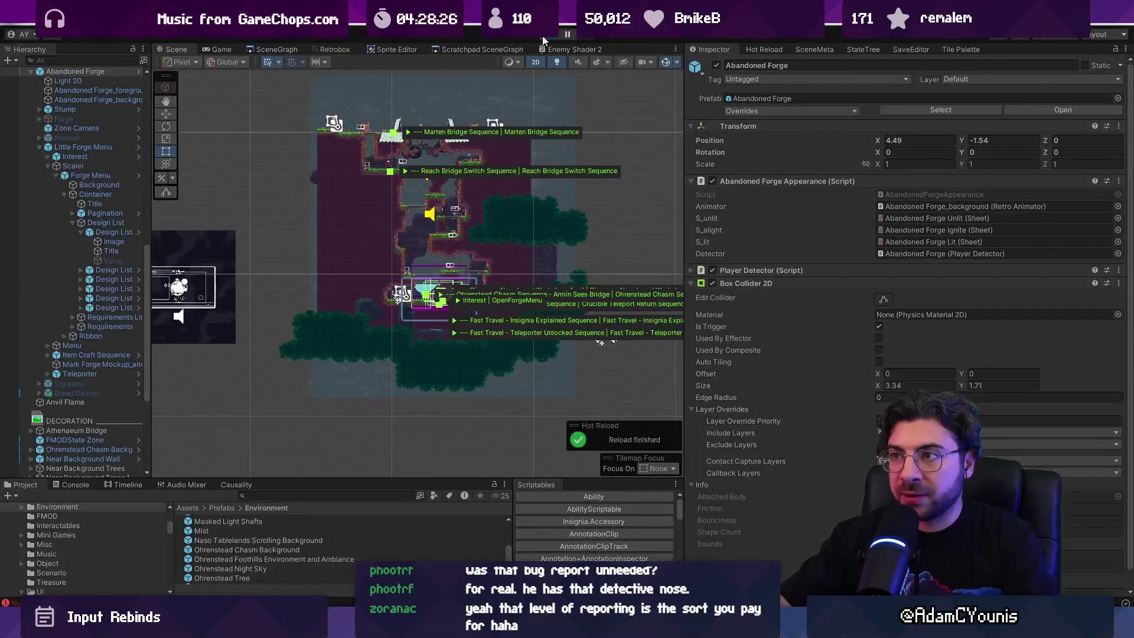
Play then pause the game and orbit the Scene view to the far waterfall sprite.
click(561, 33)
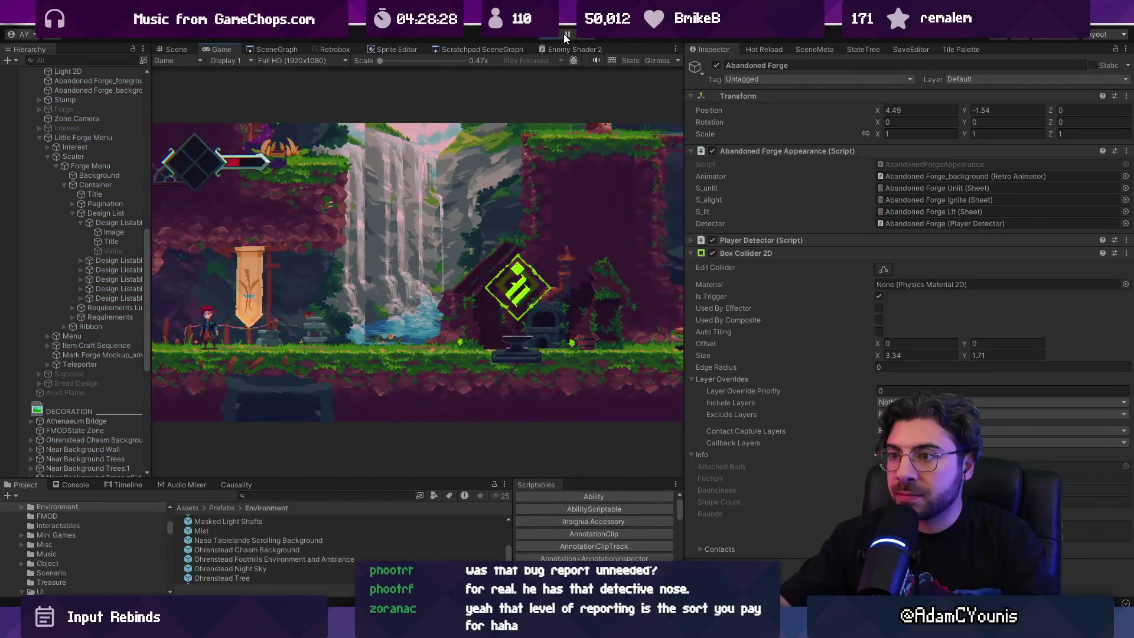
click(563, 34)
drag(464, 210, 421, 420)
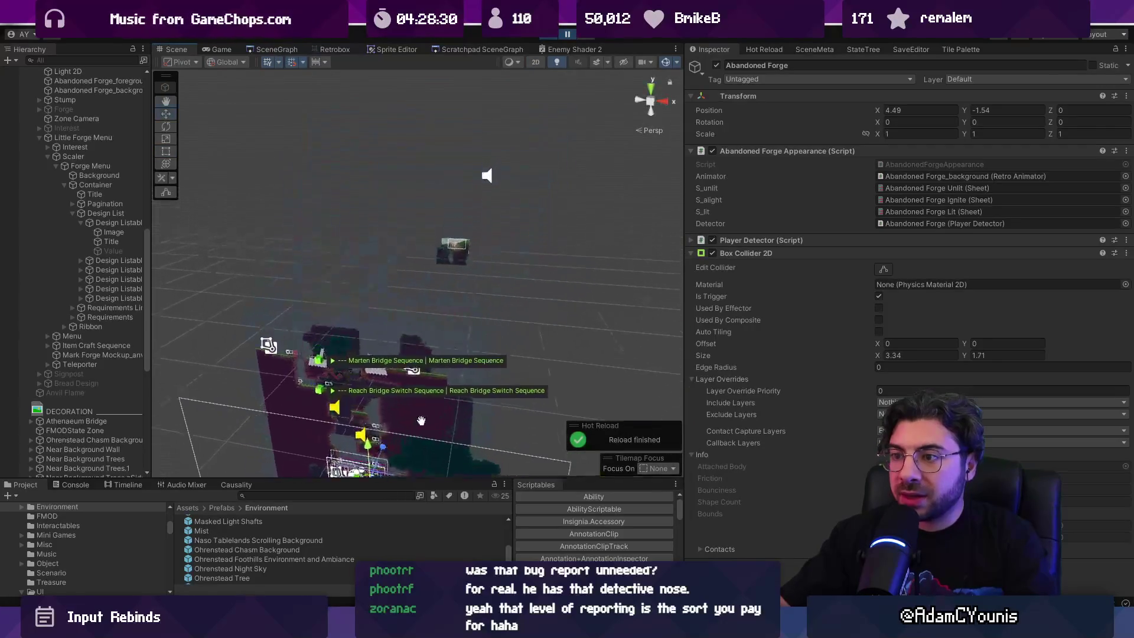
click(454, 246)
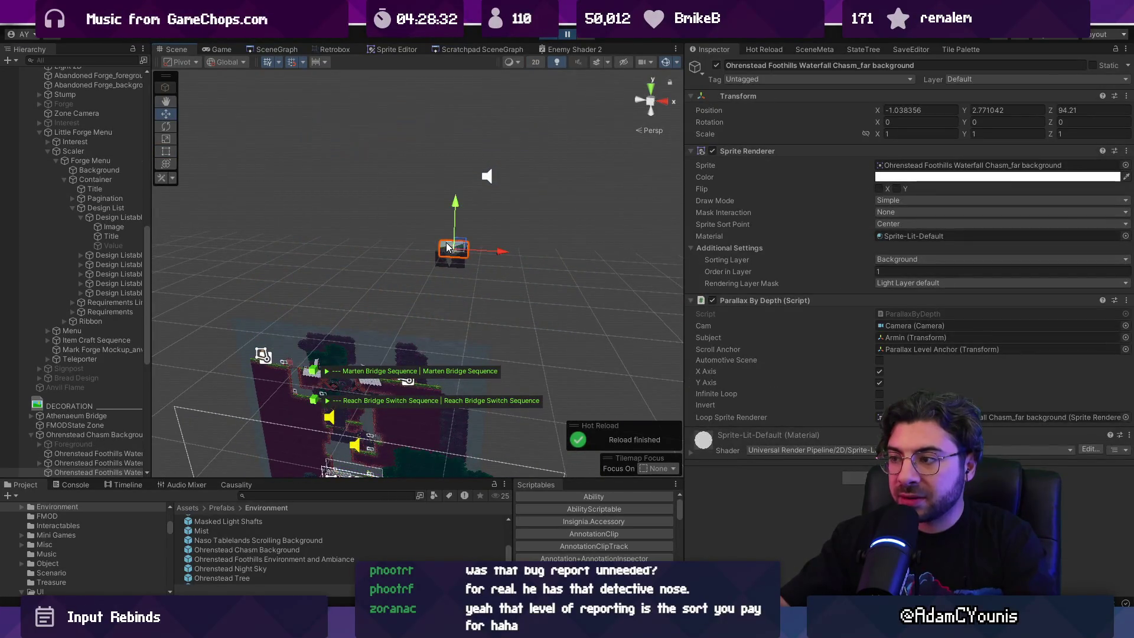
Frame the background layers and select the Animated Waterfall in the 3D Scene view.
key(f)
drag(342, 238, 520, 372)
click(531, 384)
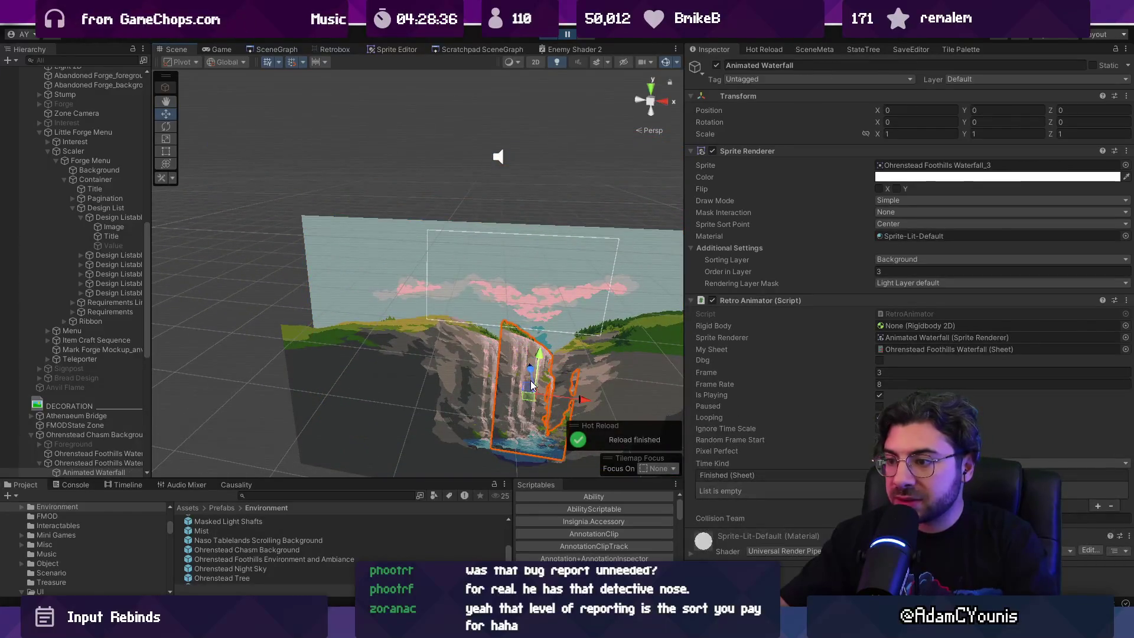
key(f)
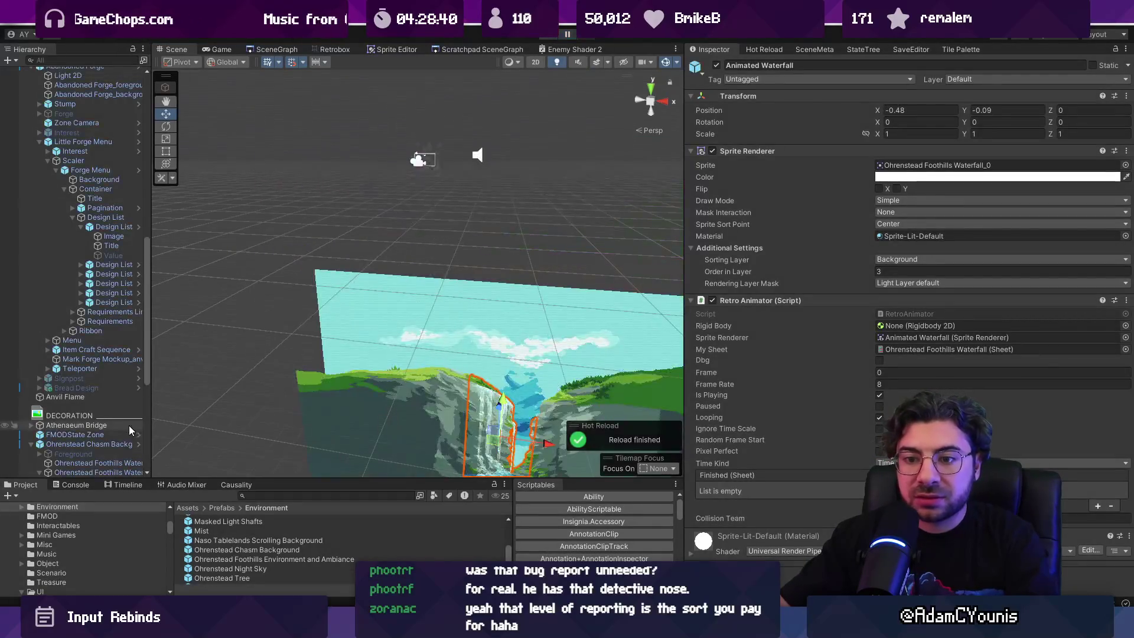
scroll(125, 423, down, 5)
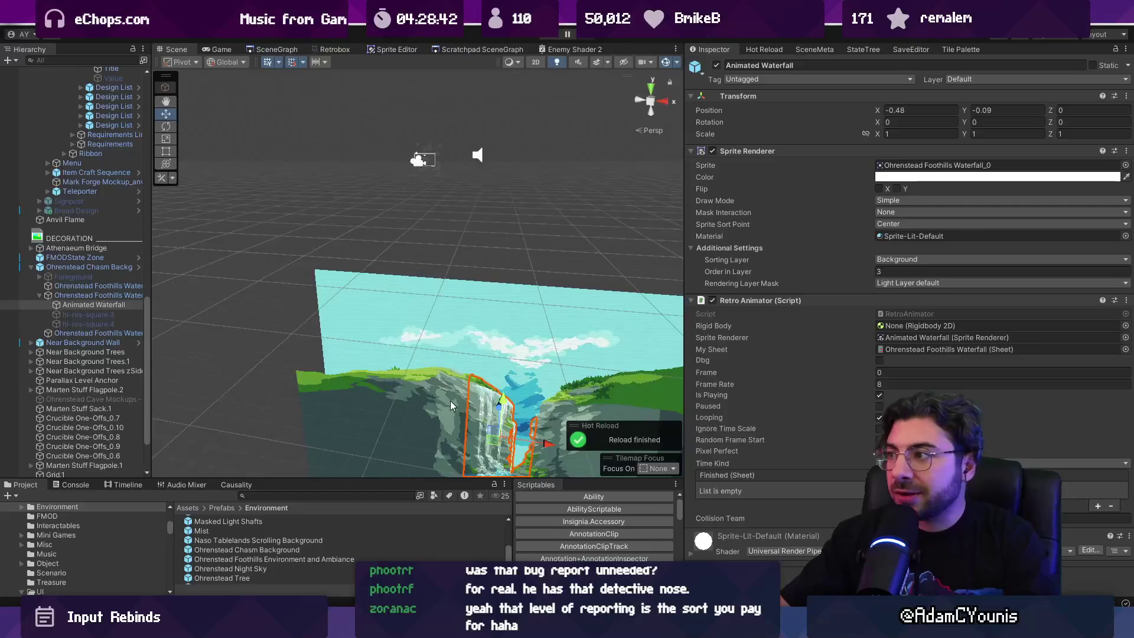
key(f)
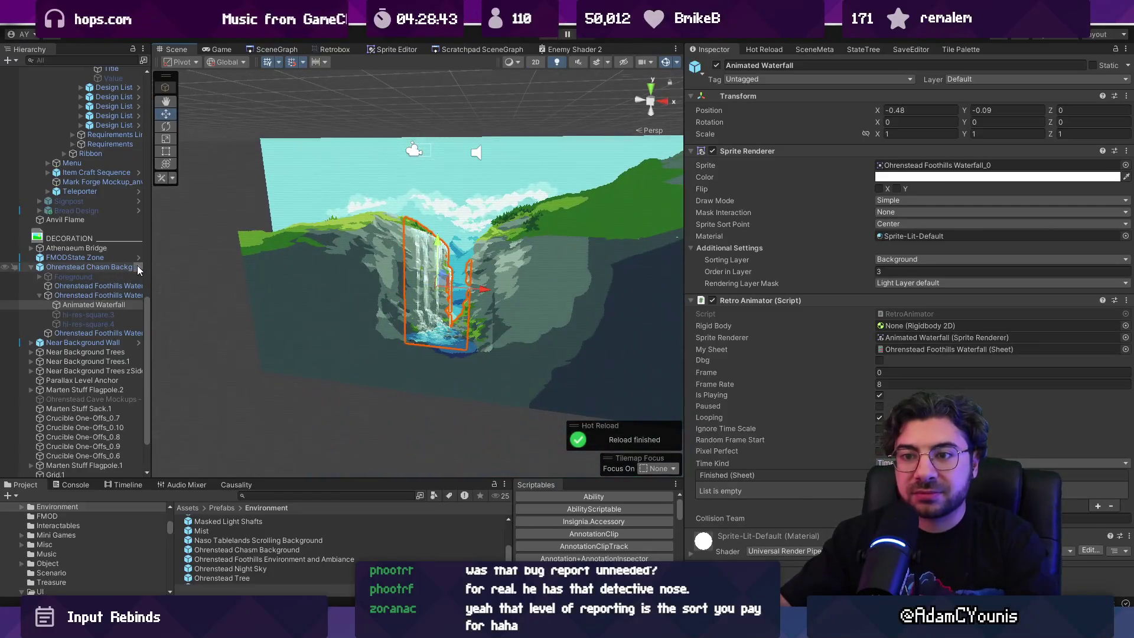
In the Chasm Background prefab, select the Animated Waterfall, try X position 0, then undo it.
click(139, 269)
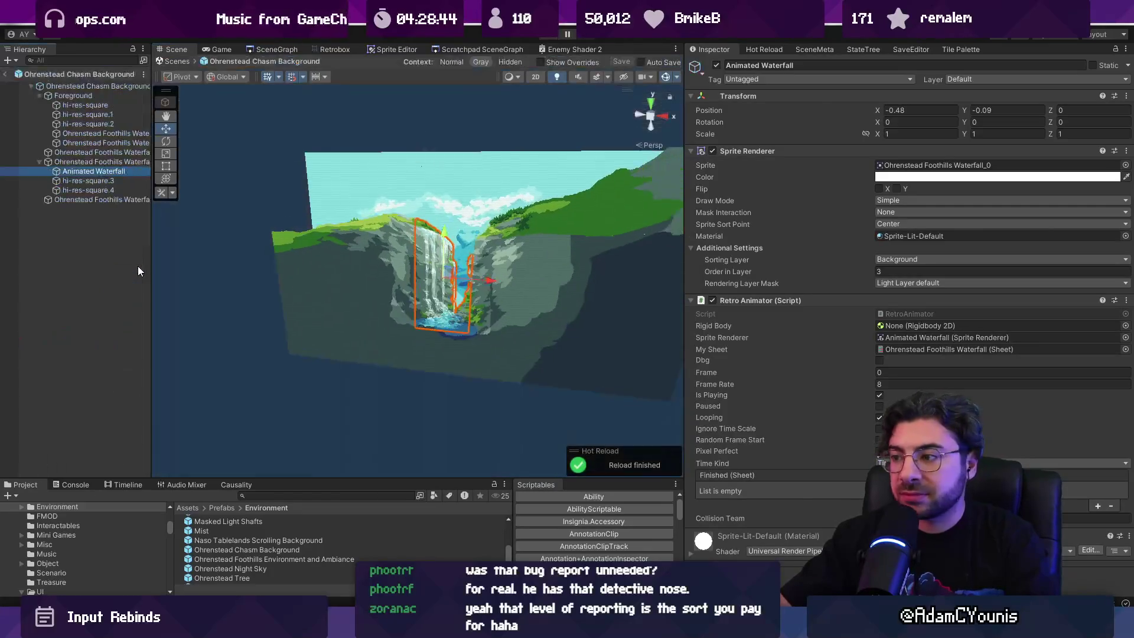
click(104, 166)
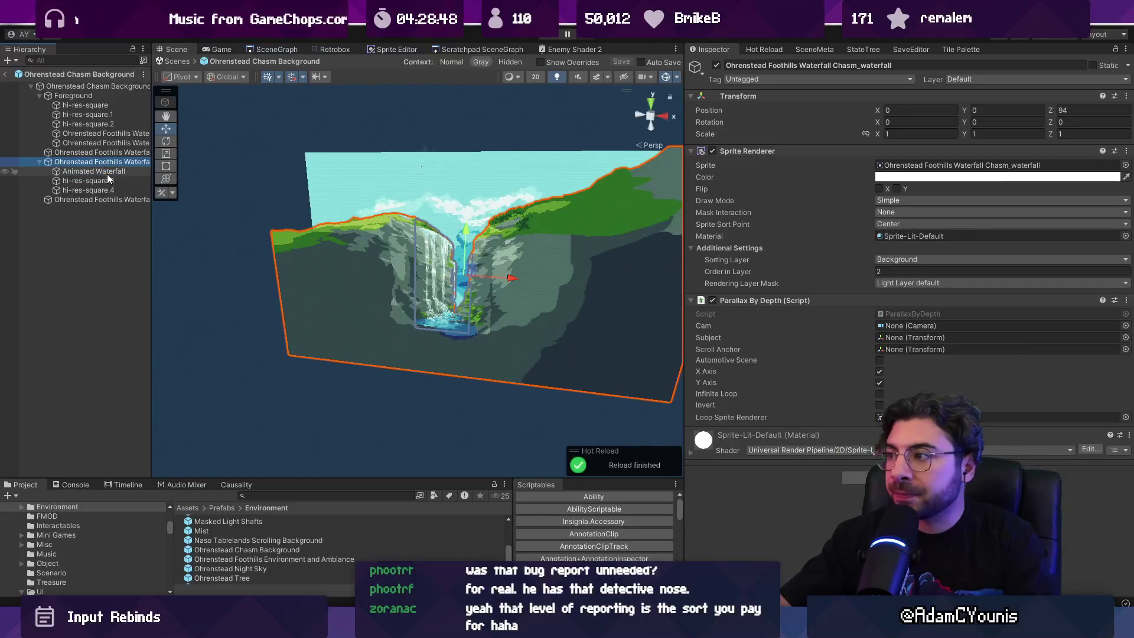
scroll(498, 277, down, 3)
scroll(499, 275, up, 5)
drag(498, 275, 438, 298)
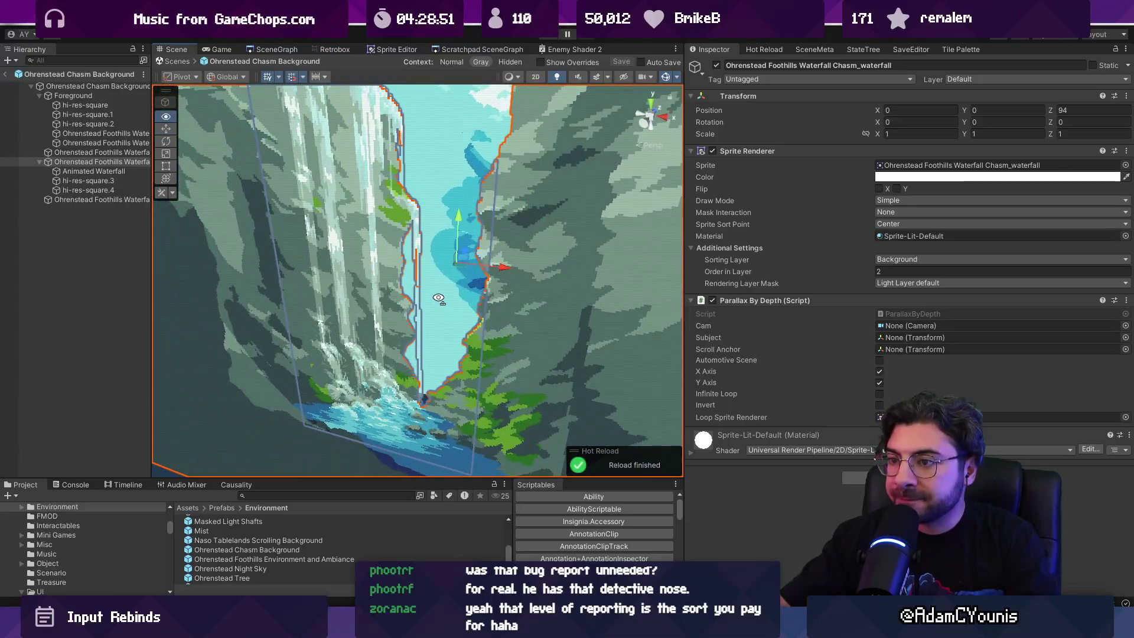
click(86, 171)
click(91, 161)
click(92, 169)
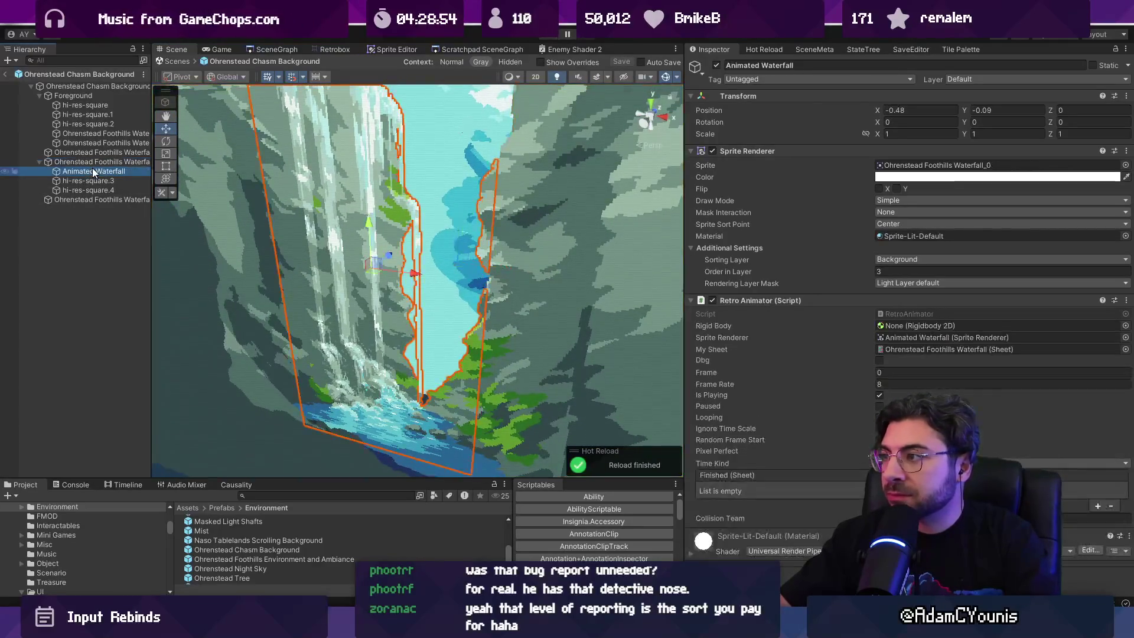
click(895, 110)
text(0)
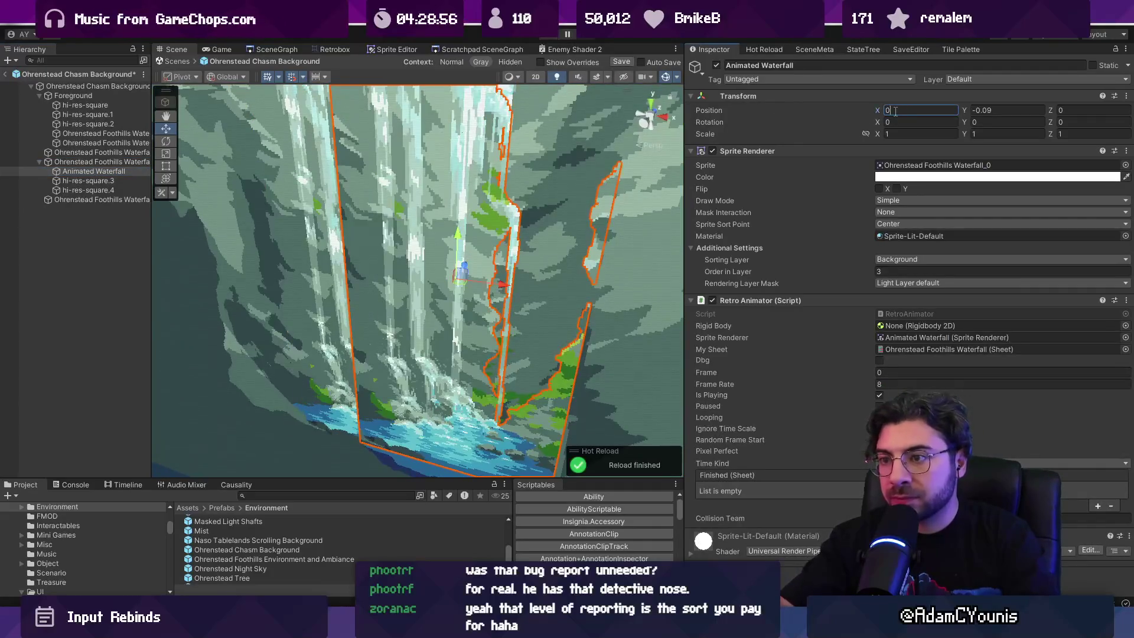
key(ctrl+z)
Back in the scene, play and pause to inspect the Animated Waterfall's animator settings, then stop.
click(177, 62)
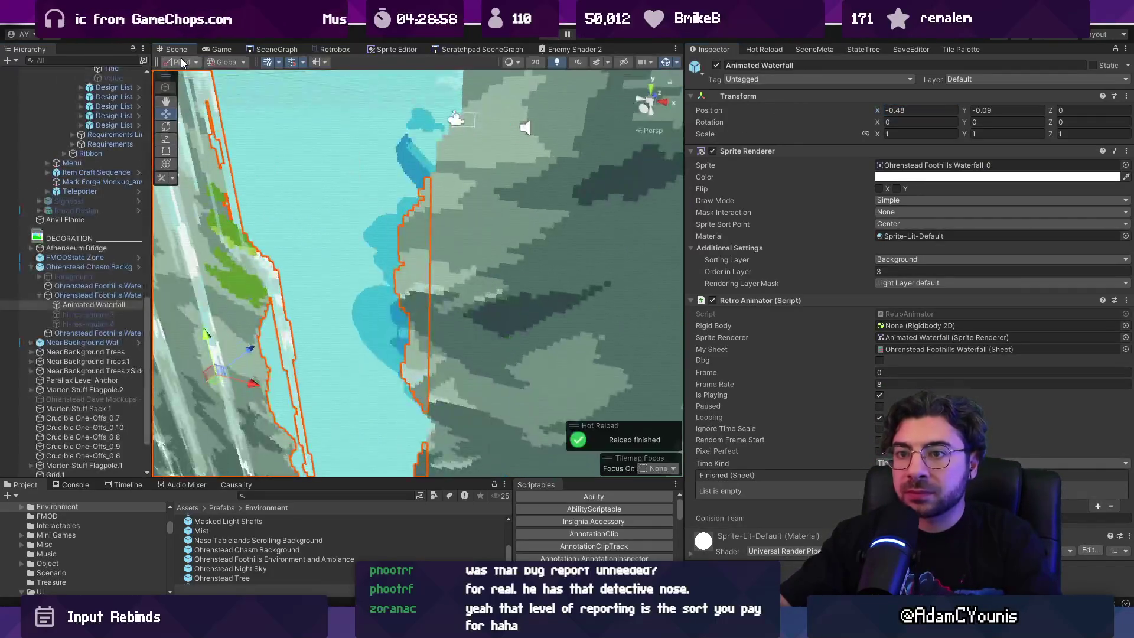
key(f)
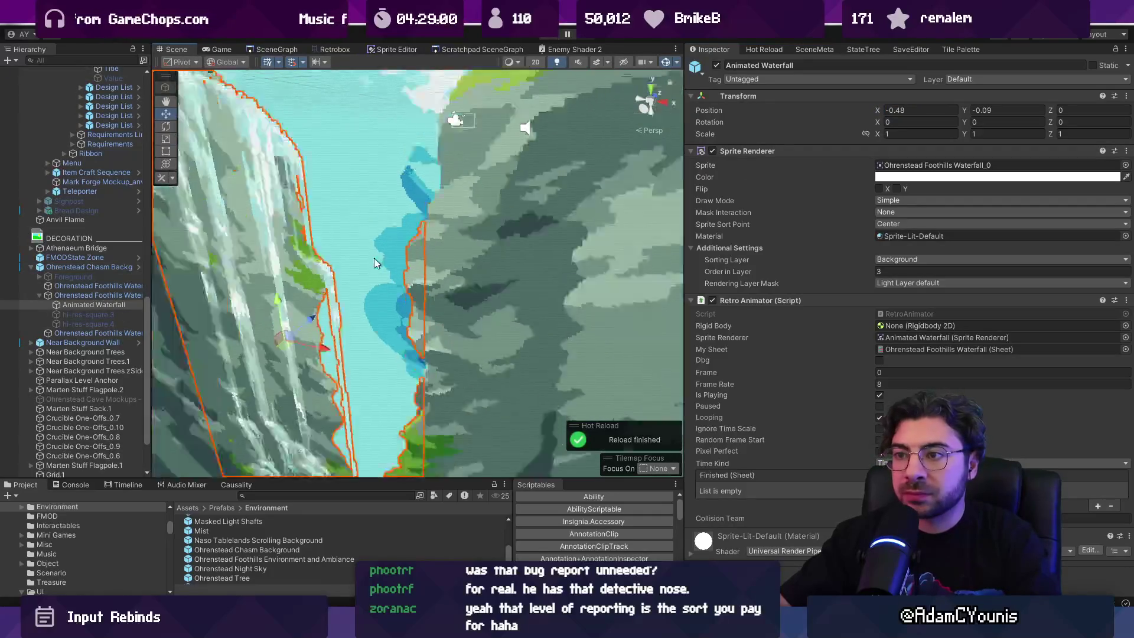
click(114, 299)
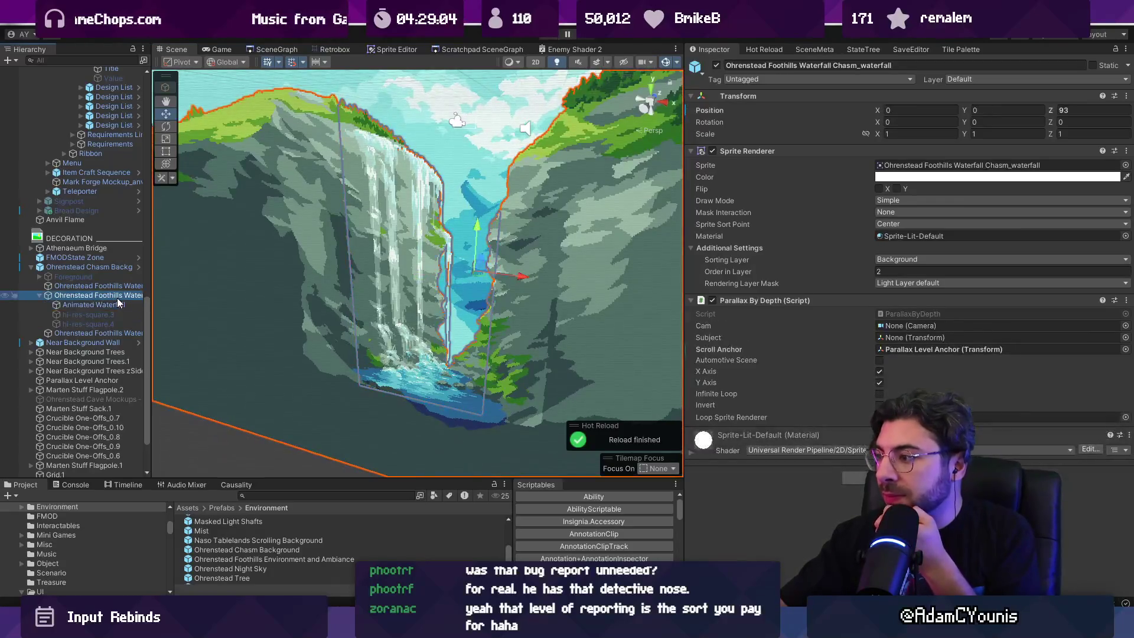
click(565, 33)
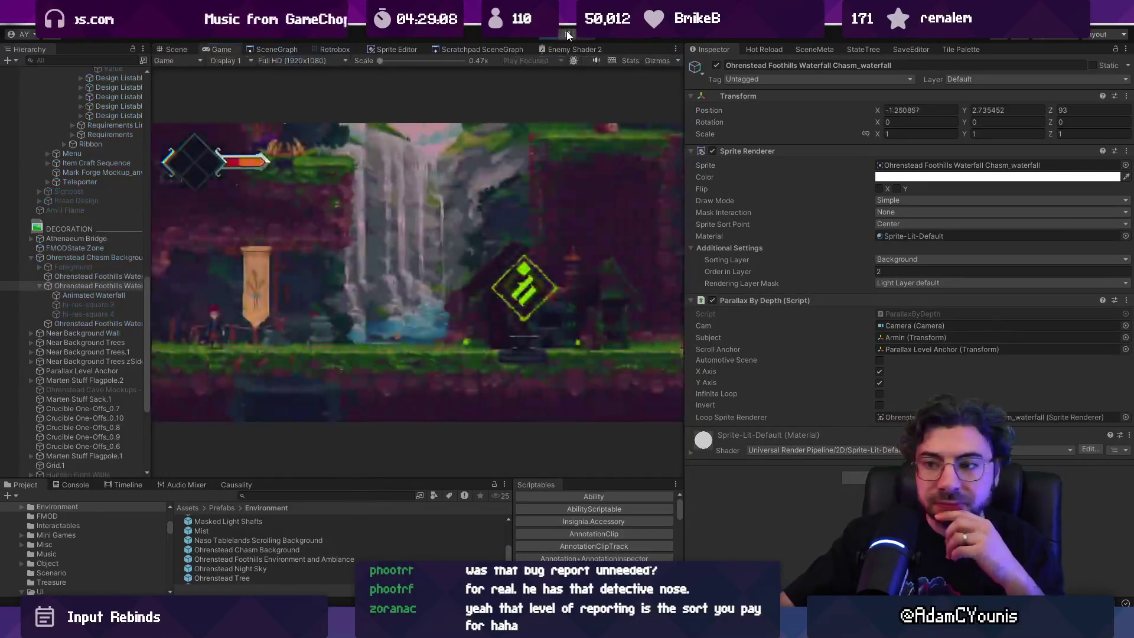
click(566, 32)
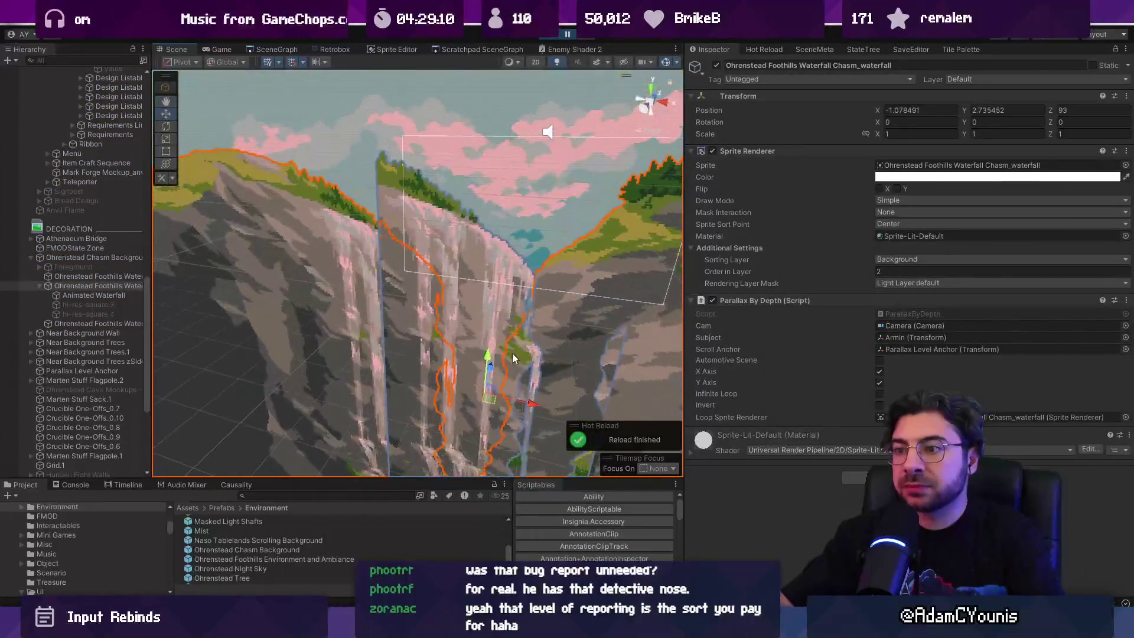
click(109, 296)
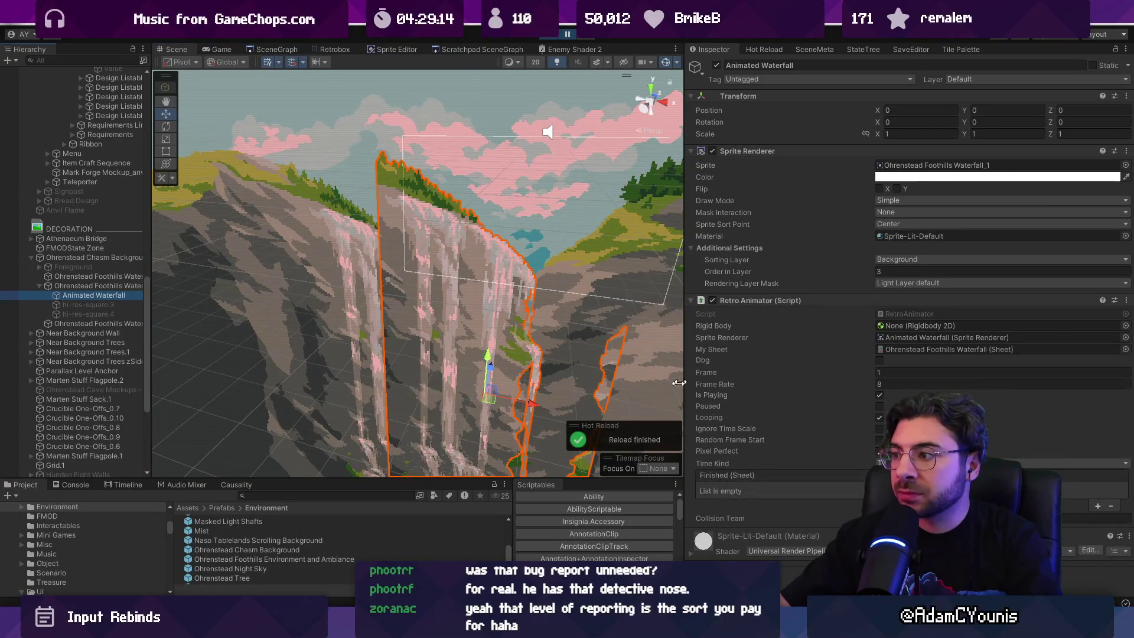
click(526, 278)
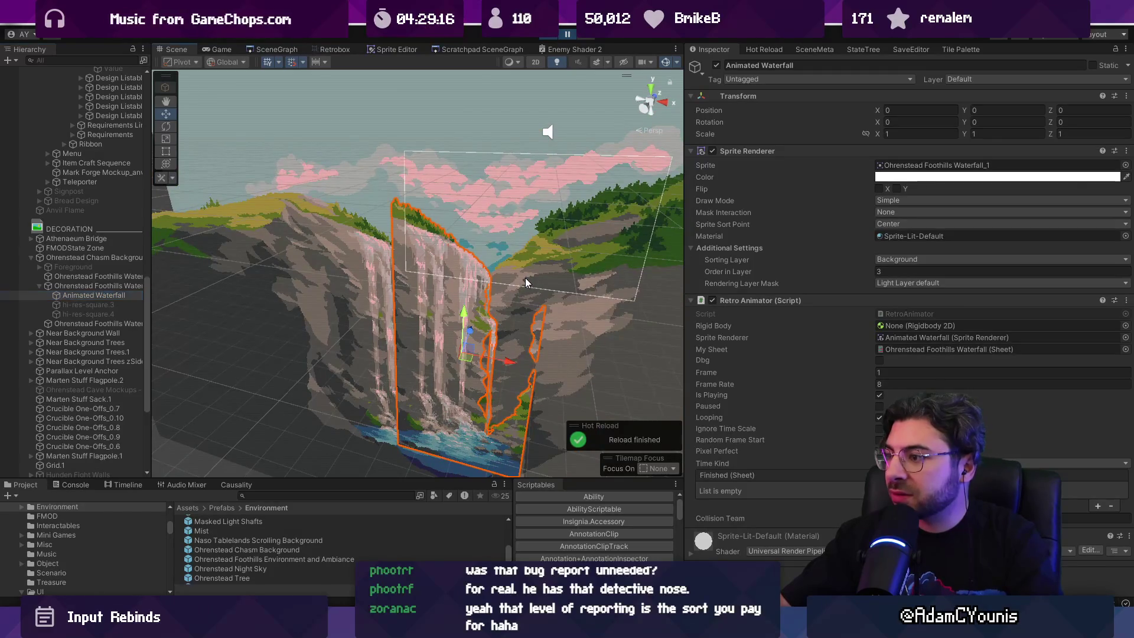
click(549, 37)
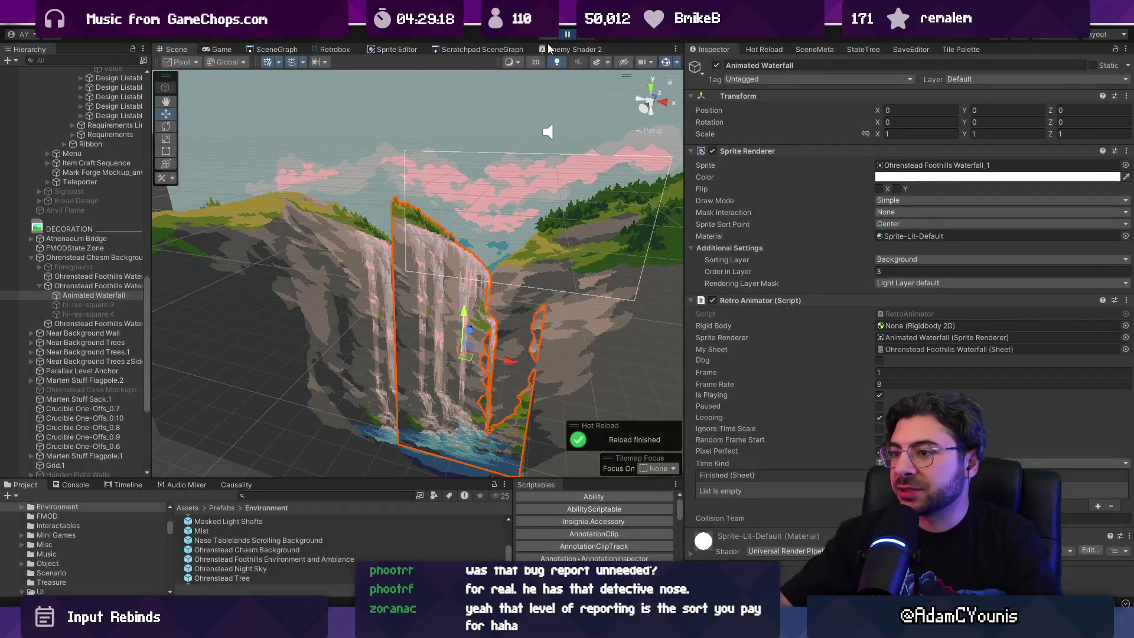
mouse_move(748, 627)
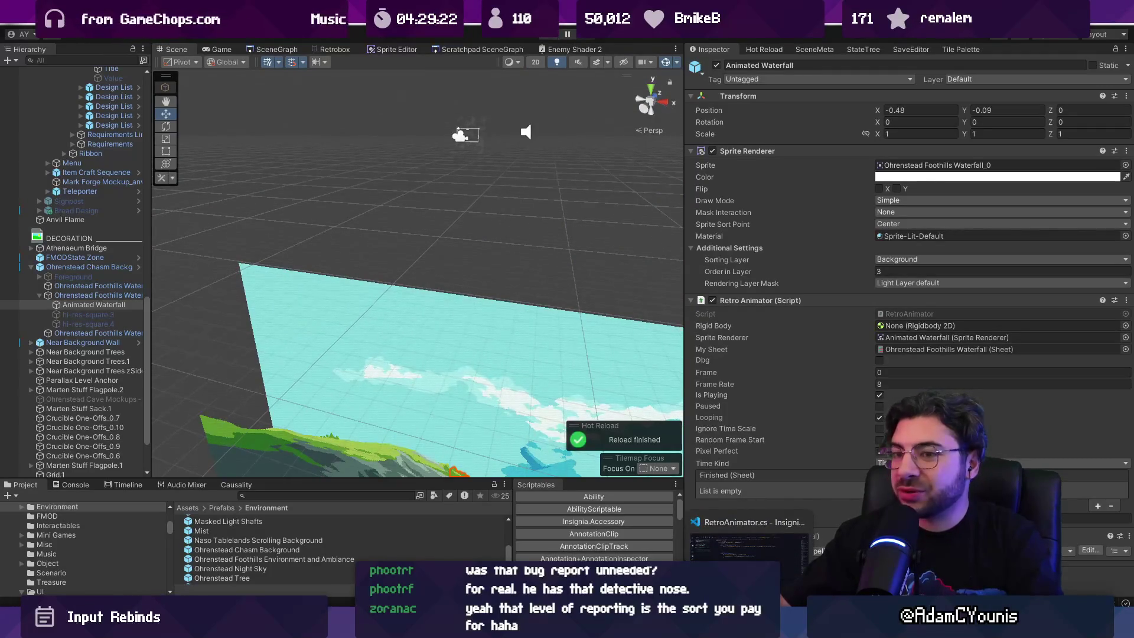
Delete the else-if (!pixelPerfect) Vector2.zero reset block in RetroAnimator.cs.
click(749, 549)
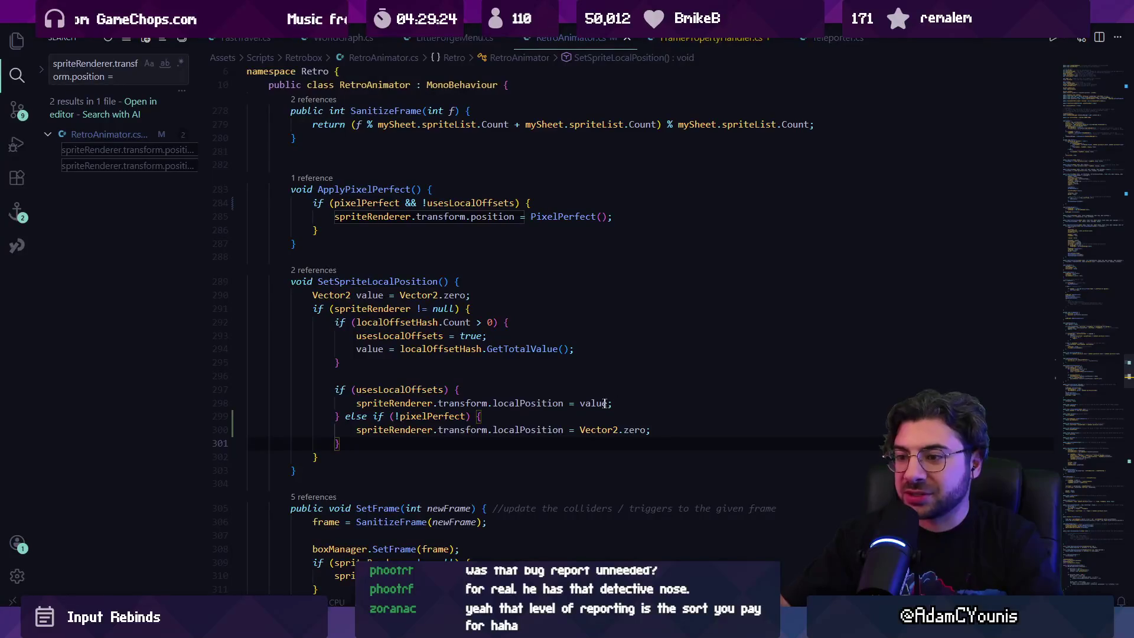
key(ctrl+l)
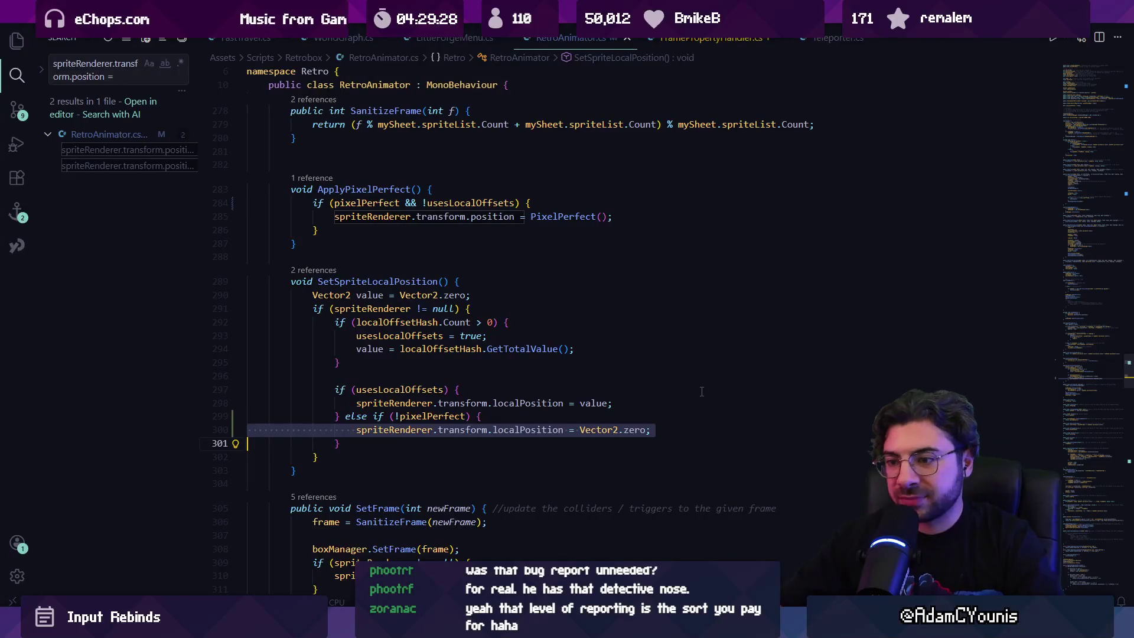
key(Down)
key(shift+Up)
key(shift+Up)
key(shift+Down)
key(shift+Up)
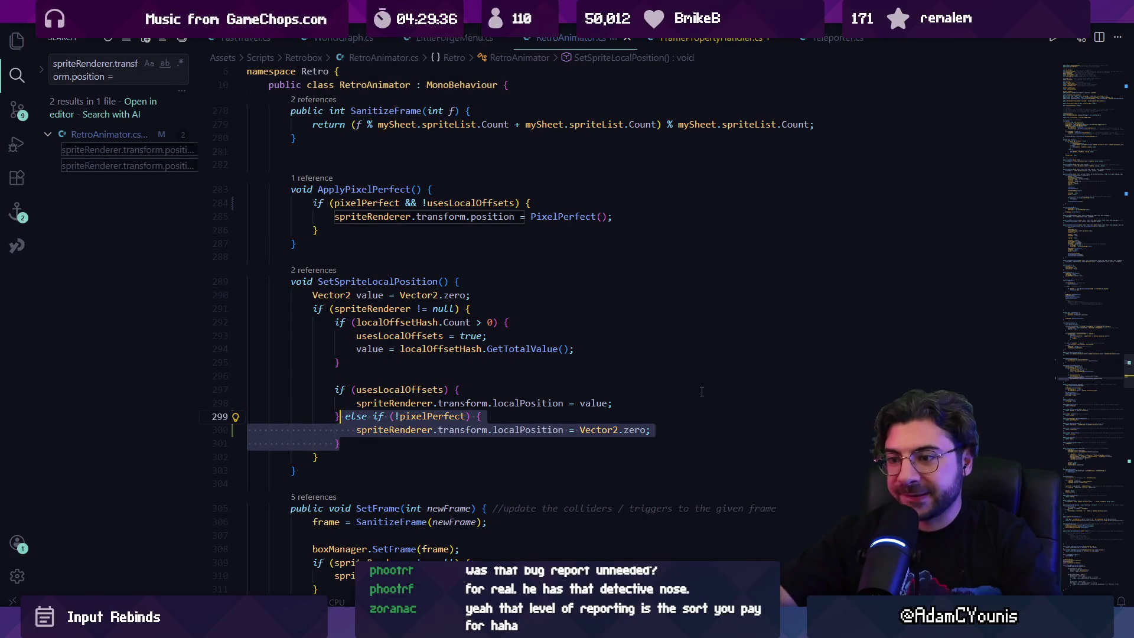
key(BackSpace)
Search RetroAnimator.cs for remaining 'vector2.' uses, then return to Unity's Game view.
key(ctrl+f)
text(ve)
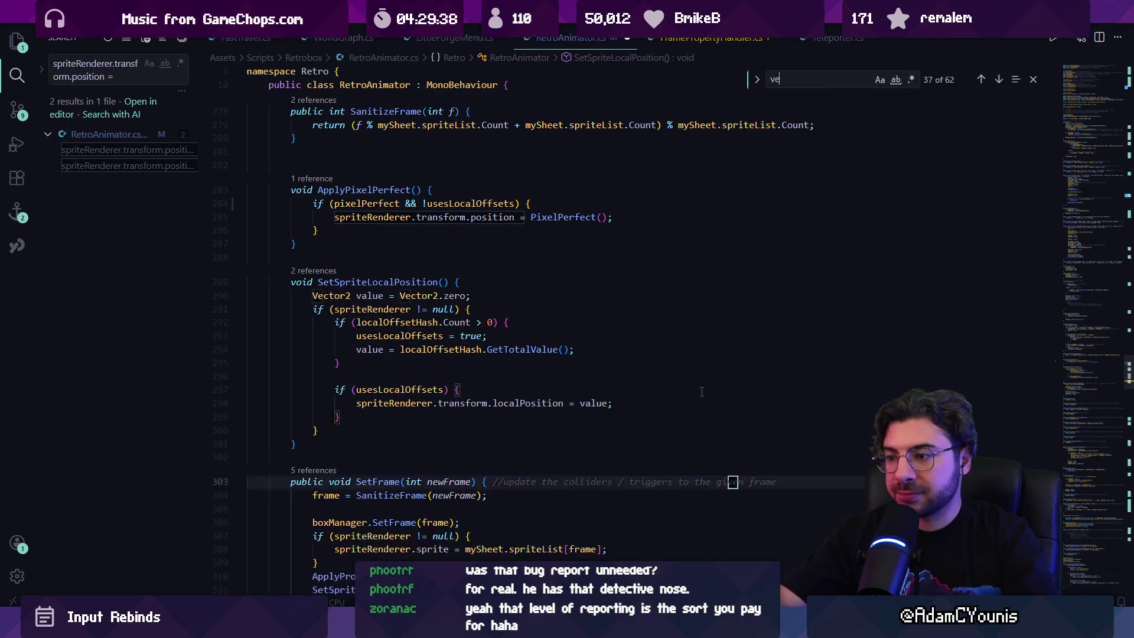
text(ctor2.ze)
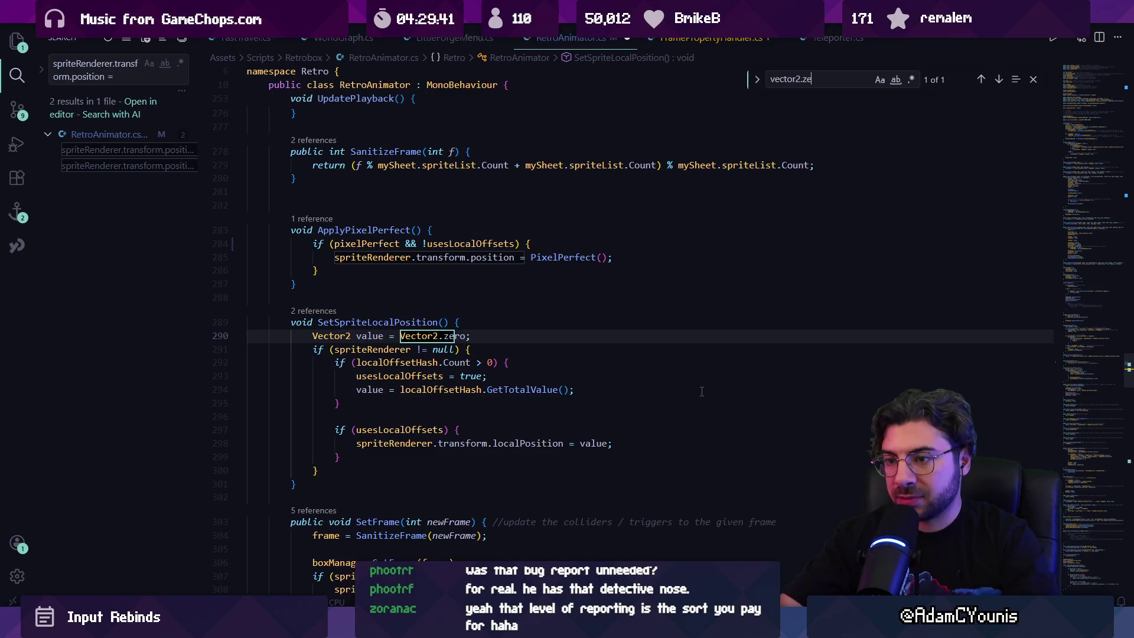
key(Escape)
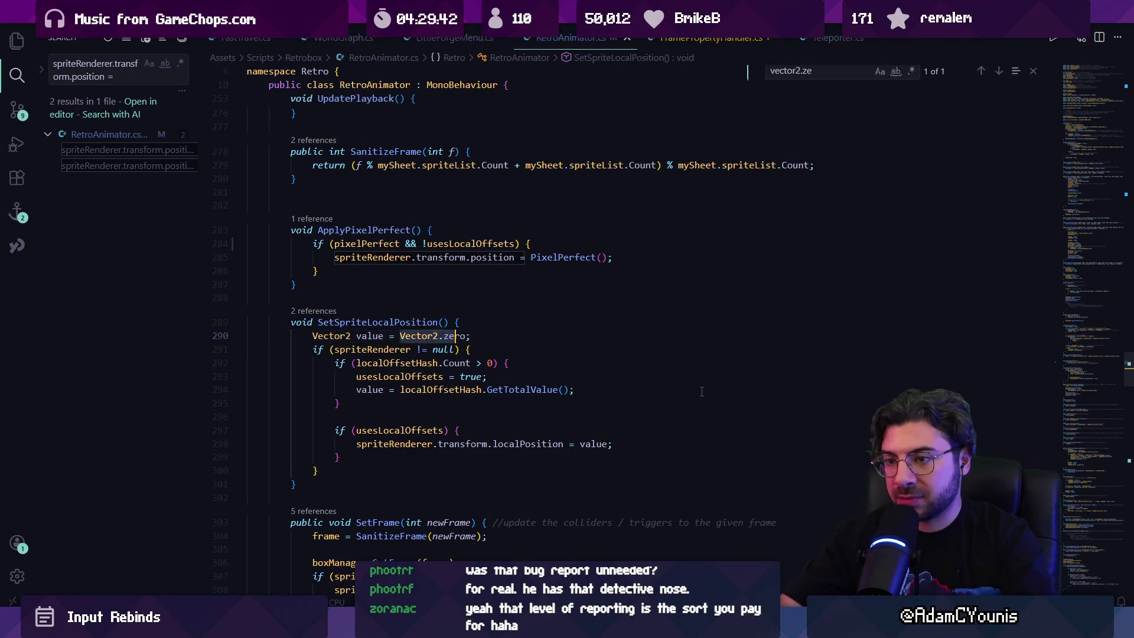
key(ctrl+f)
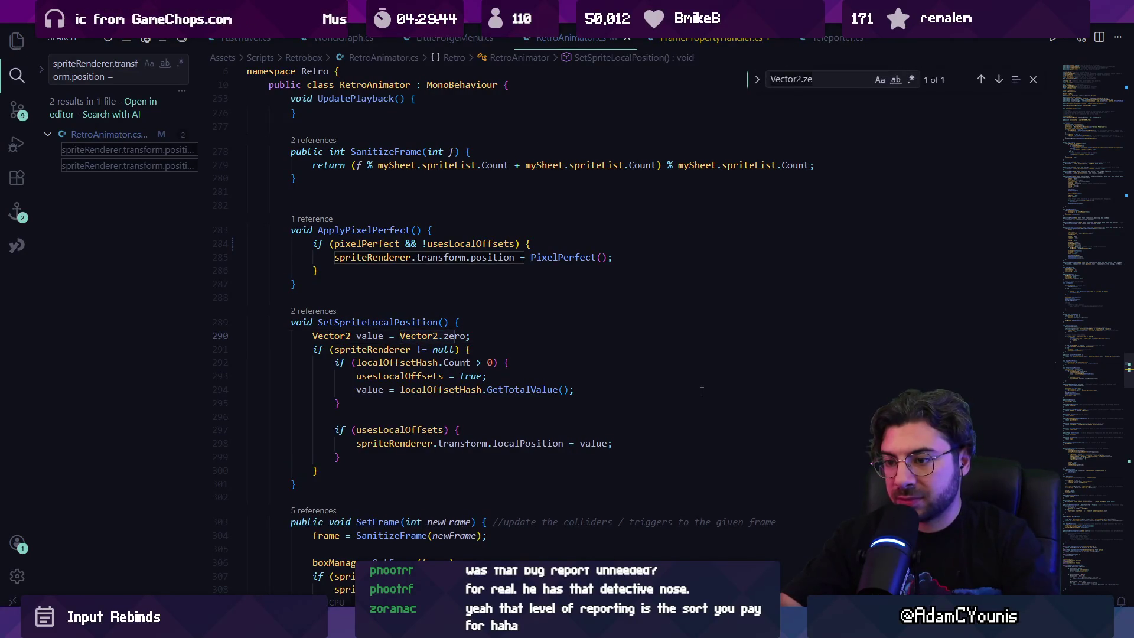
key(Escape)
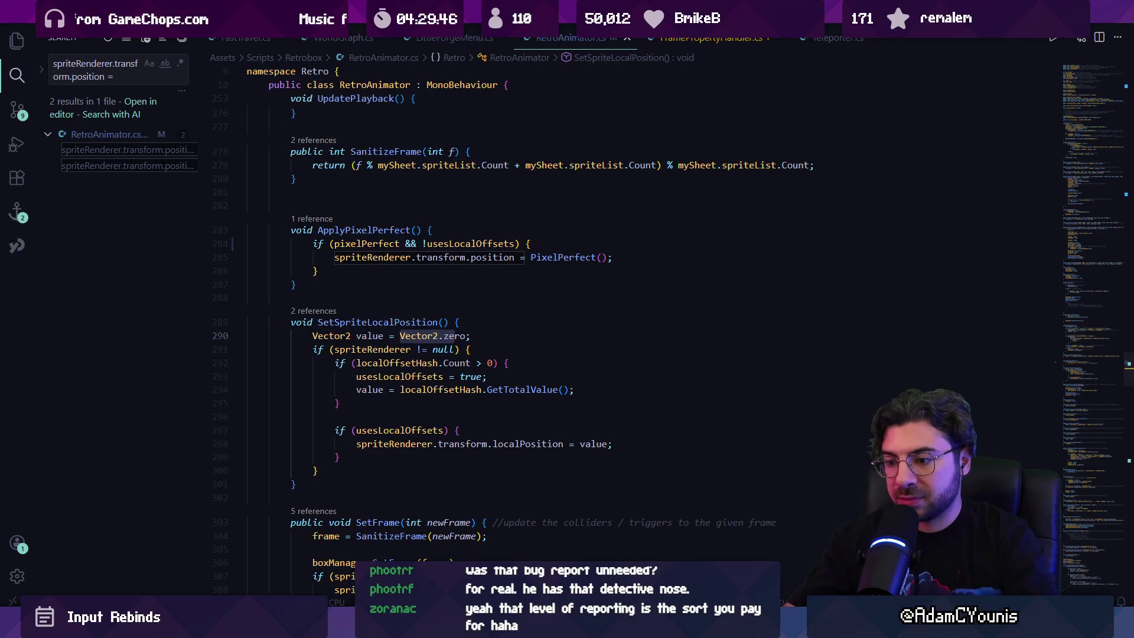
key(alt+Tab)
key(ctrl+2)
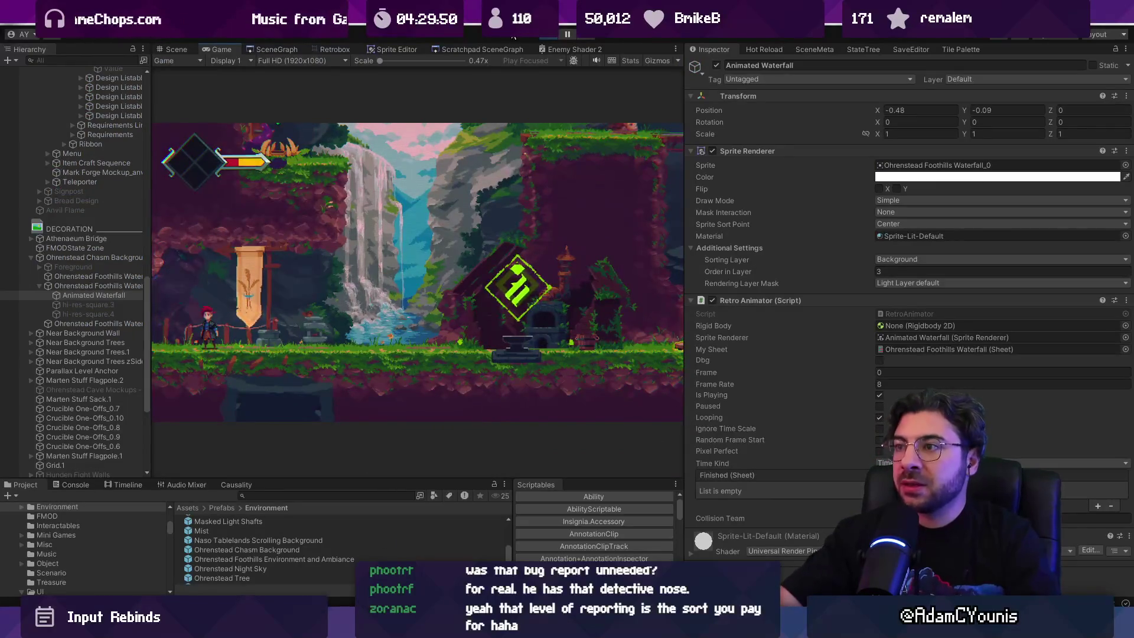
Open Character.cs in VS Code and search it for 'pdate'.
key(ctrl+1)
key(alt+Tab)
key(ctrl+p)
text(Chara)
key(Return)
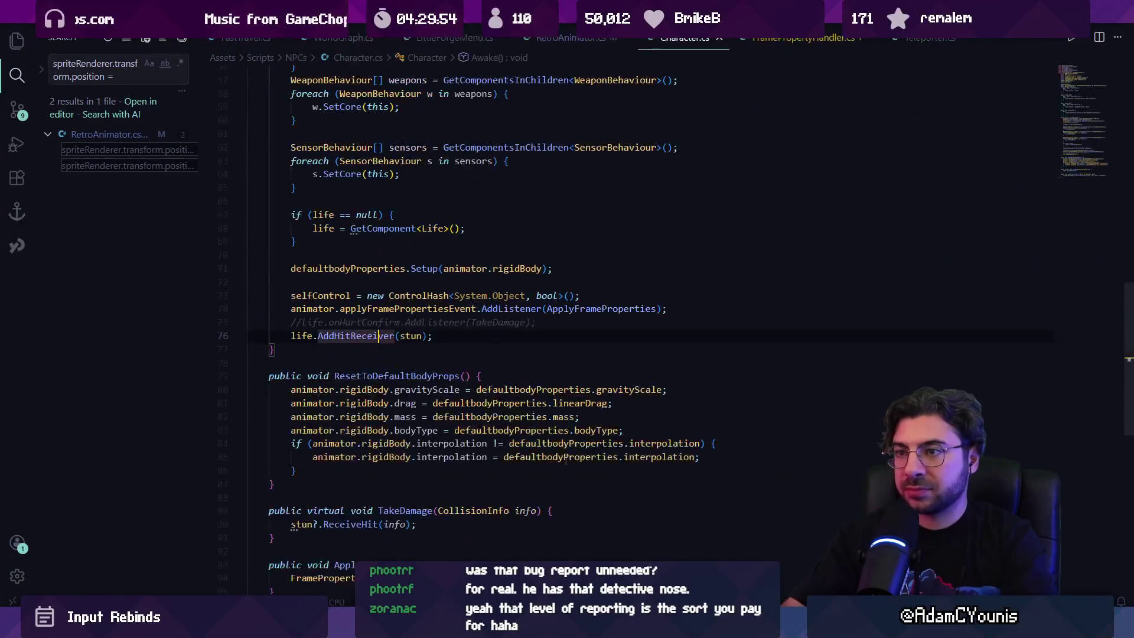
key(ctrl+f)
text(pdate)
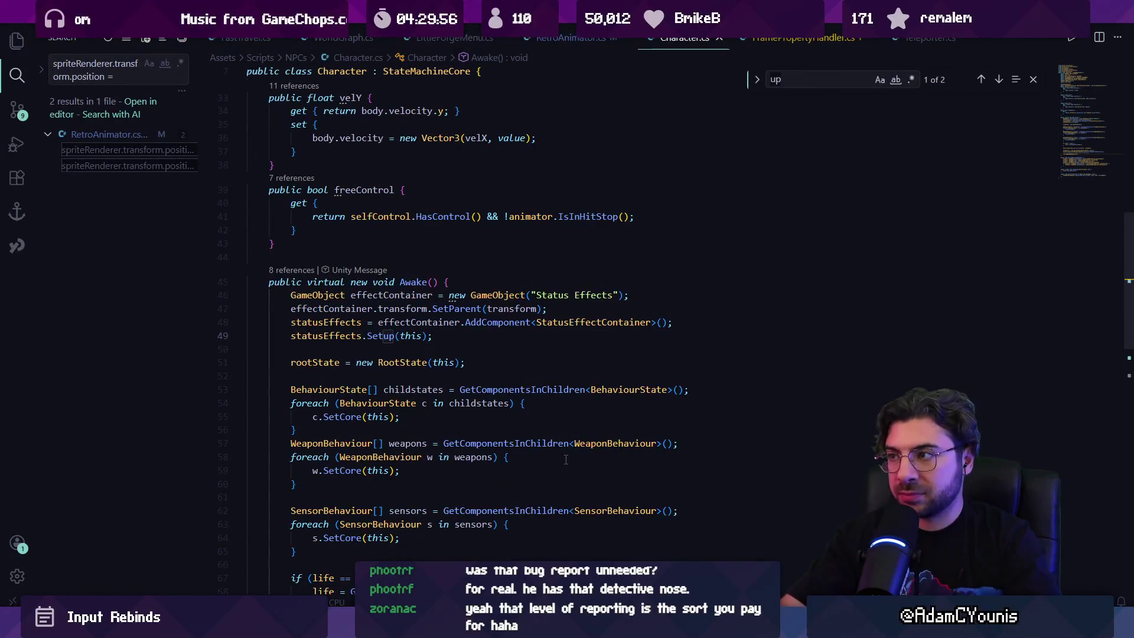
Open ArminBehaviour.cs and find its Update() method at UpdateDialoguePin().
key(ctrl+p)
text(movebehav)
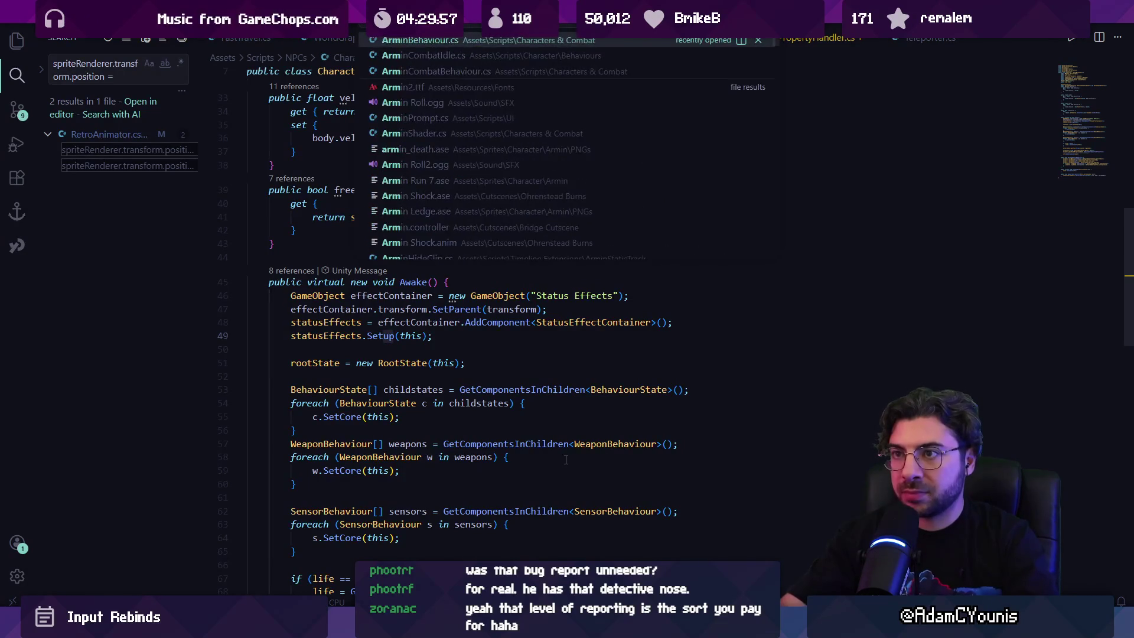
key(Return)
key(ctrl+f)
text(u)
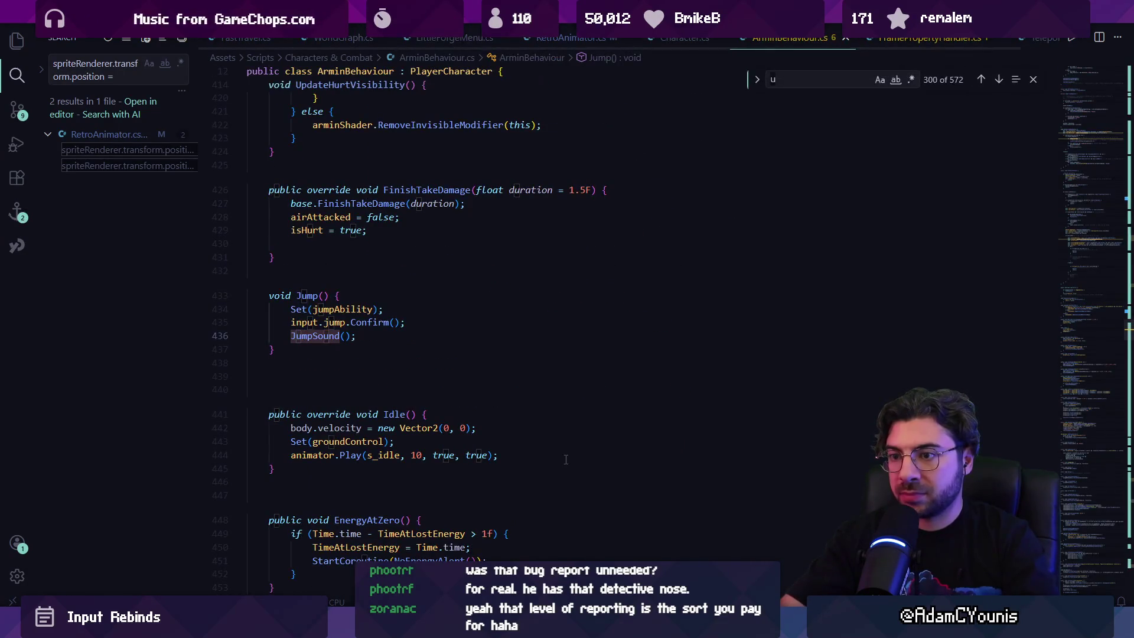
text(pdate()
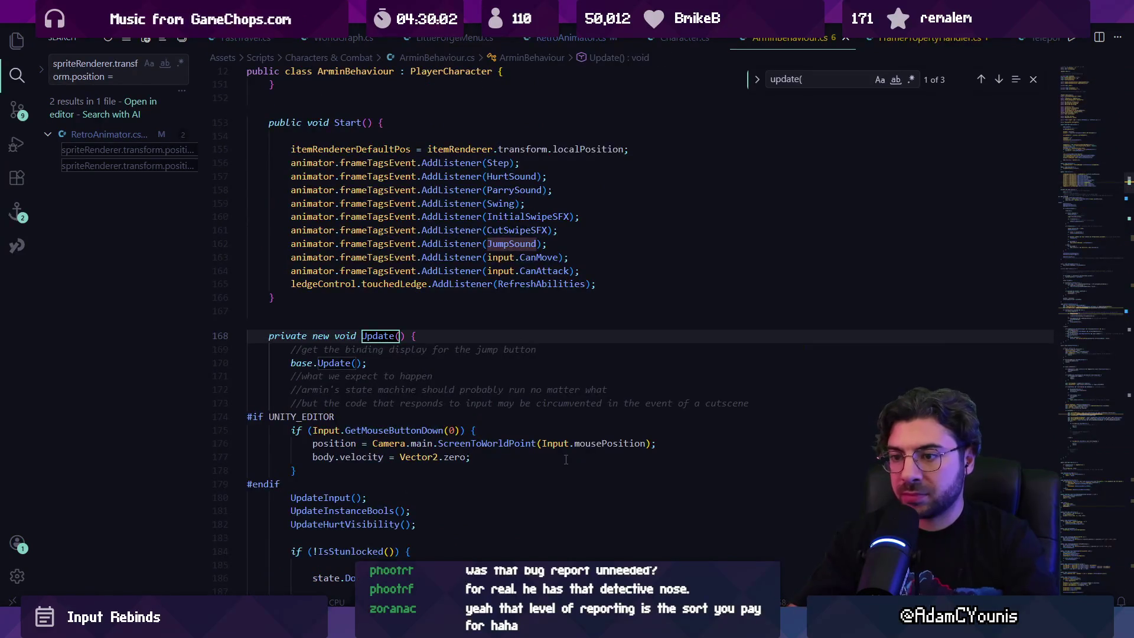
scroll(565, 459, down, 15)
click(433, 210)
key(Escape)
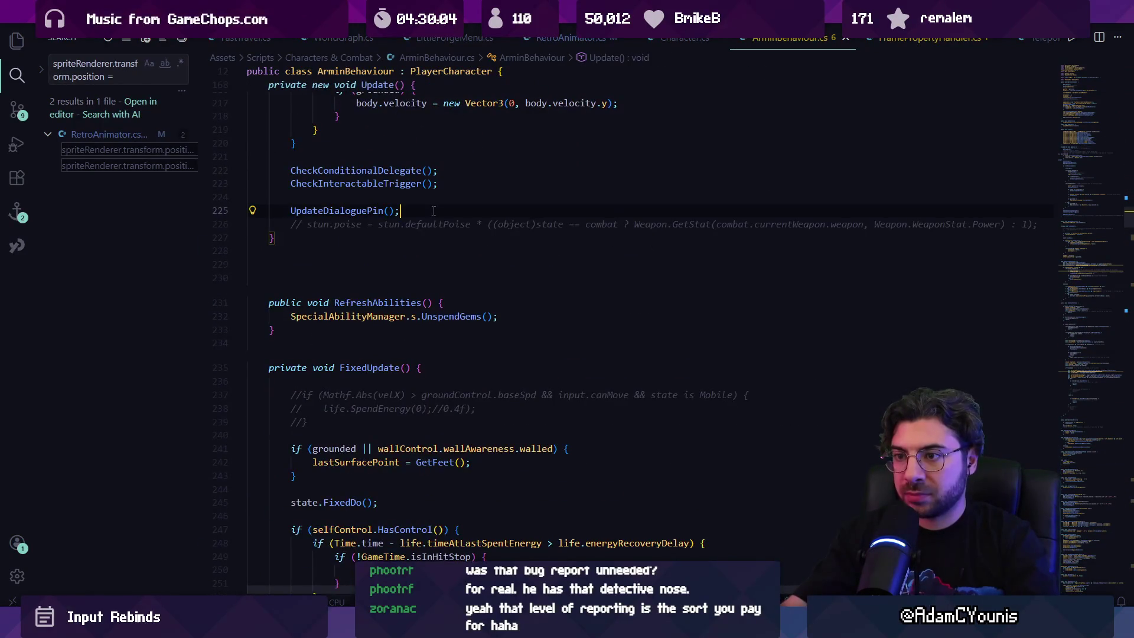
Start an 'if(' line after UpdateDialoguePin(), save ArminBehaviour.cs, and return to Unity.
key(Return)
key(Return)
text(if()
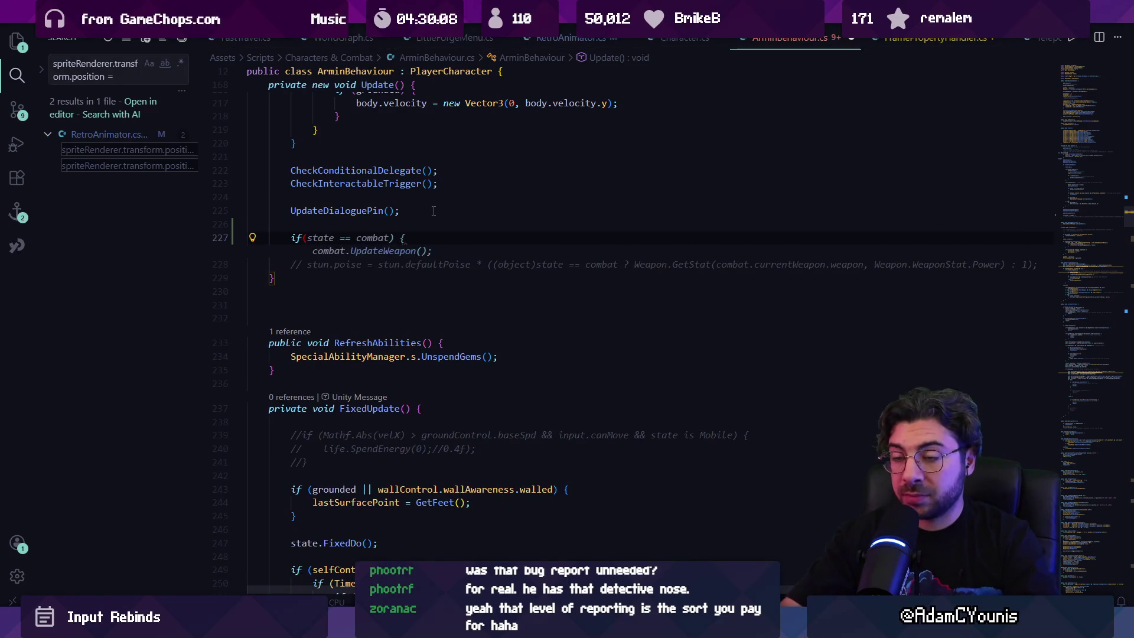
key(shift+Home)
key(ctrl+s)
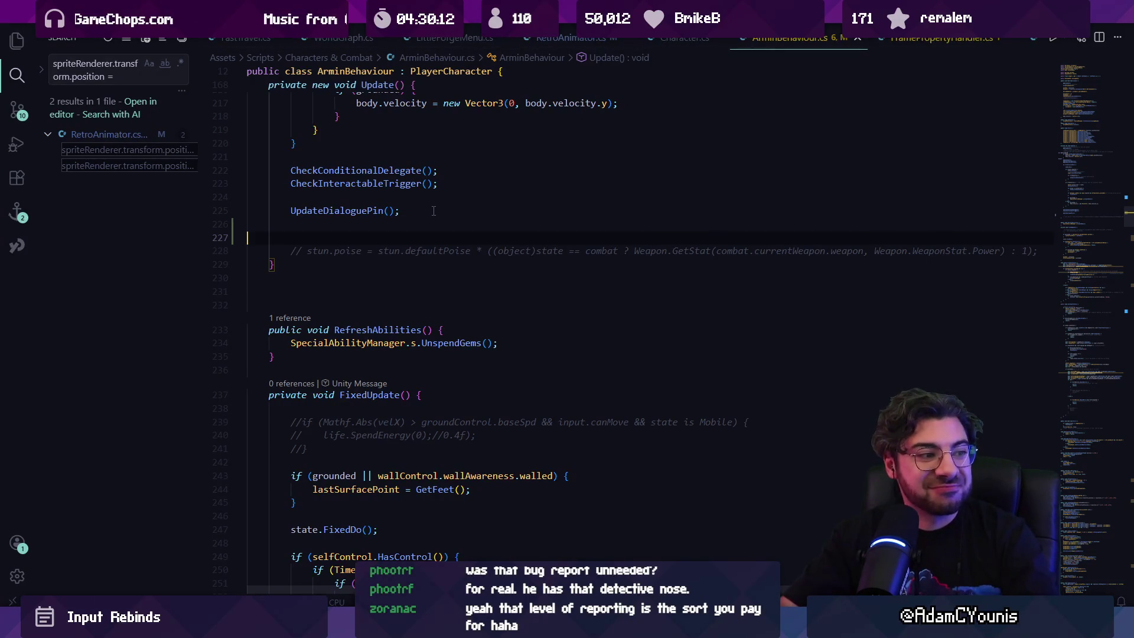
key(alt+Tab)
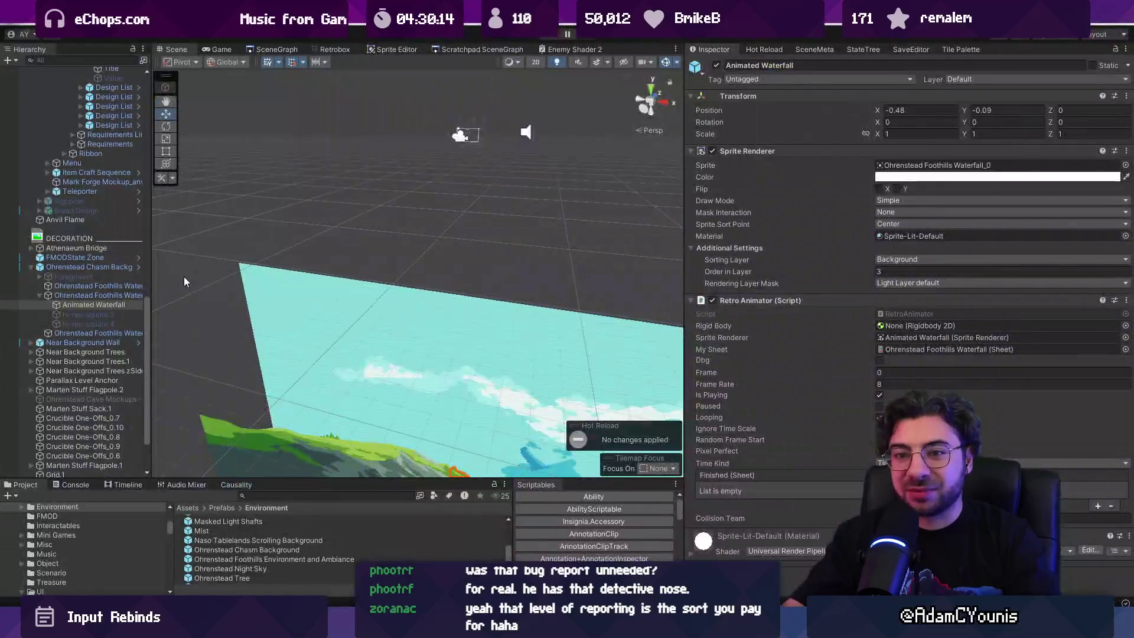
drag(169, 246, 199, 246)
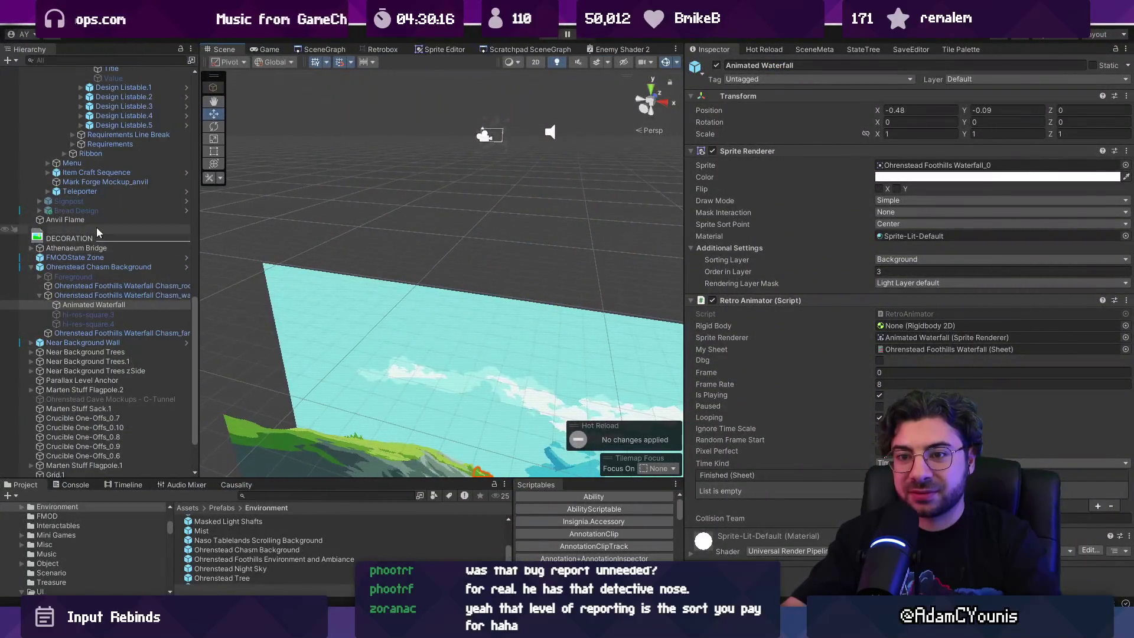
scroll(71, 236, up, 10)
scroll(71, 236, up, 5)
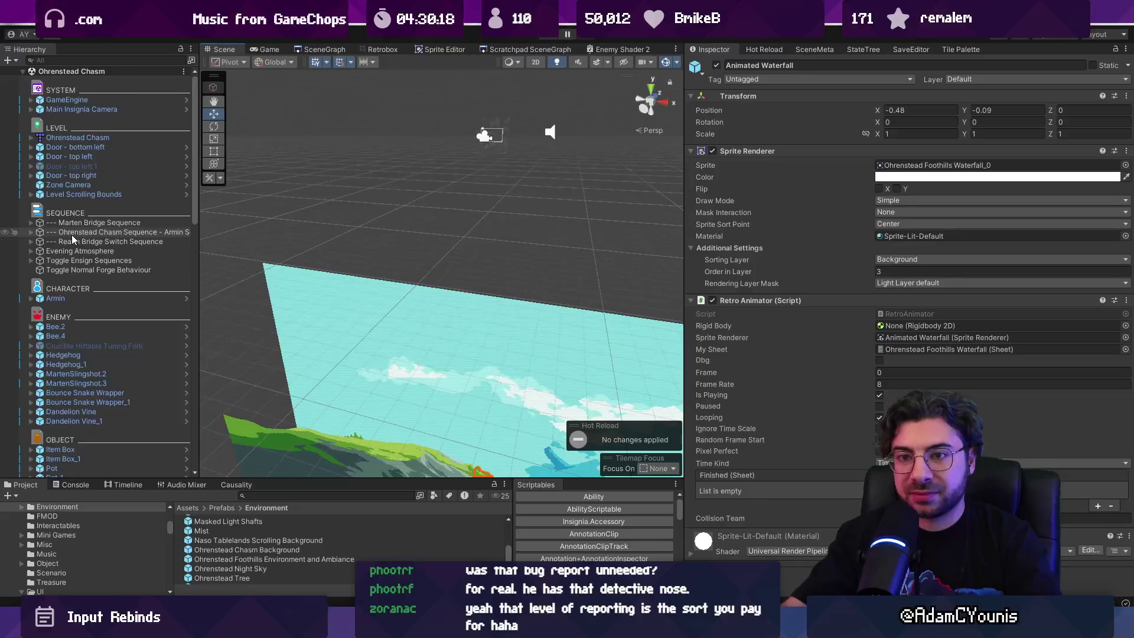
click(58, 298)
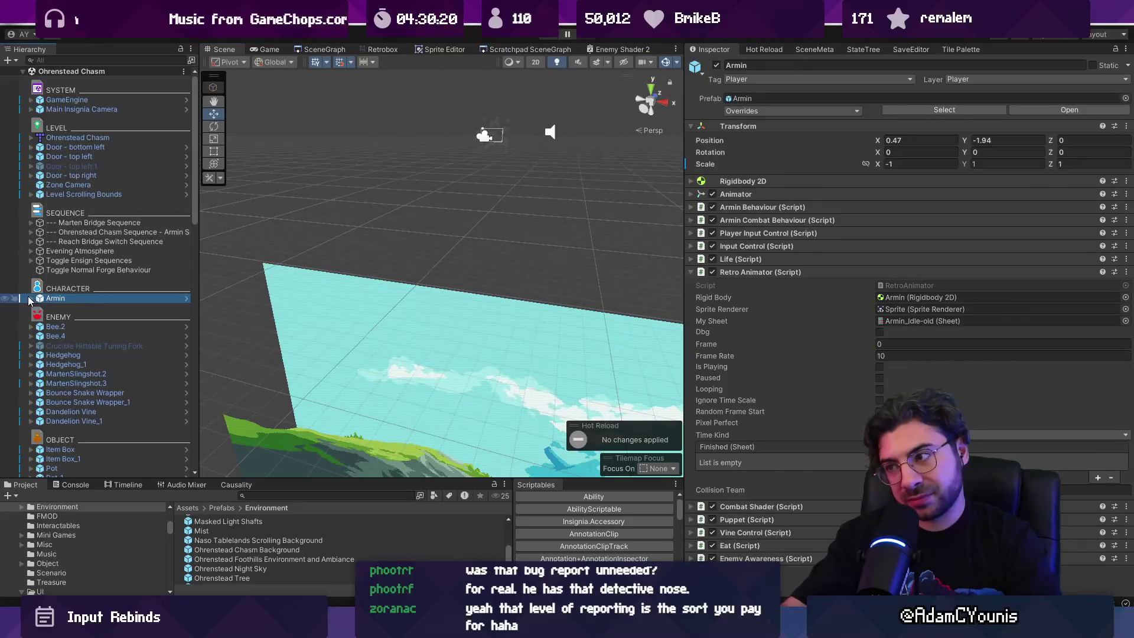
click(30, 298)
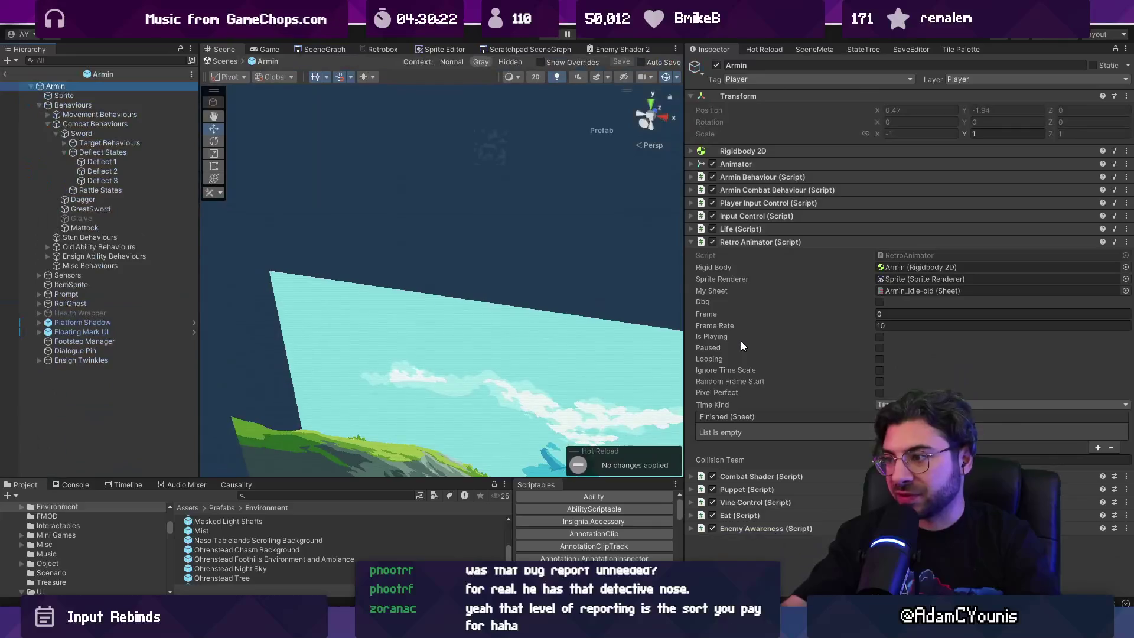
click(879, 392)
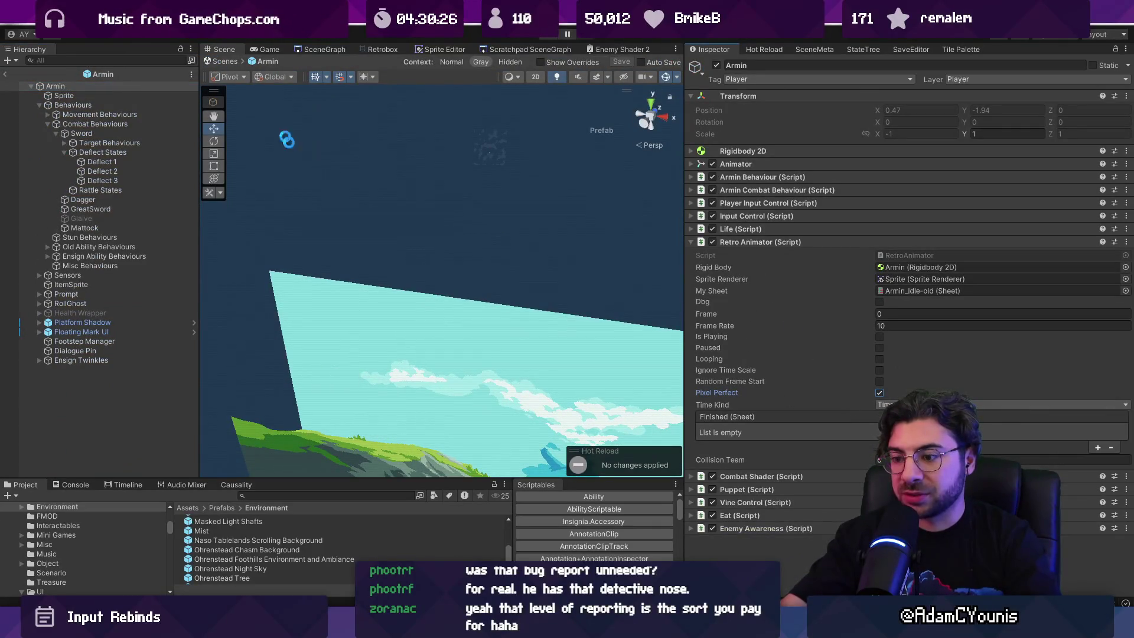
Open RetroAnimator.cs and search 'pixelperfec' to reach ApplyPixelPerfect, then return to Unity.
key(alt+Tab)
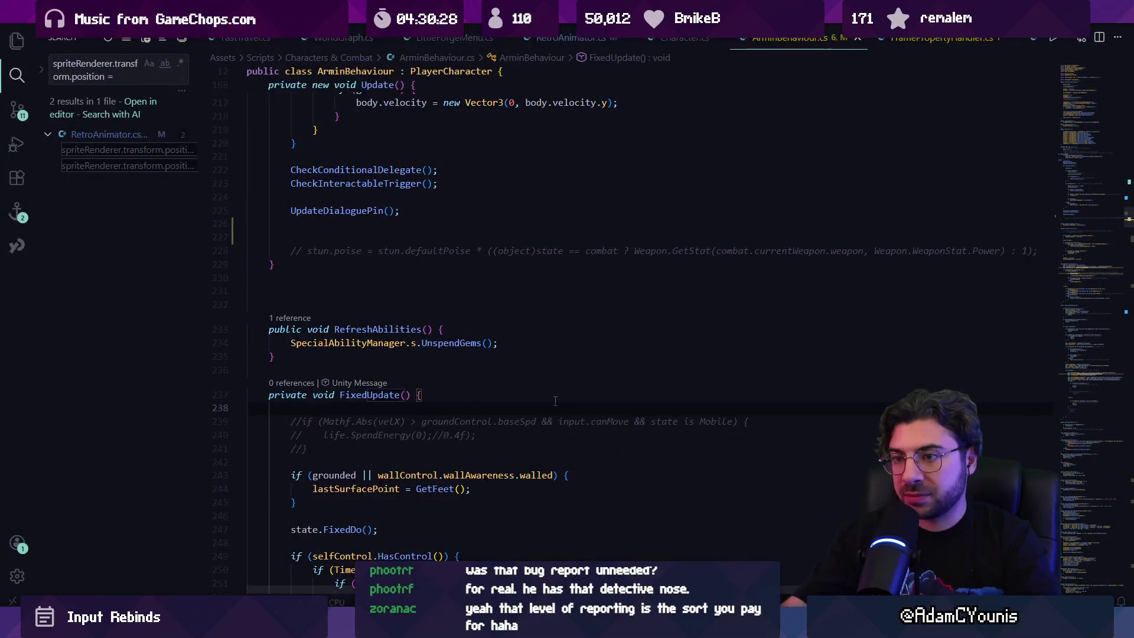
text(pixelperfec)
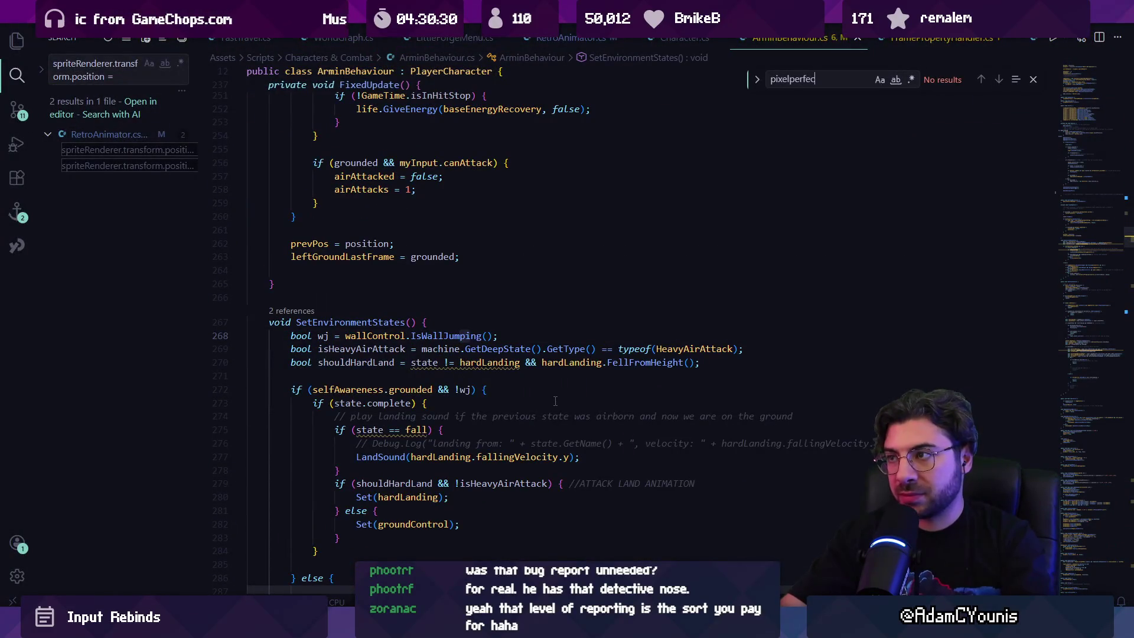
key(ctrl+shift+e)
key(ctrl+p)
text(Retro)
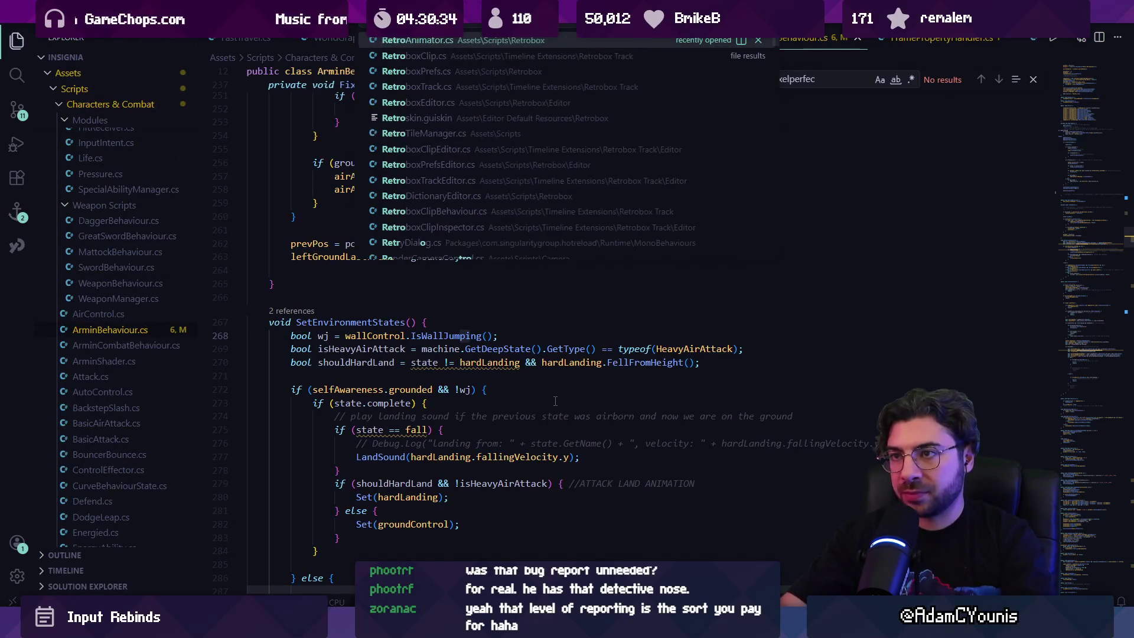
key(Return)
key(ctrl+f)
text(pixelper)
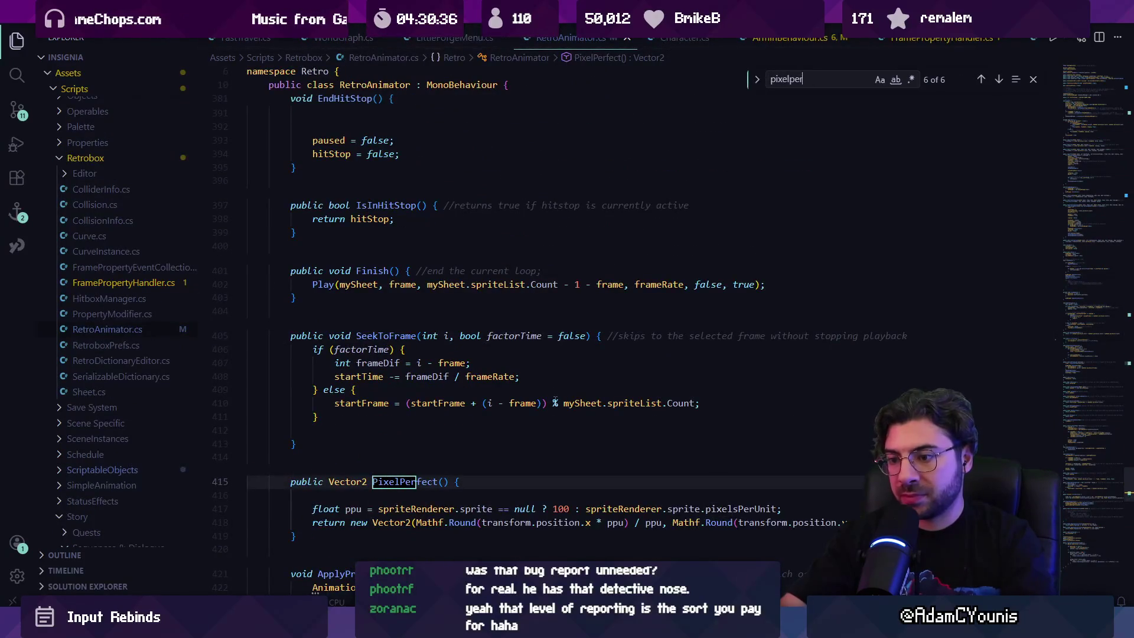
text(fec)
key(Return)
key(Return)
key(Return)
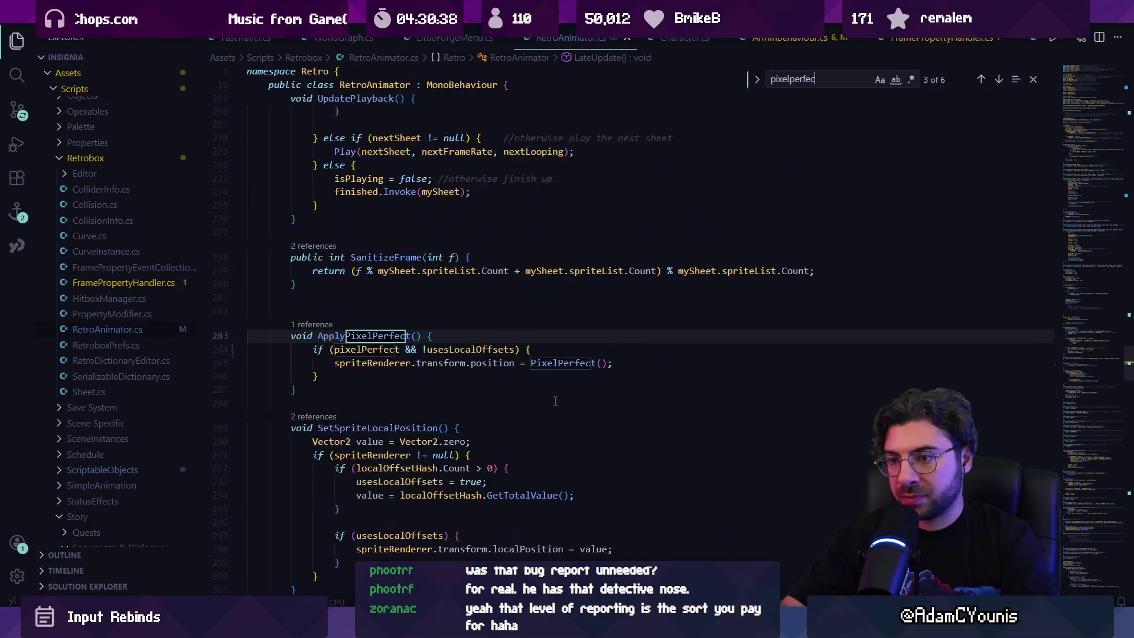
key(Escape)
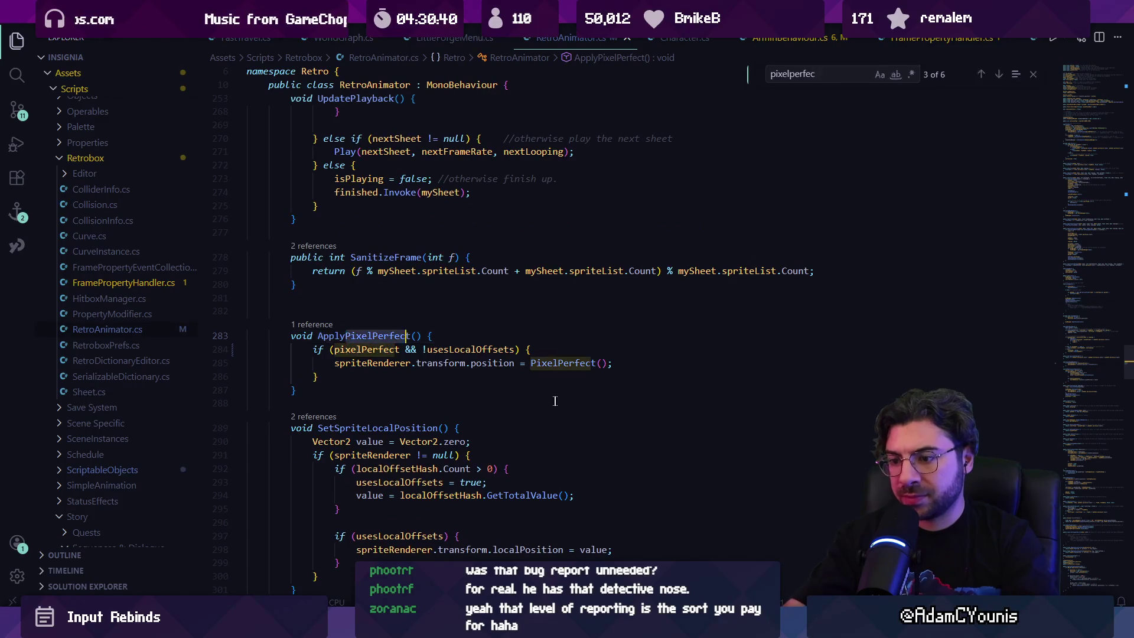
key(alt+Tab)
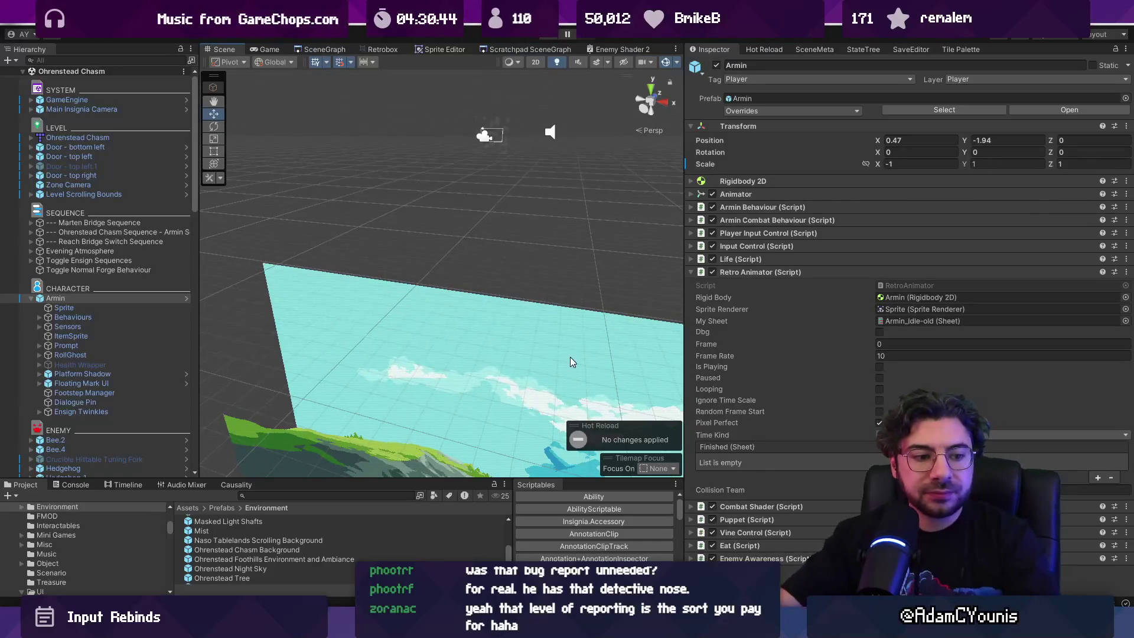
Switch the Scene view to 2D, play the level, pause and continue once, then stop.
key(2)
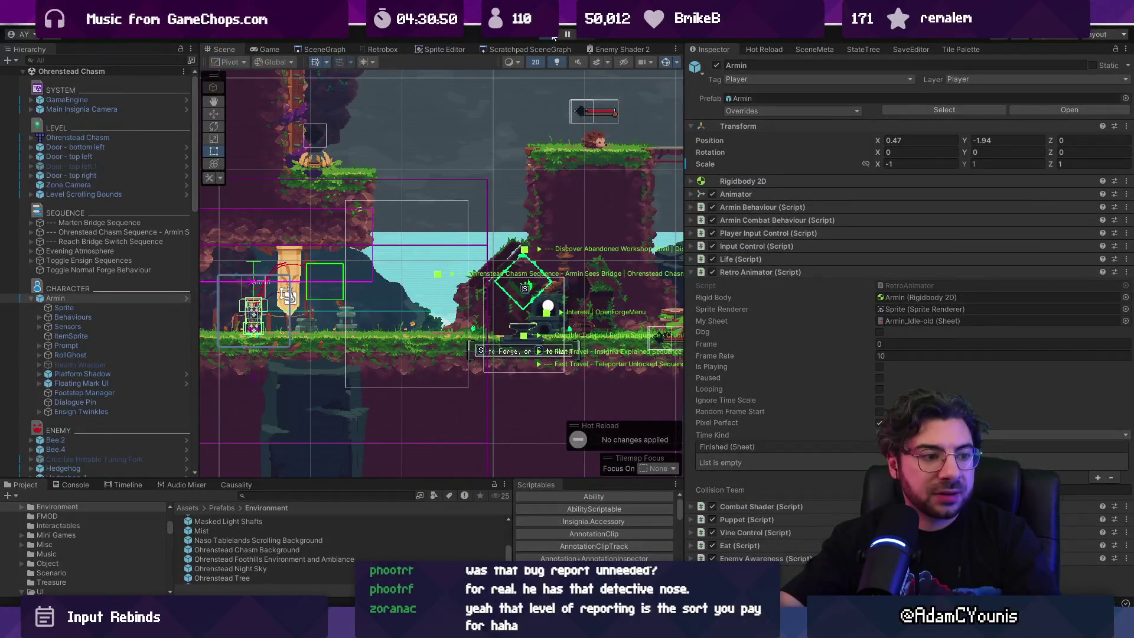
click(553, 36)
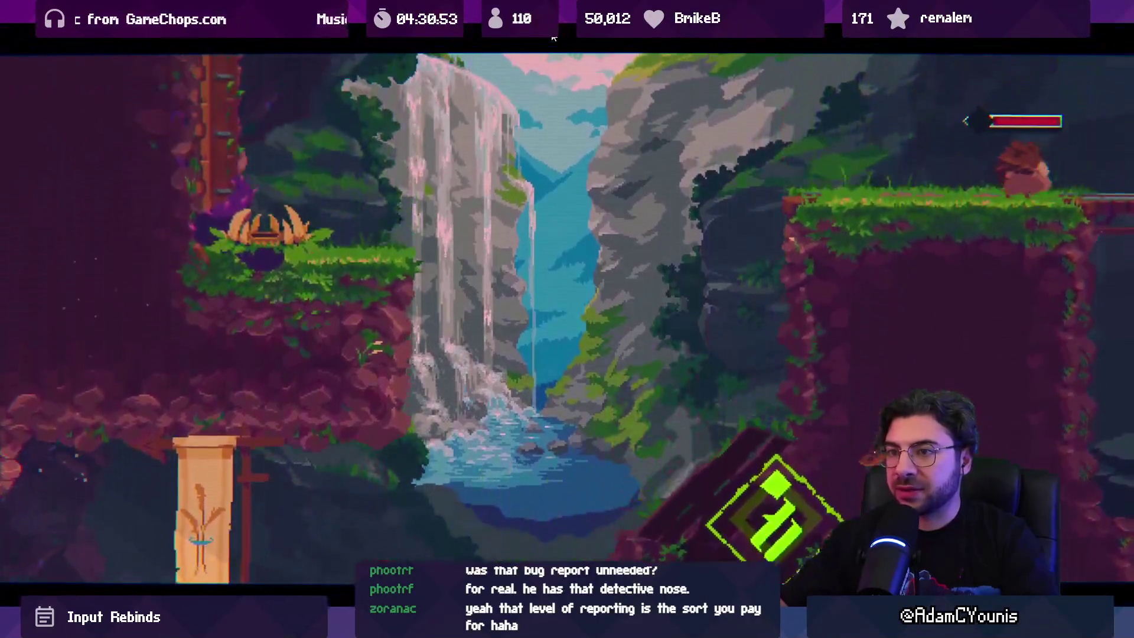
key(Escape)
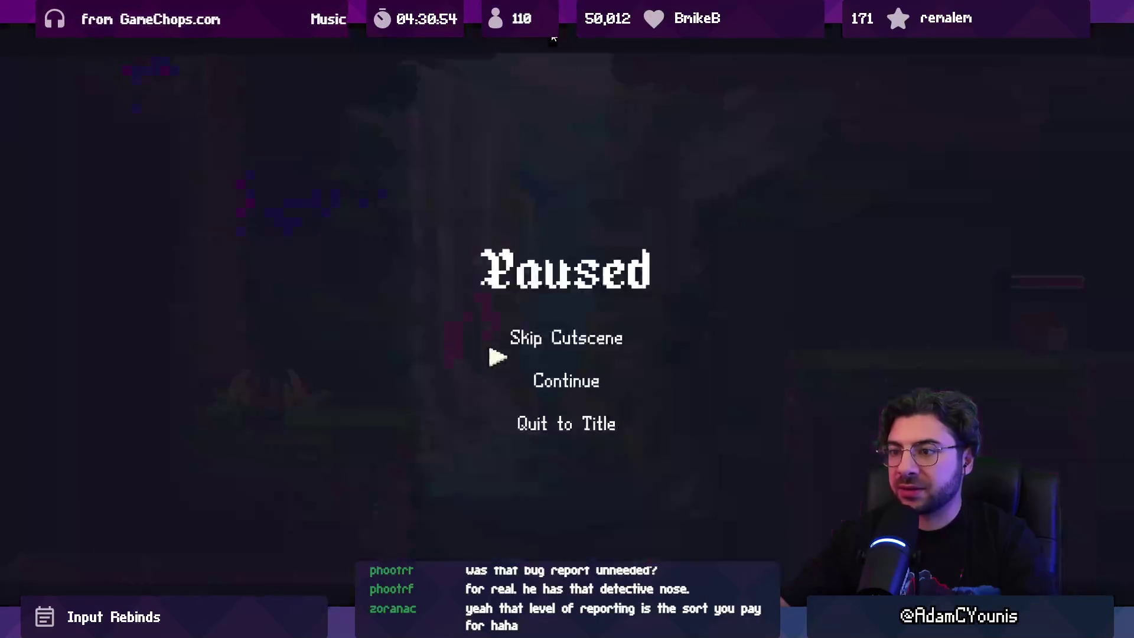
key(Return)
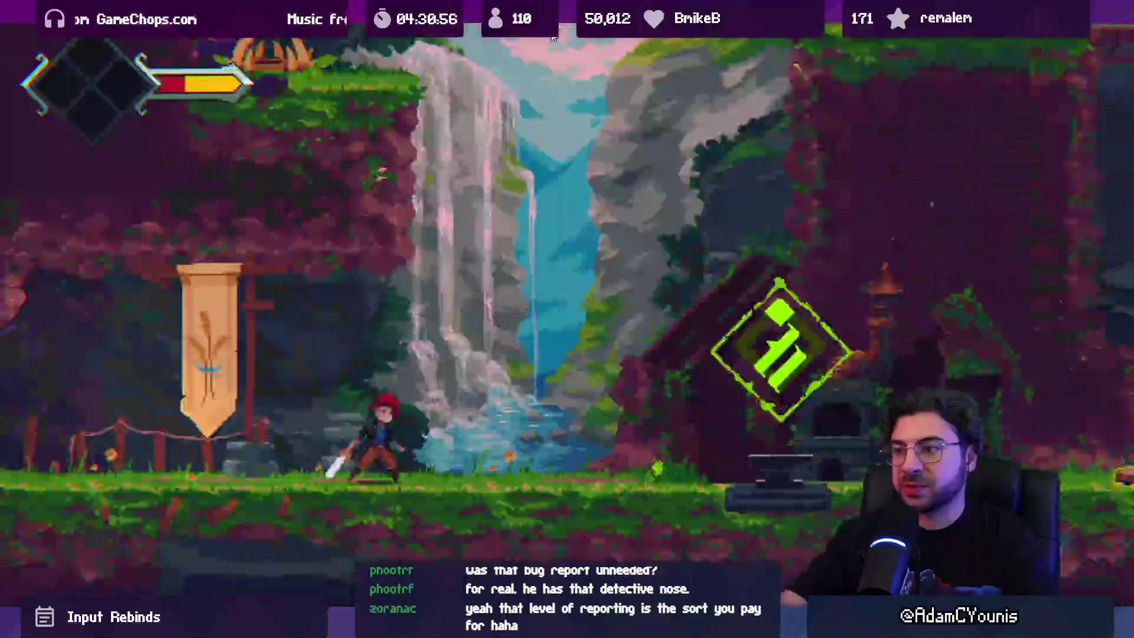
click(553, 36)
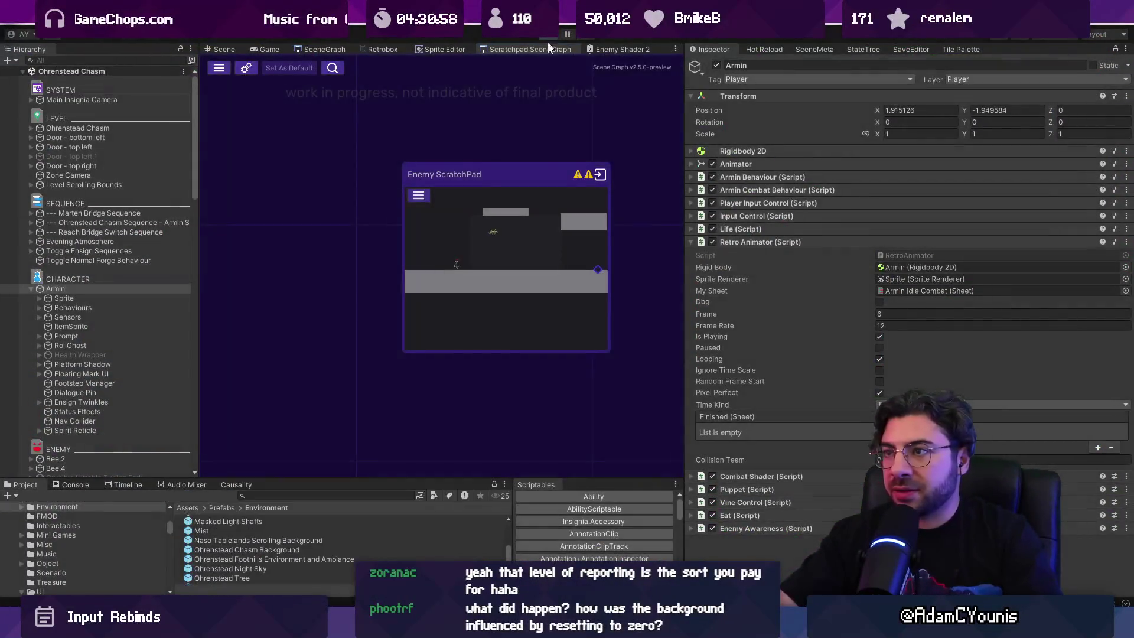
key(alt+Tab)
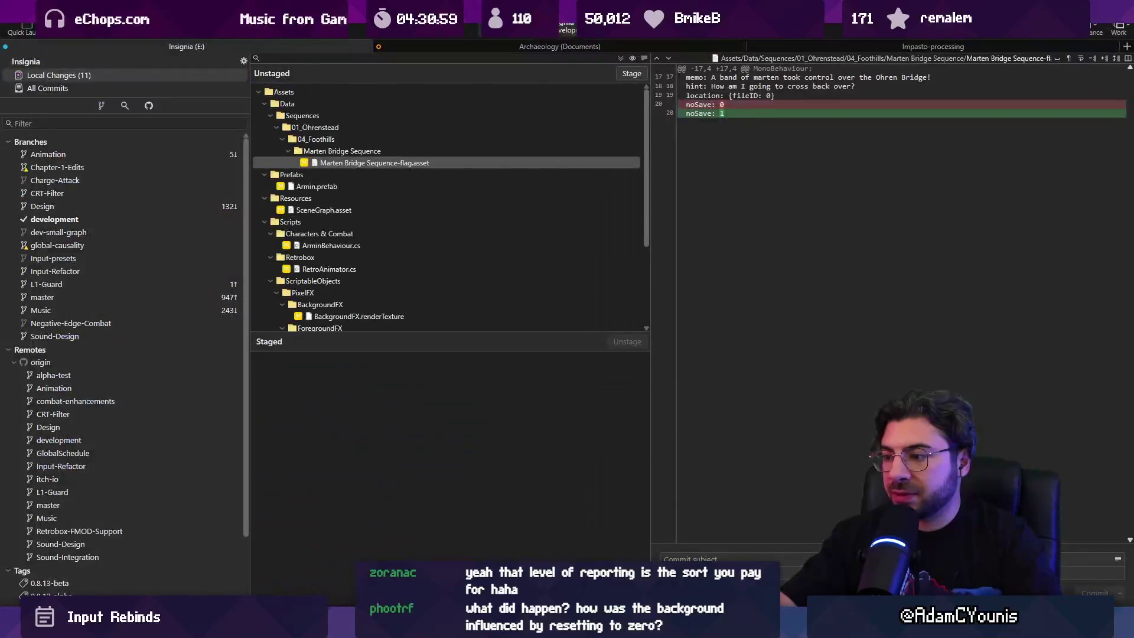
Send the reply on the 'A Bridge Too Far' Discord report and open the 'item get' post's options.
key(alt+Tab)
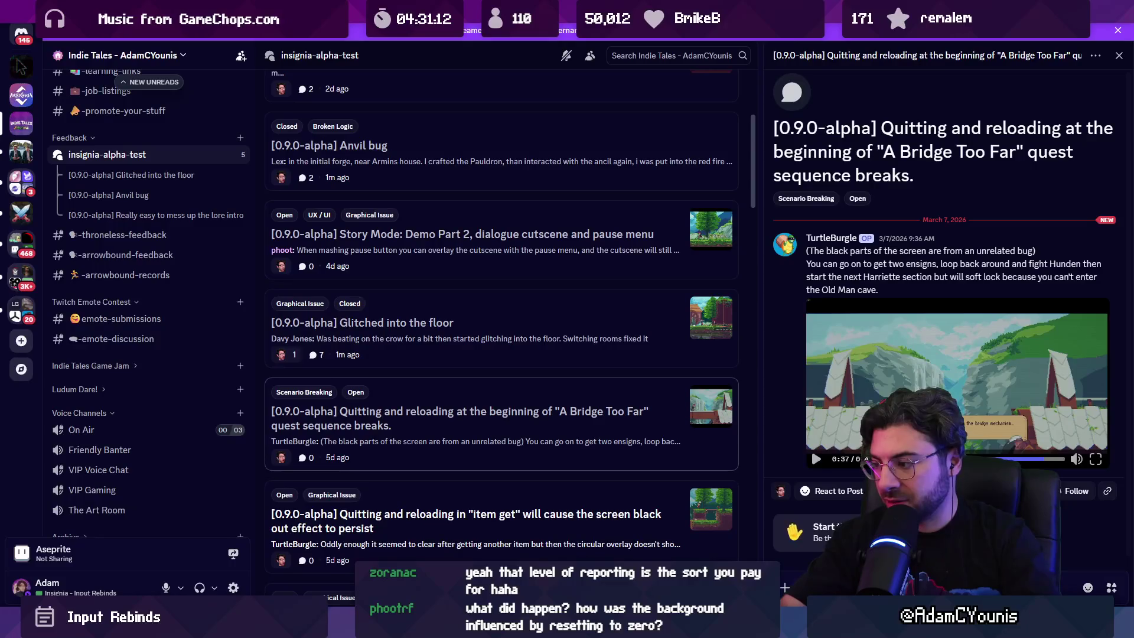
key(Return)
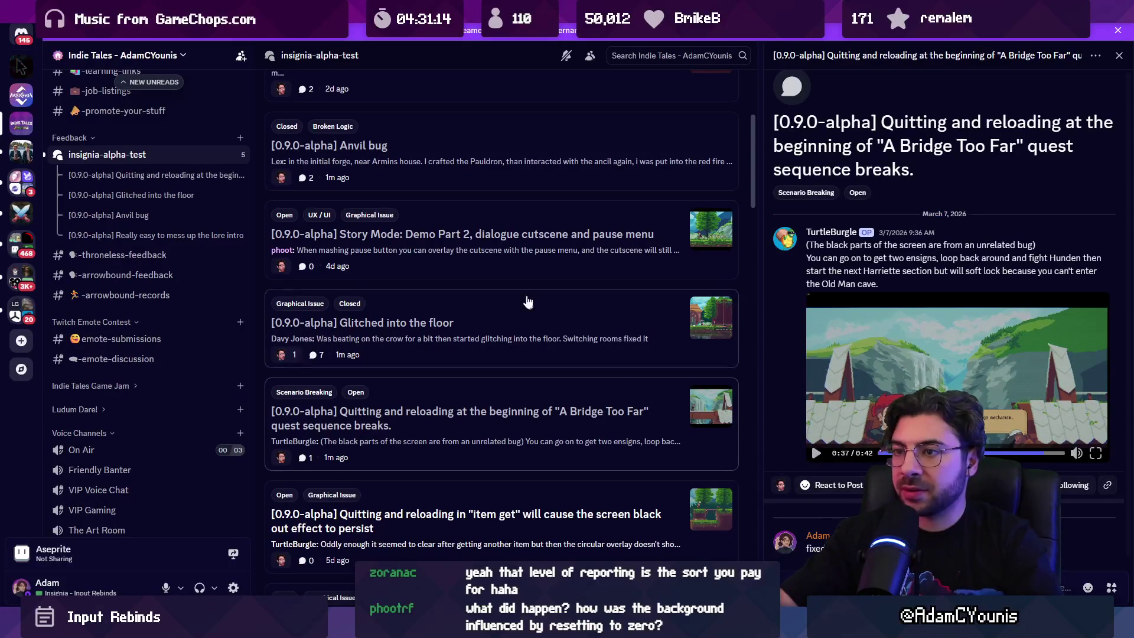
right_click(455, 512)
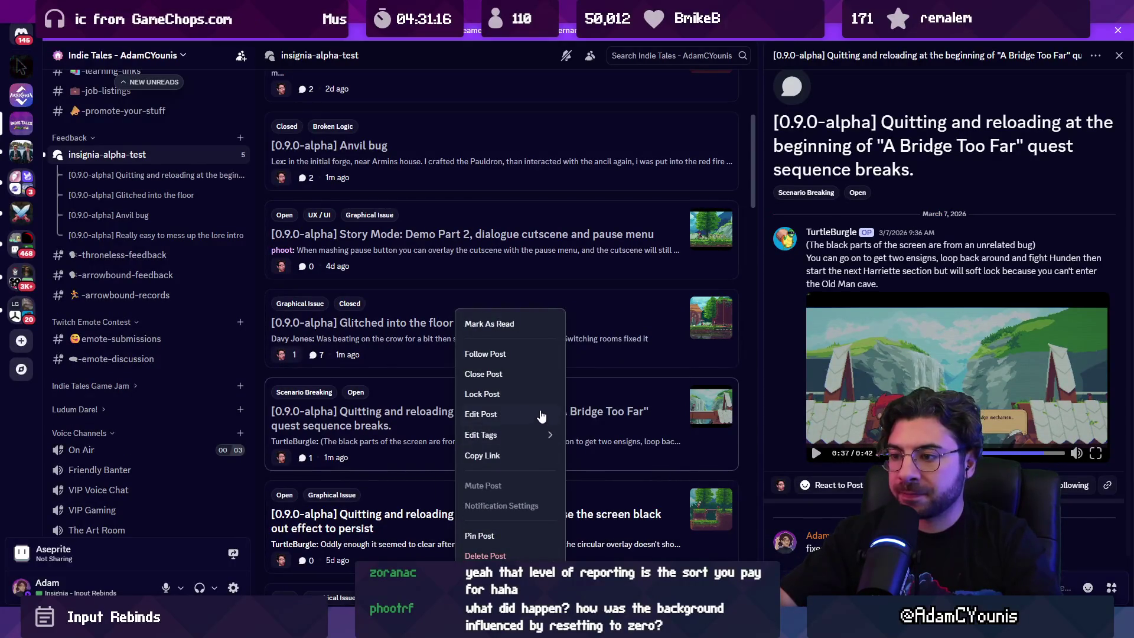
mouse_move(534, 434)
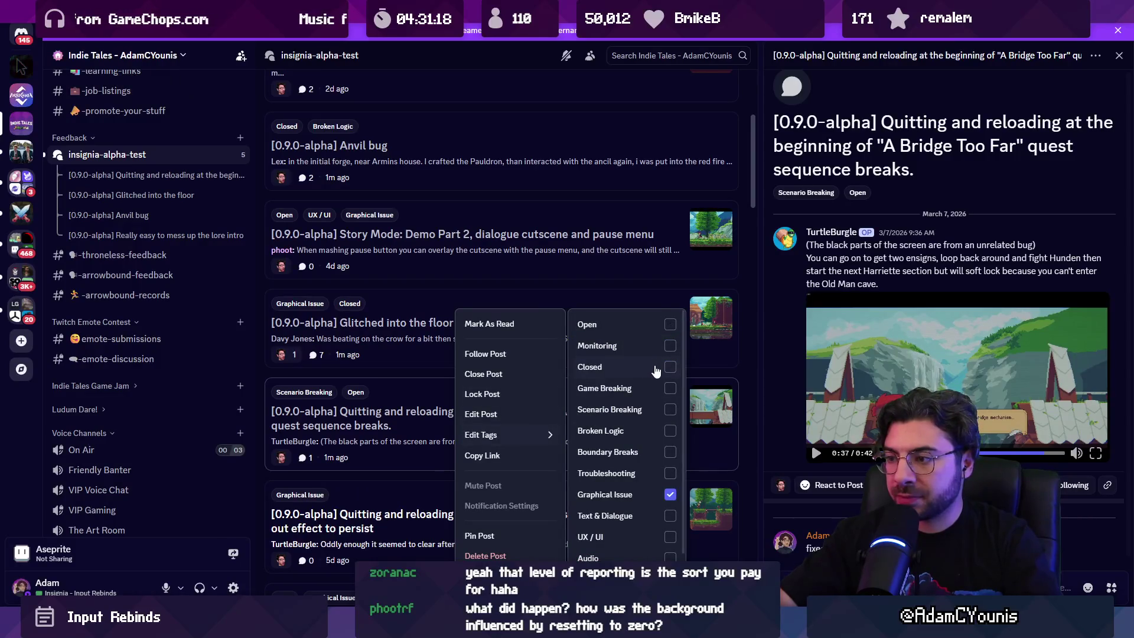
key(alt+Tab)
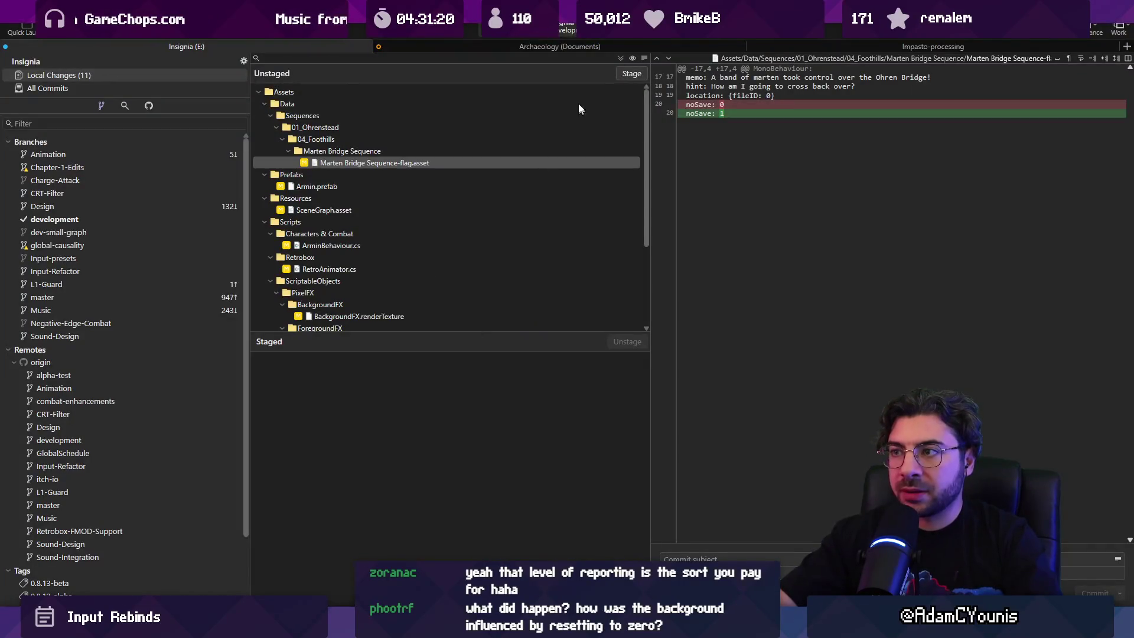
Stage all changes, commit as 'Disables autosave on marten bridge…' and push to the remote.
click(619, 59)
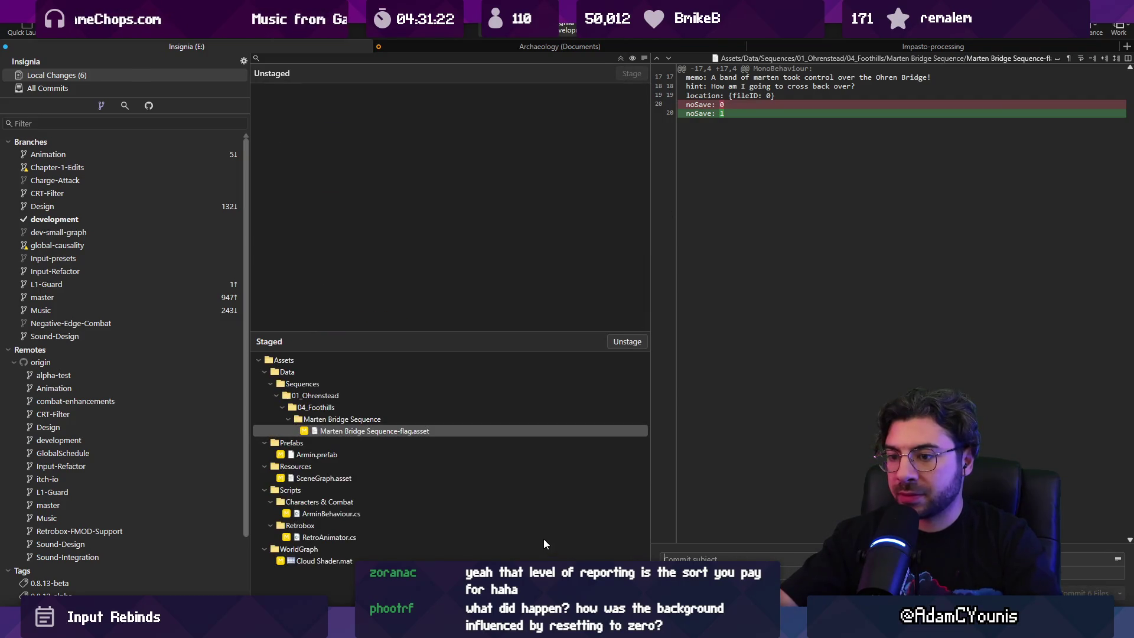
text(FuisDisables autosave on marten bridge sequ)
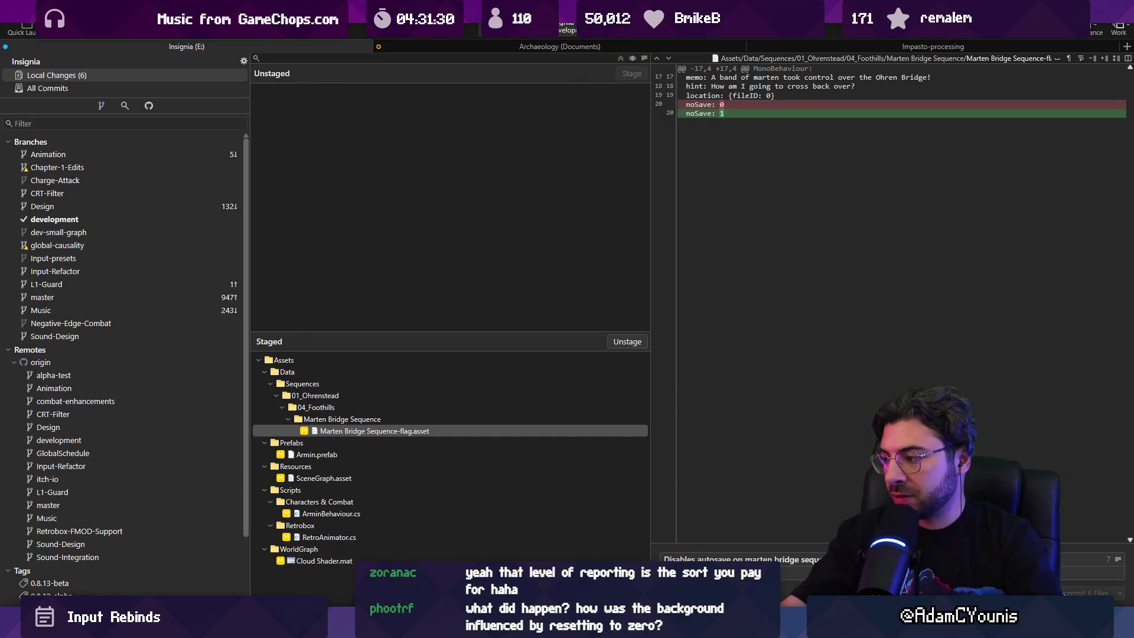
key(ctrl+Return)
key(ctrl+shift+p)
key(Return)
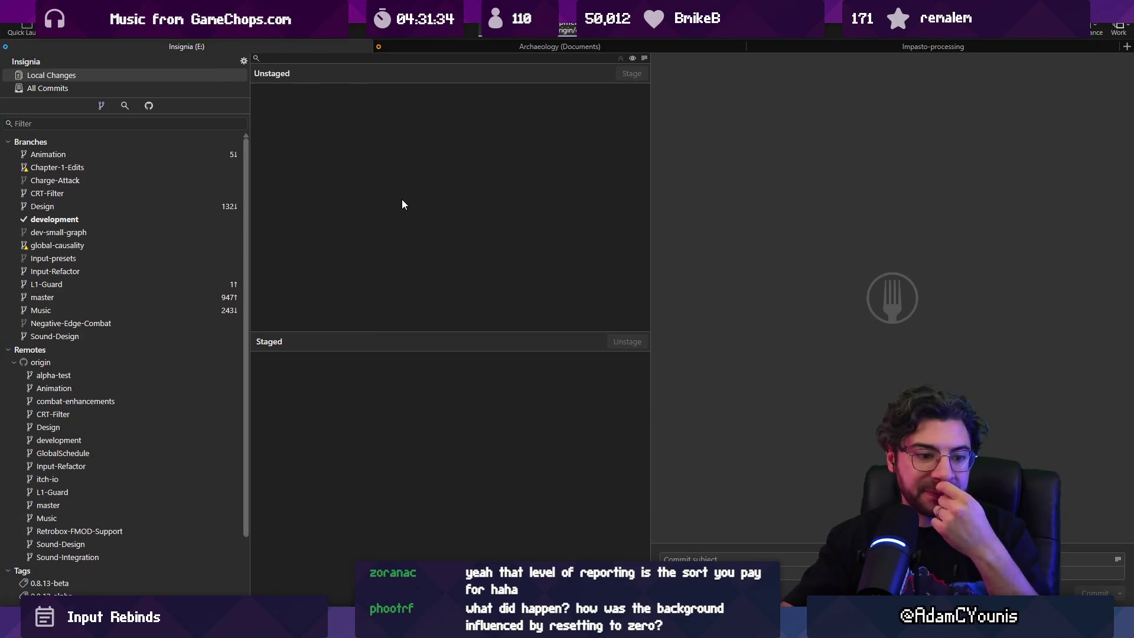
key(alt+Tab)
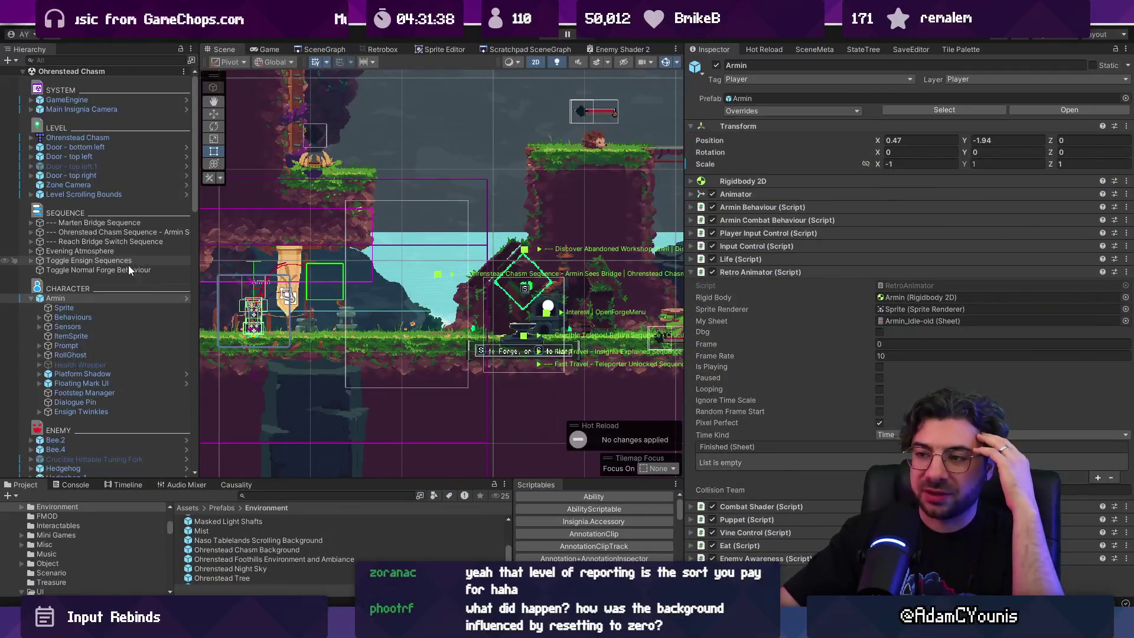
Select the Abandoned Forge object and open the Ohrenstead Chasm Background prefab for editing.
scroll(123, 268, down, 10)
scroll(383, 292, down, 3)
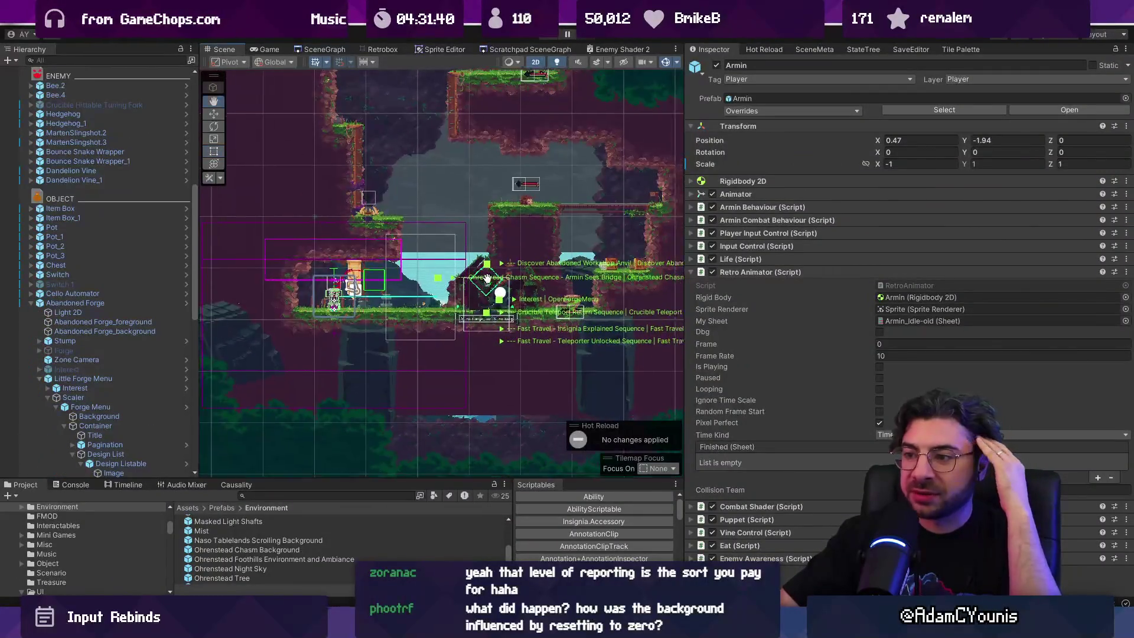
click(447, 267)
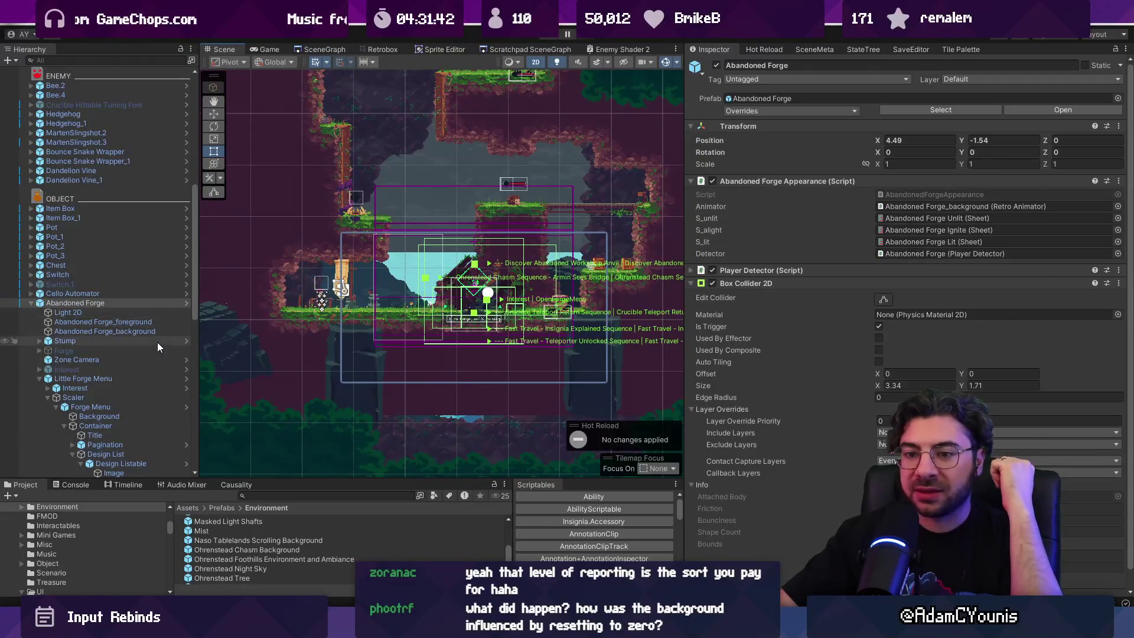
scroll(157, 341, down, 5)
scroll(156, 335, down, 3)
click(185, 323)
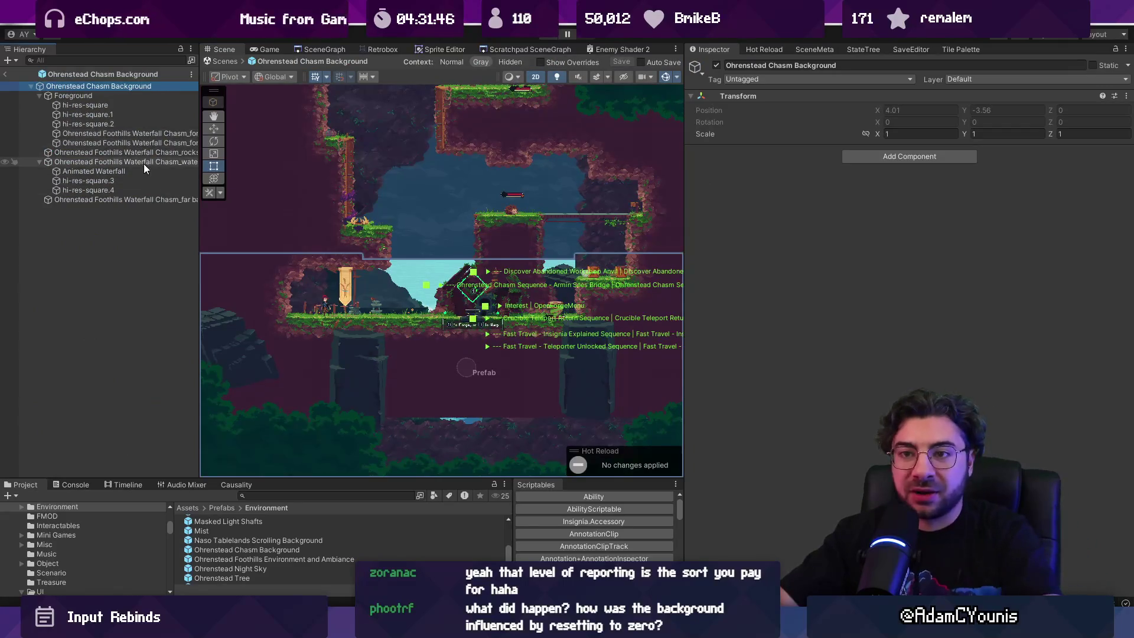
Frame the chasm foreground, Foreground group and Animated Waterfall, test-nudging the waterfall then undoing it.
double_click(143, 142)
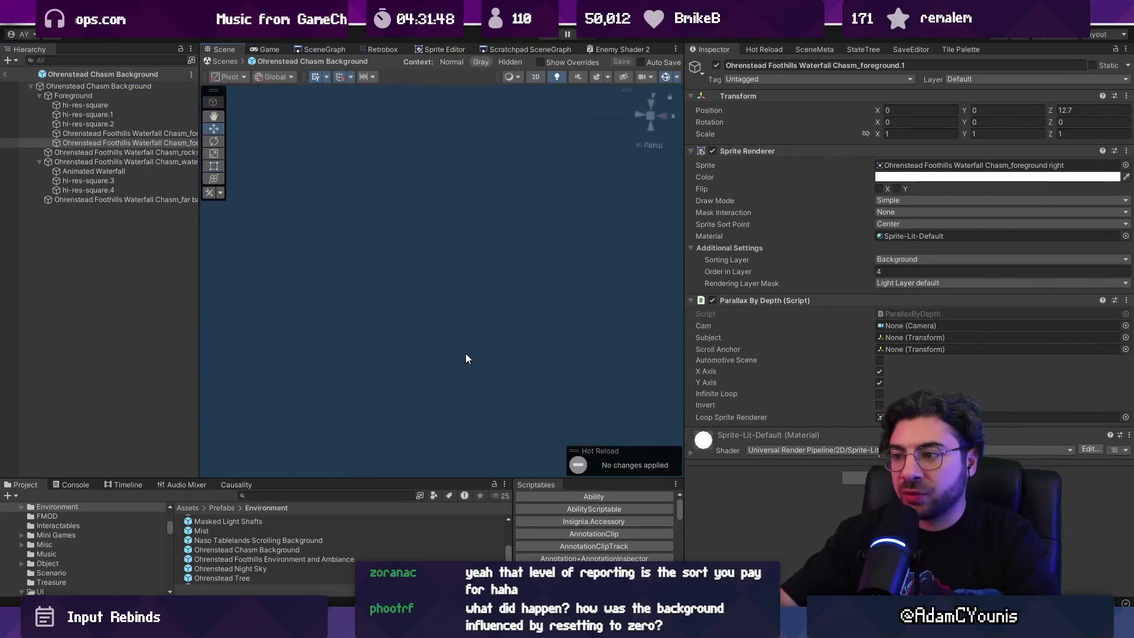
double_click(133, 94)
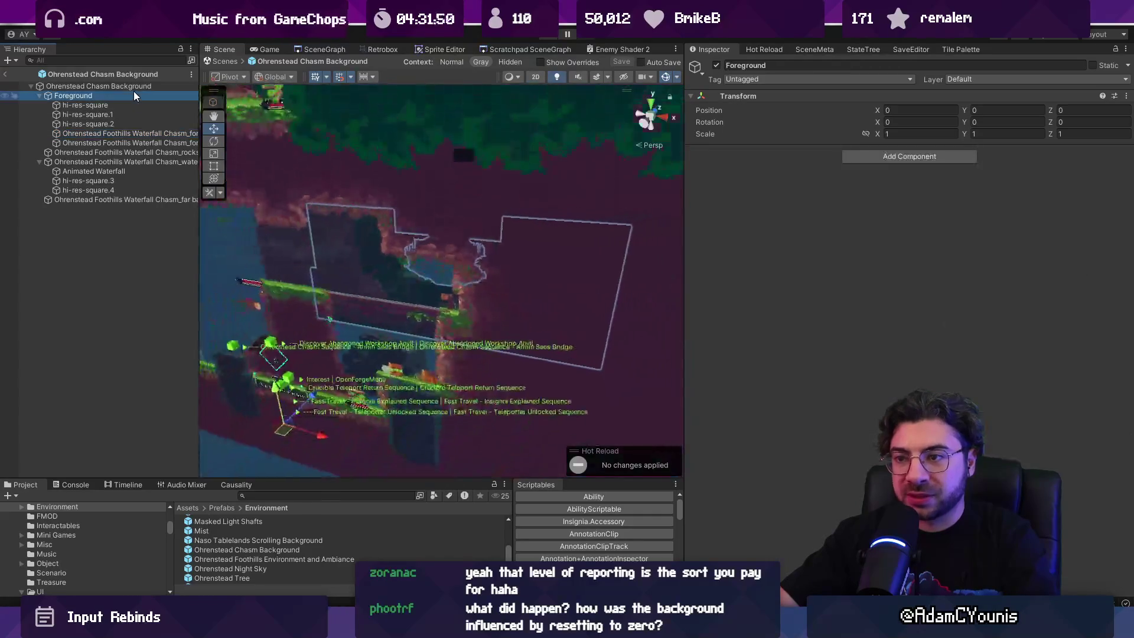
double_click(133, 171)
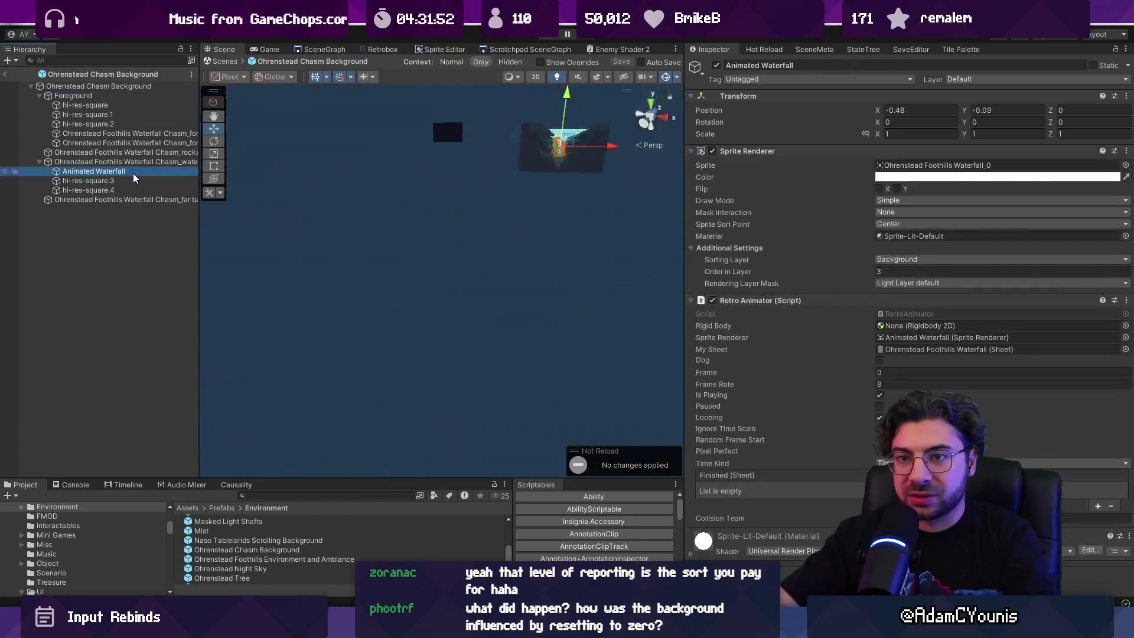
drag(452, 294, 464, 295)
key(ctrl+z)
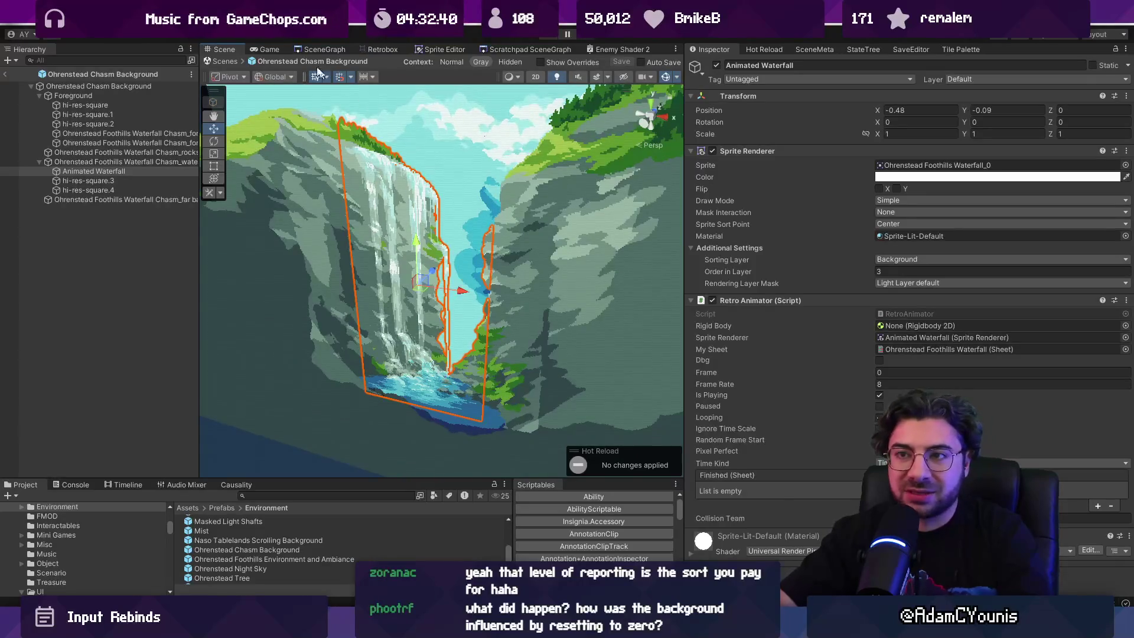
Return to the main scene, un-maximize the Game view and stop play mode.
click(223, 61)
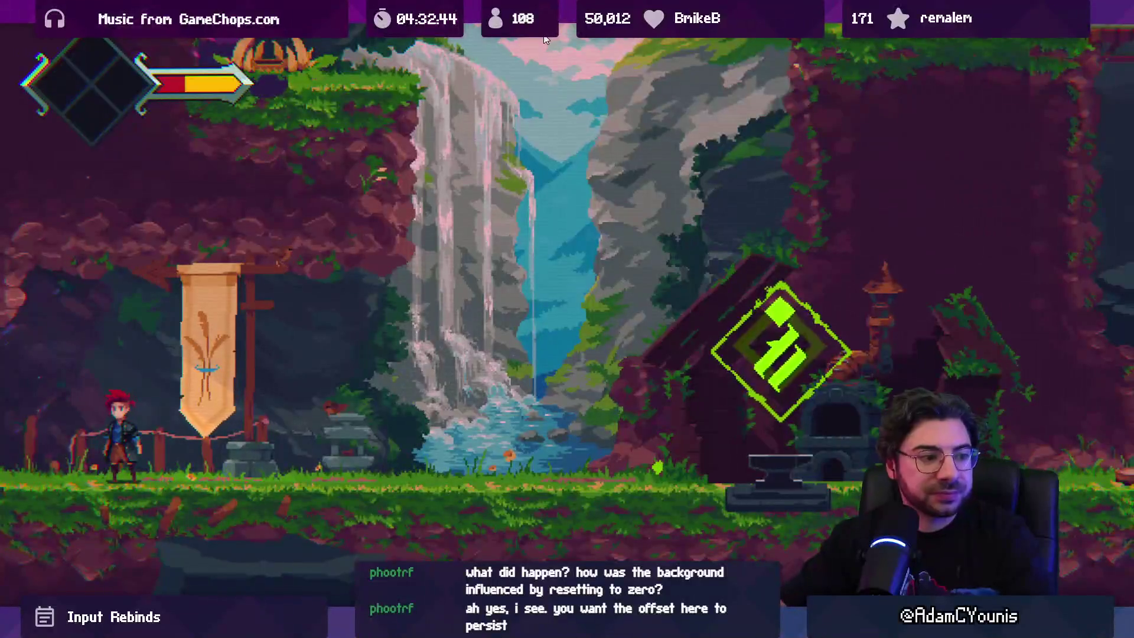
key(shift+space)
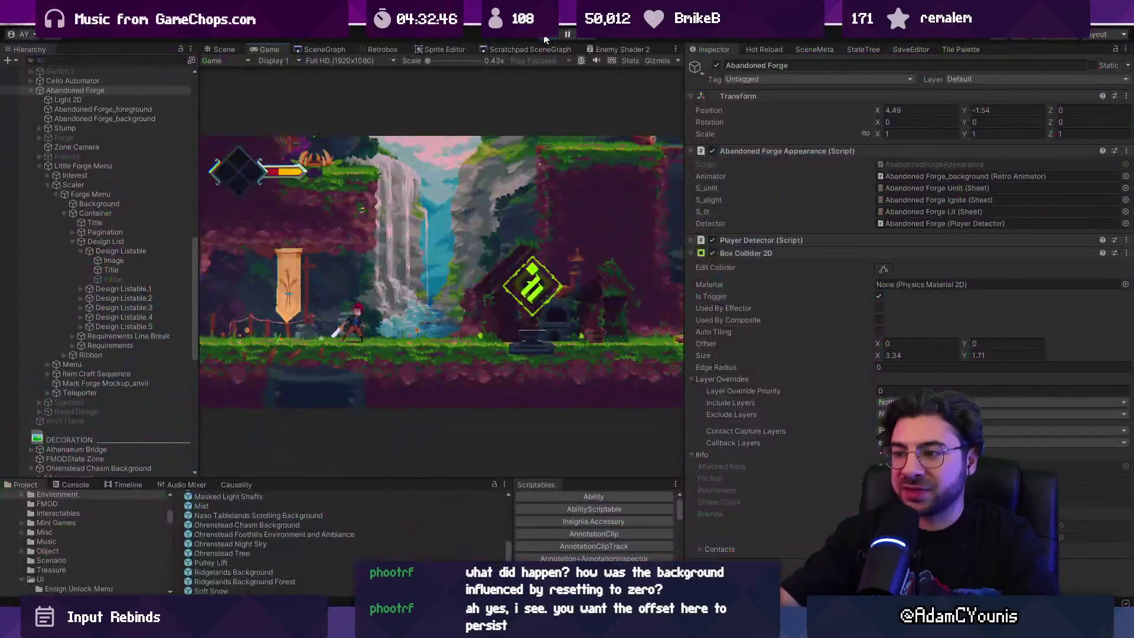
key(ctrl+p)
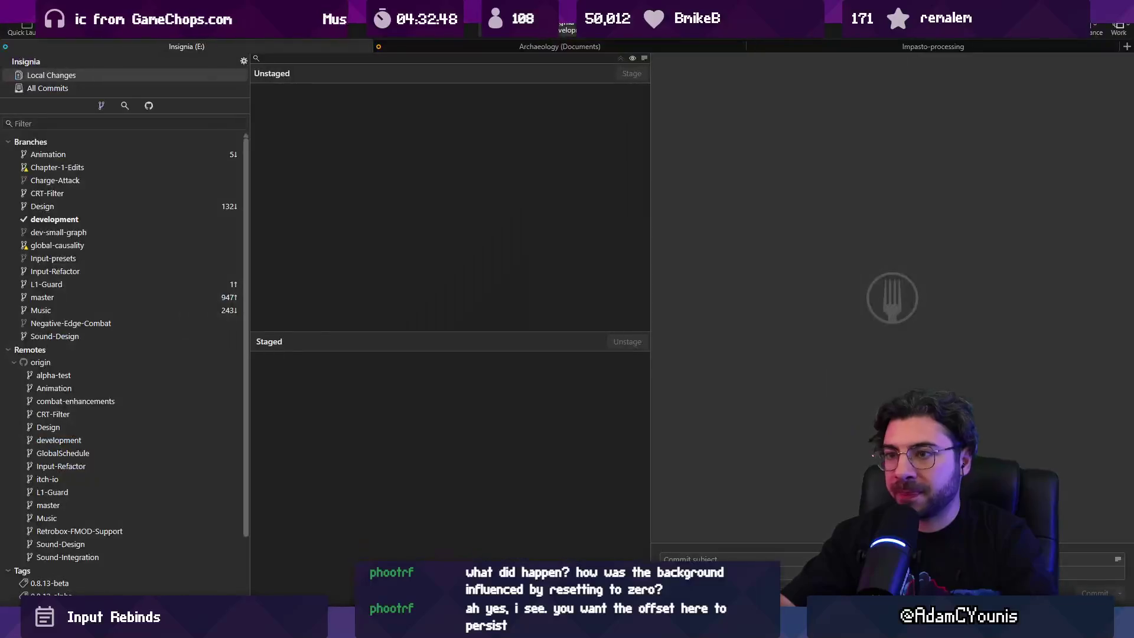
In Discord, filter the forum to Open posts and read the Thorned Bracer bug report.
key(alt+Tab)
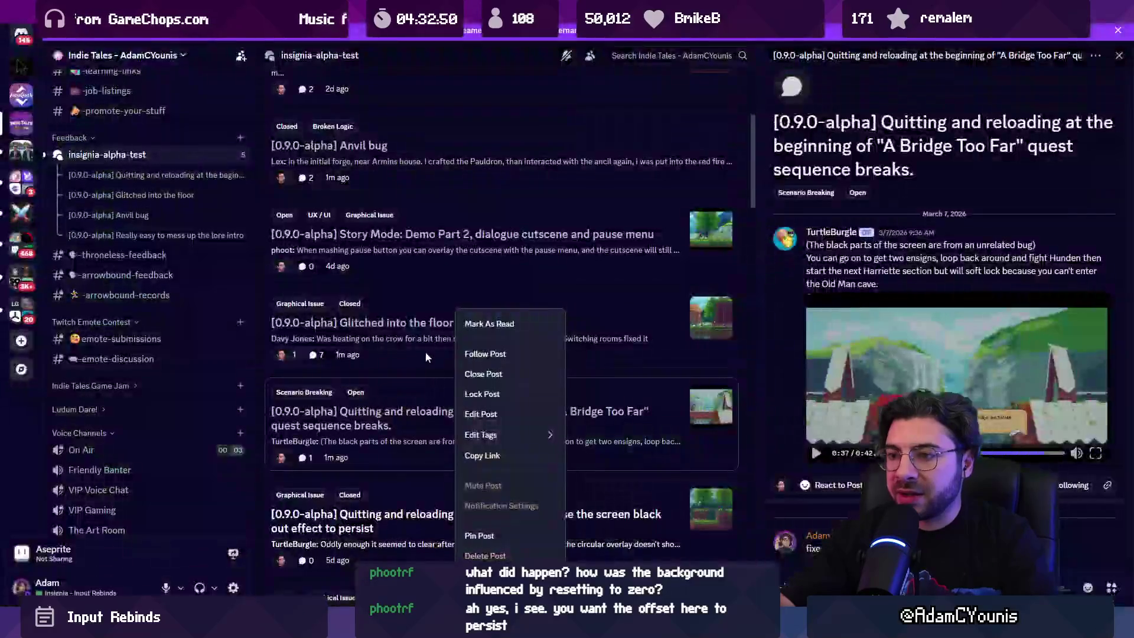
scroll(413, 372, down, 3)
scroll(421, 352, up, 5)
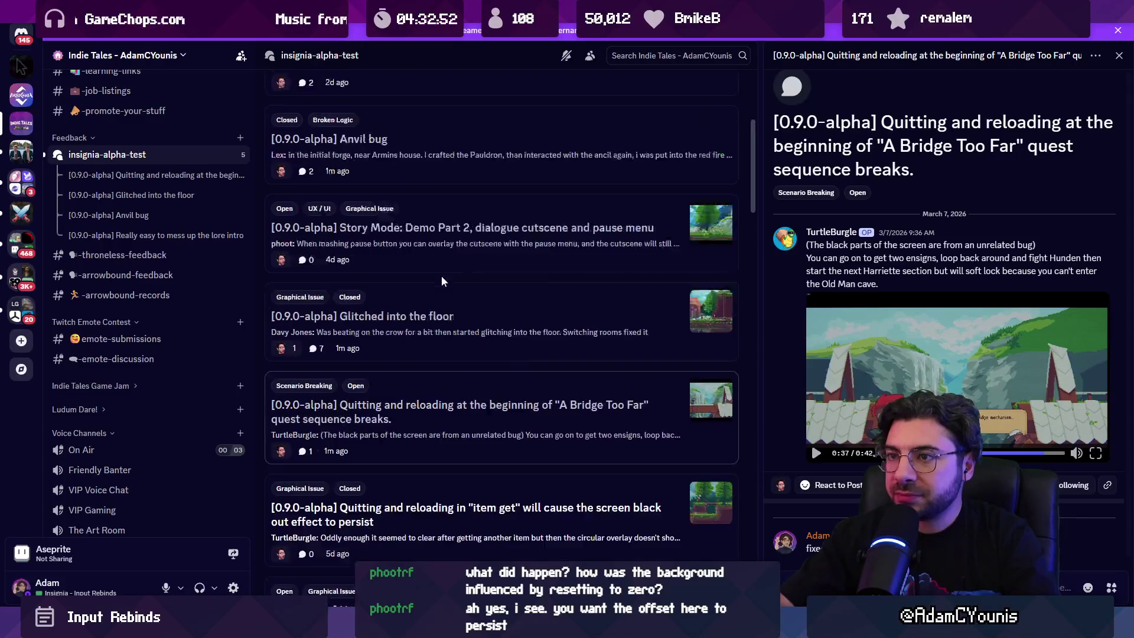
click(388, 156)
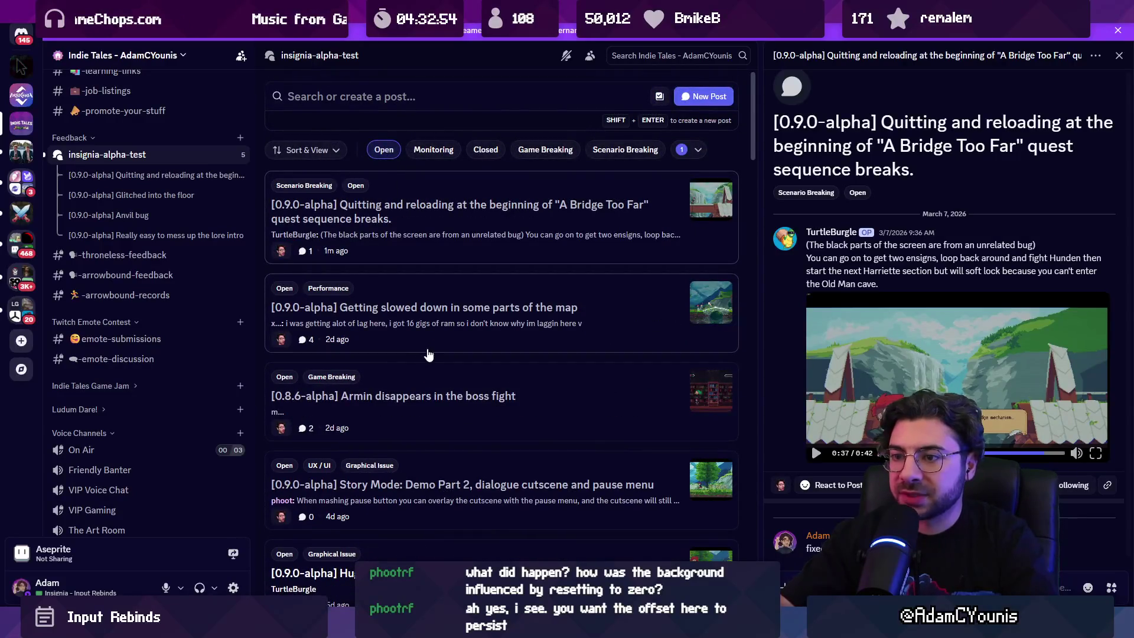
scroll(431, 378, down, 5)
click(431, 377)
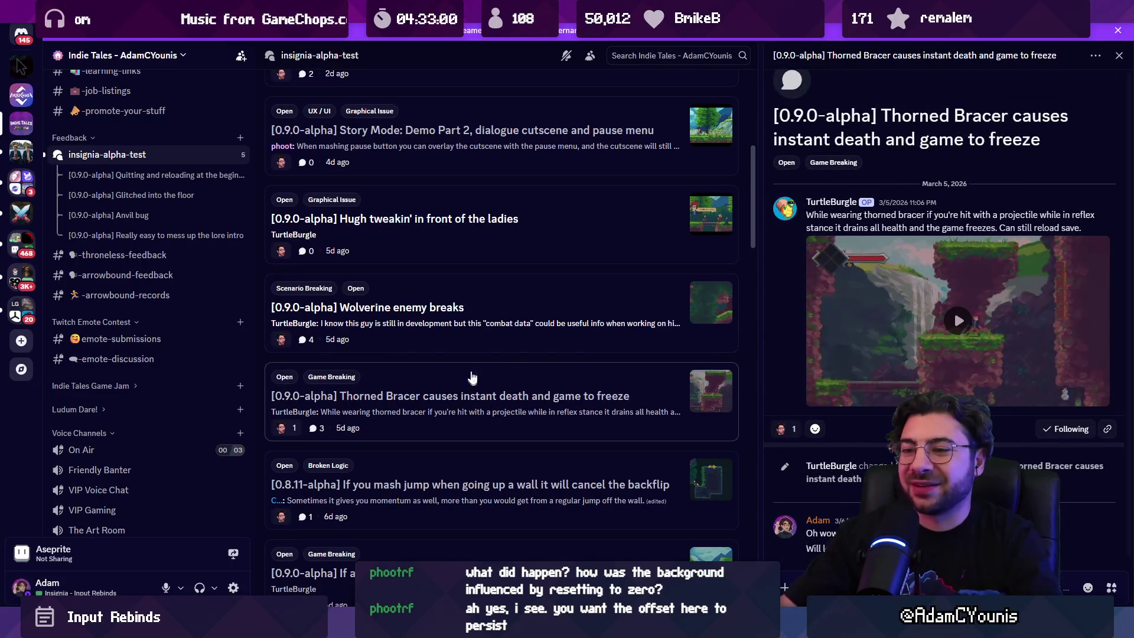
Read the Wolverine enemy breaks report and follow its link to the bear/wolverine post.
click(469, 328)
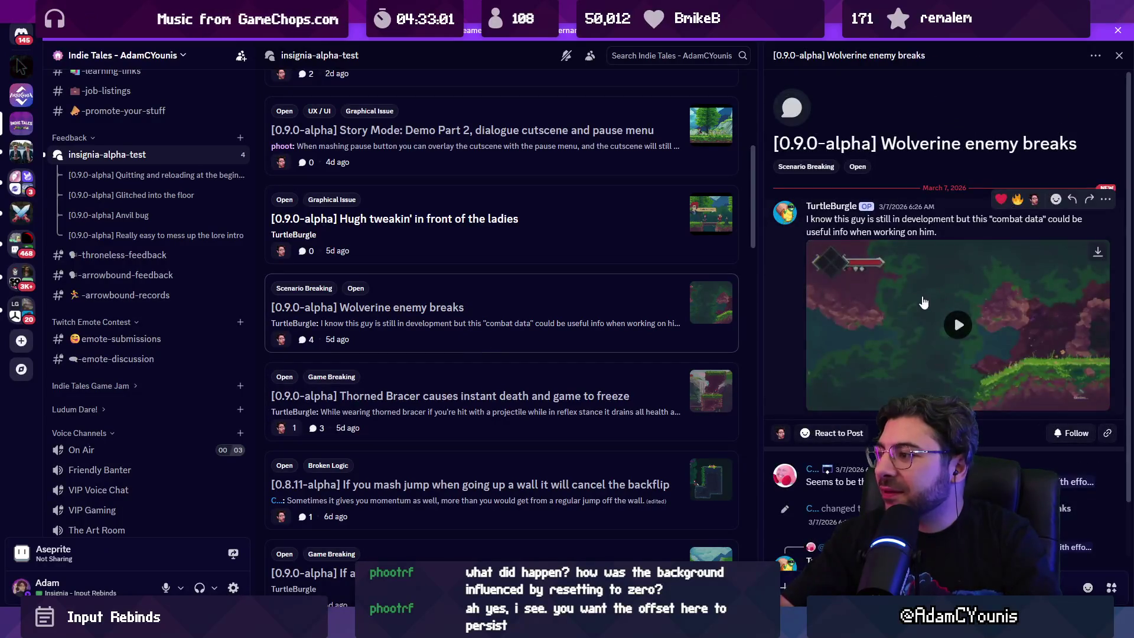
scroll(932, 350, down, 2)
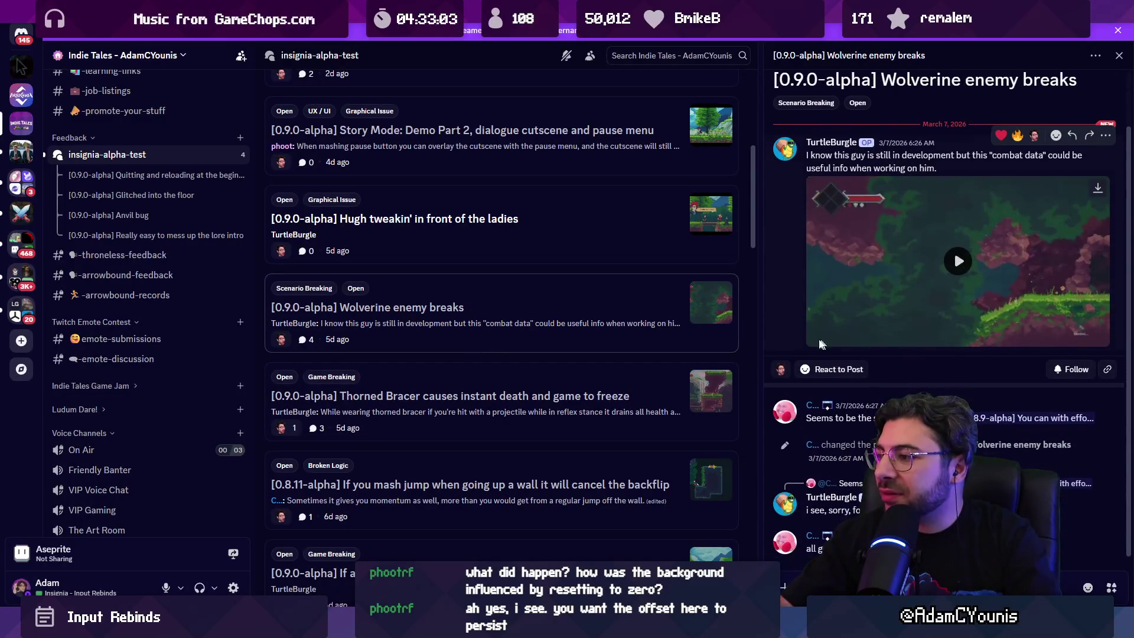
scroll(819, 344, up, 2)
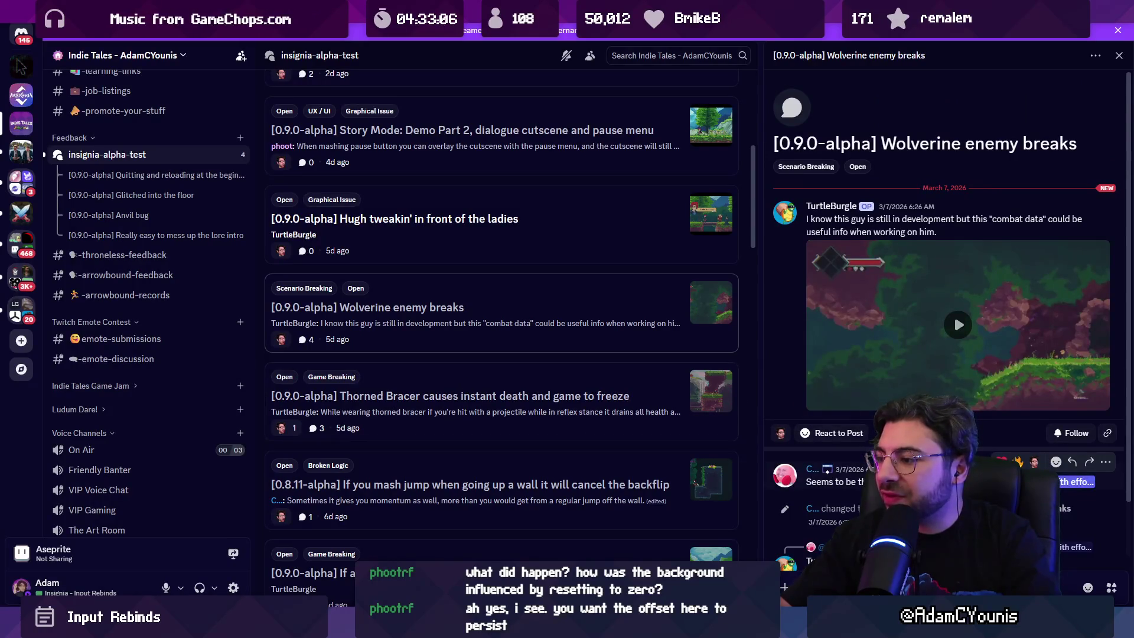
scroll(954, 250, down, 2)
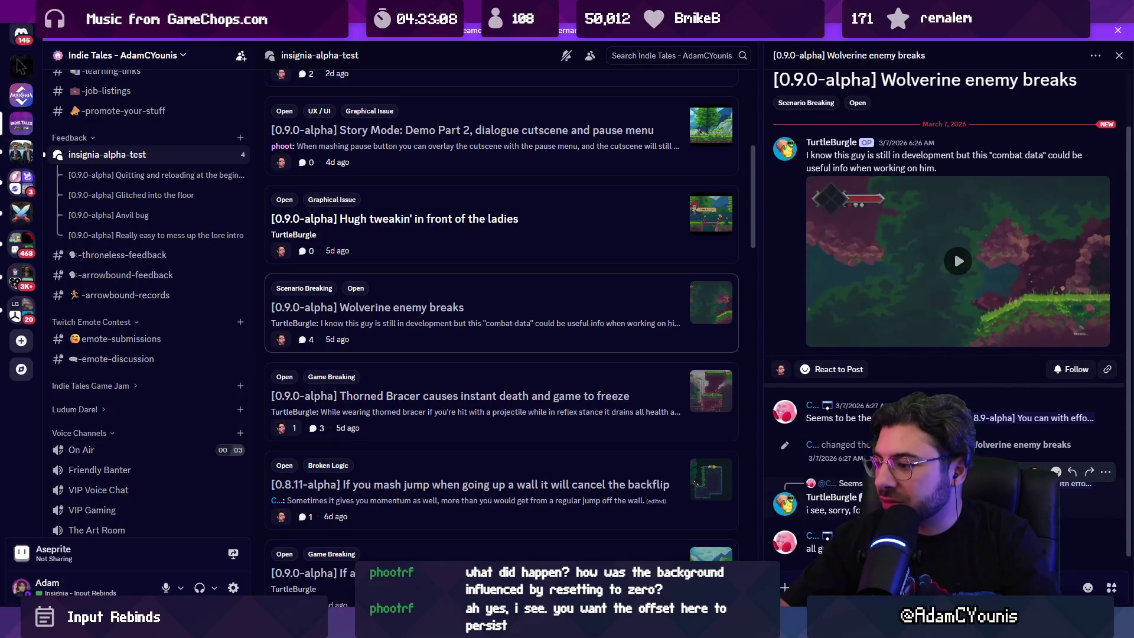
scroll(954, 249, up, 2)
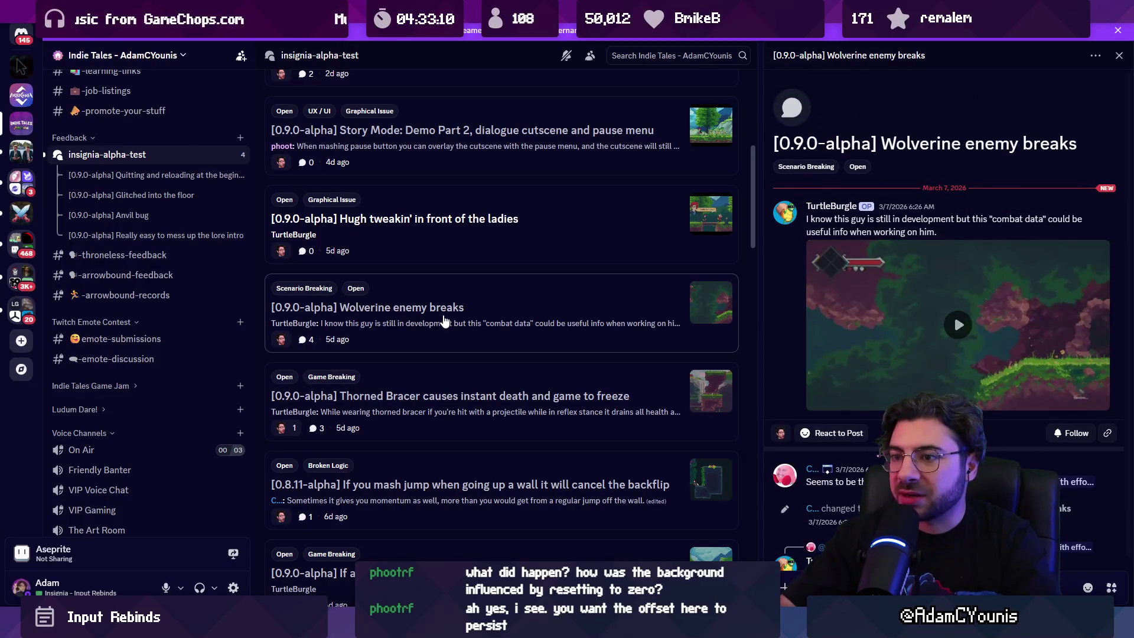
scroll(954, 296, down, 2)
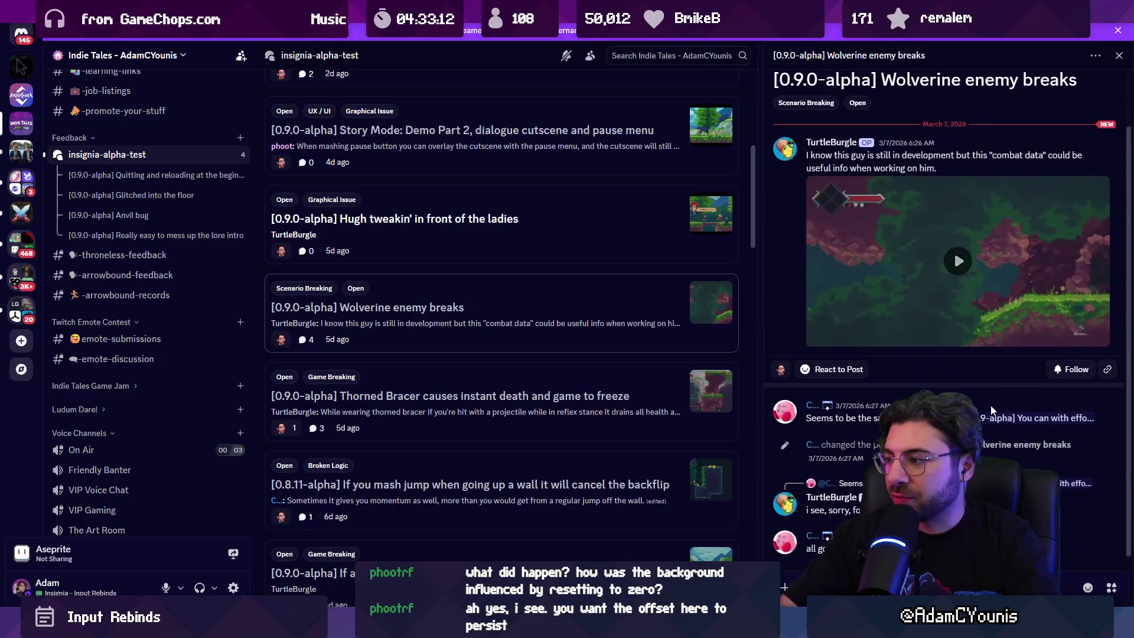
click(991, 416)
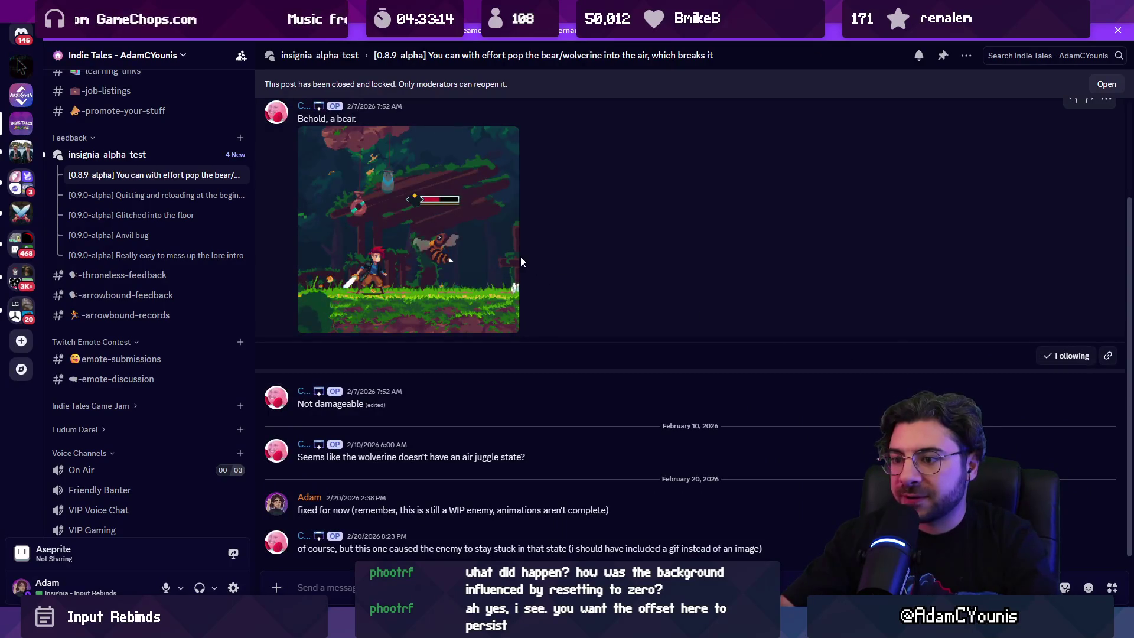
Reopen and unlock the [0.8.9-alpha] bear/wolverine post, then return to the insignia-alpha-test list.
scroll(540, 180, up, 2)
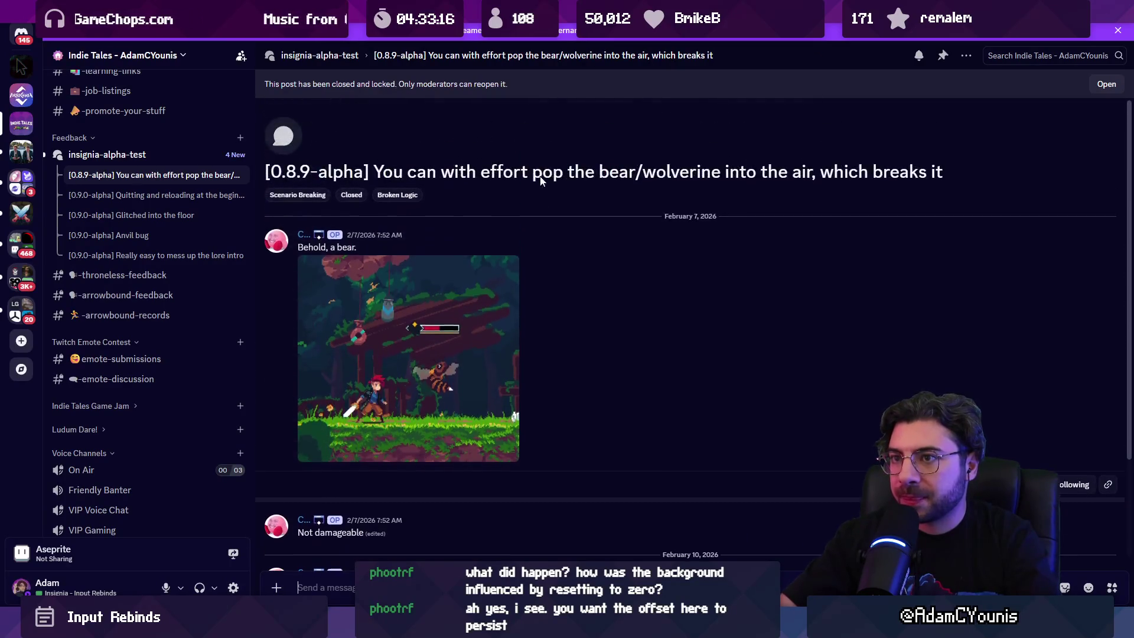
click(1106, 85)
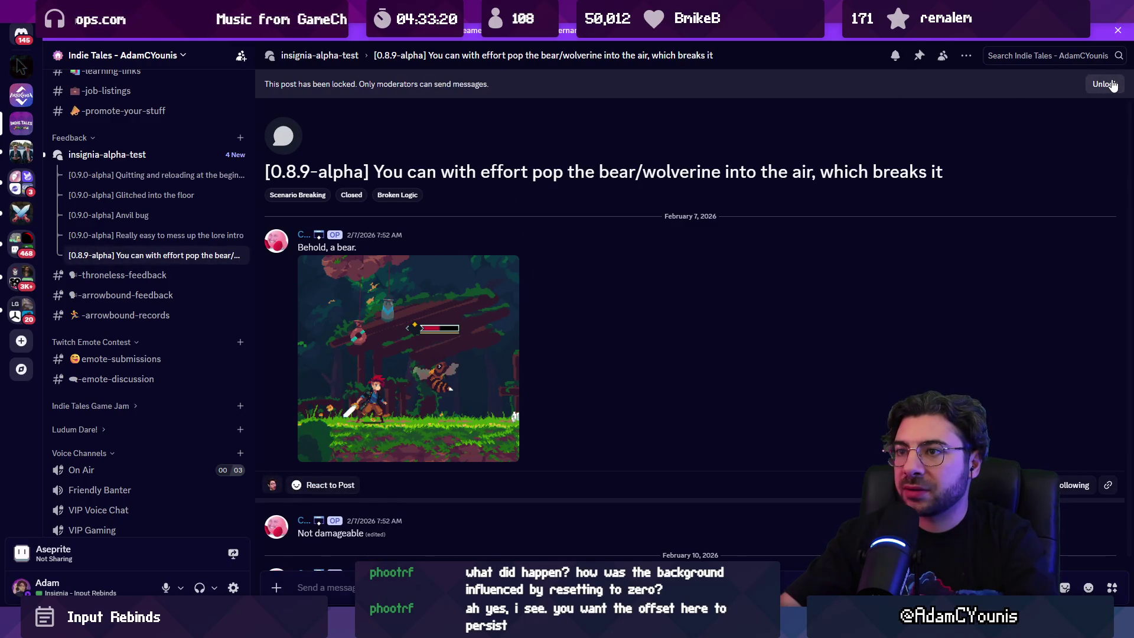
click(1112, 85)
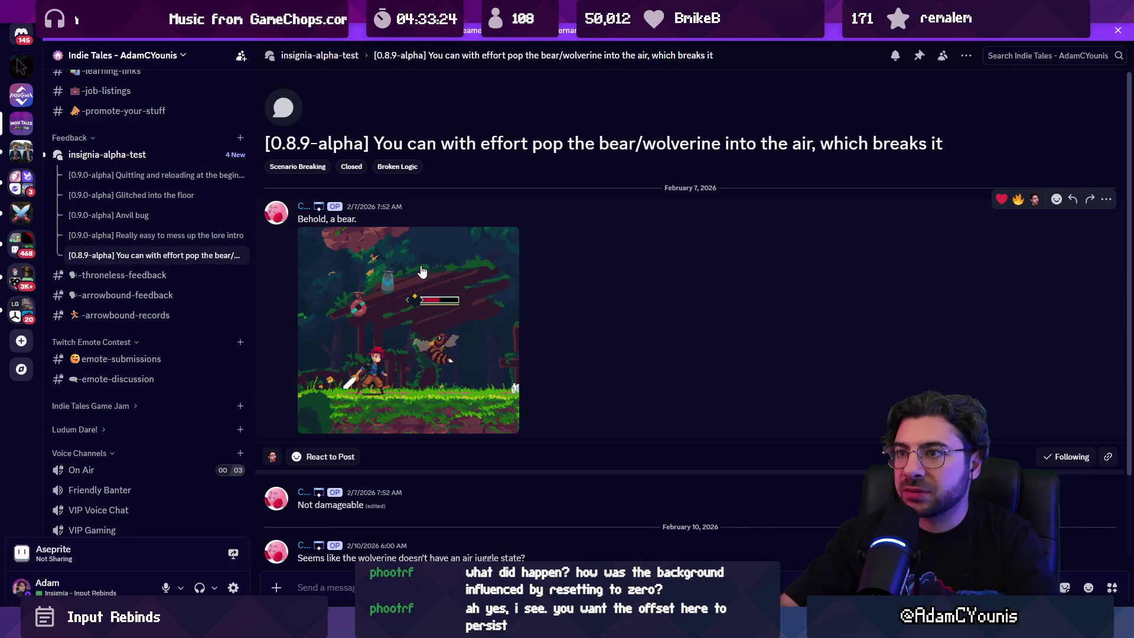
click(171, 240)
click(177, 155)
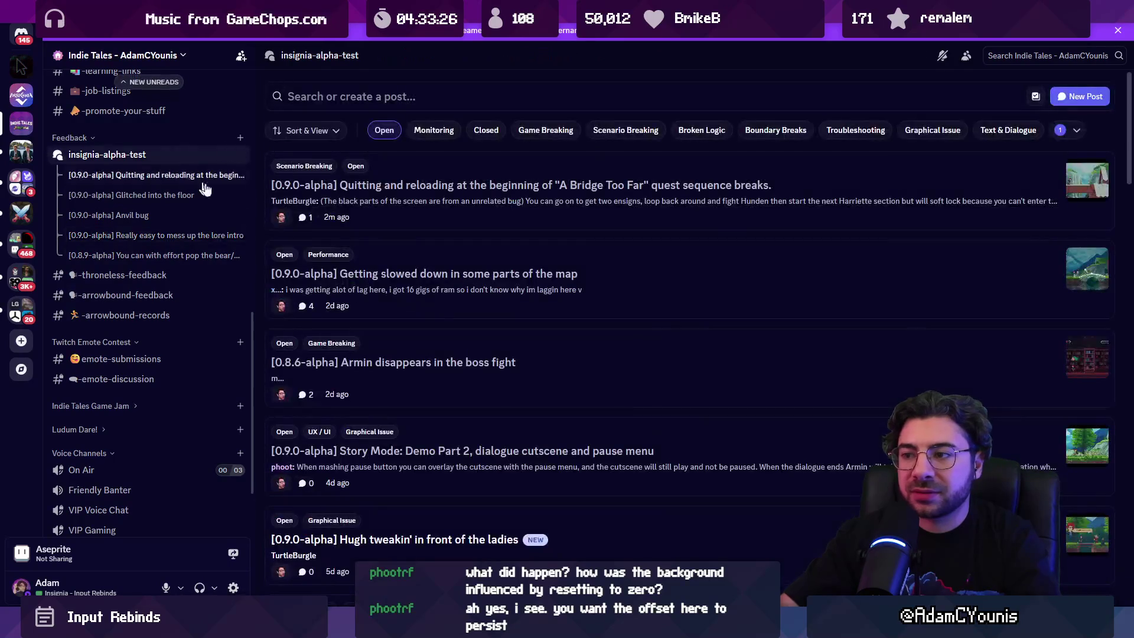
Read the Getting slowed down, Harriette dialogue triggers and map-mode audio reports, then switch to Windows Media Player.
click(620, 277)
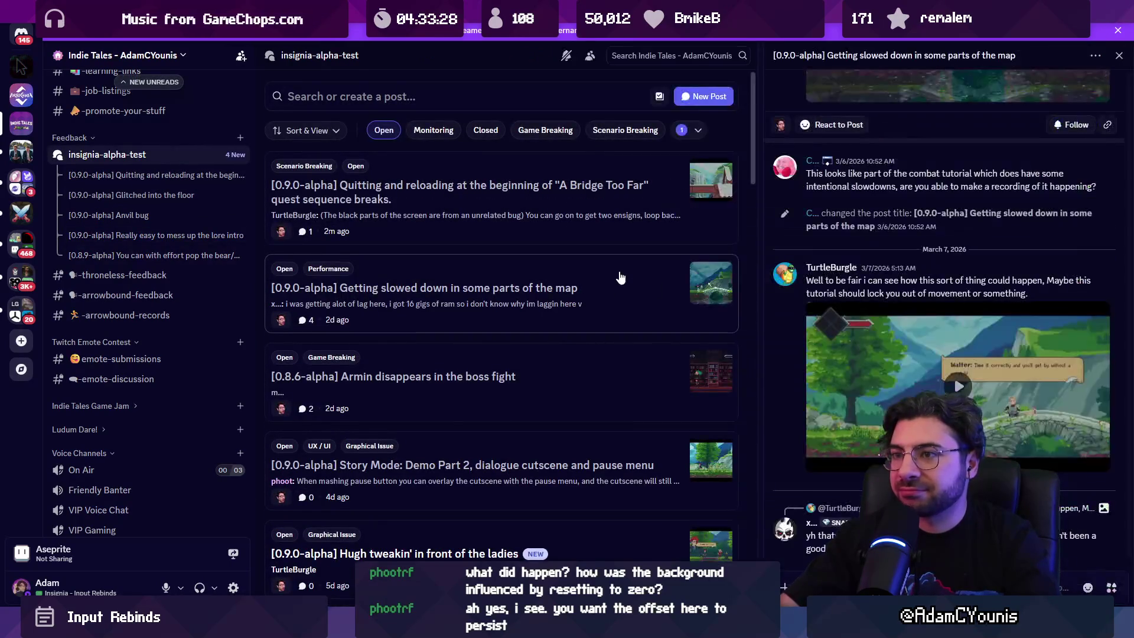
scroll(532, 320, down, 10)
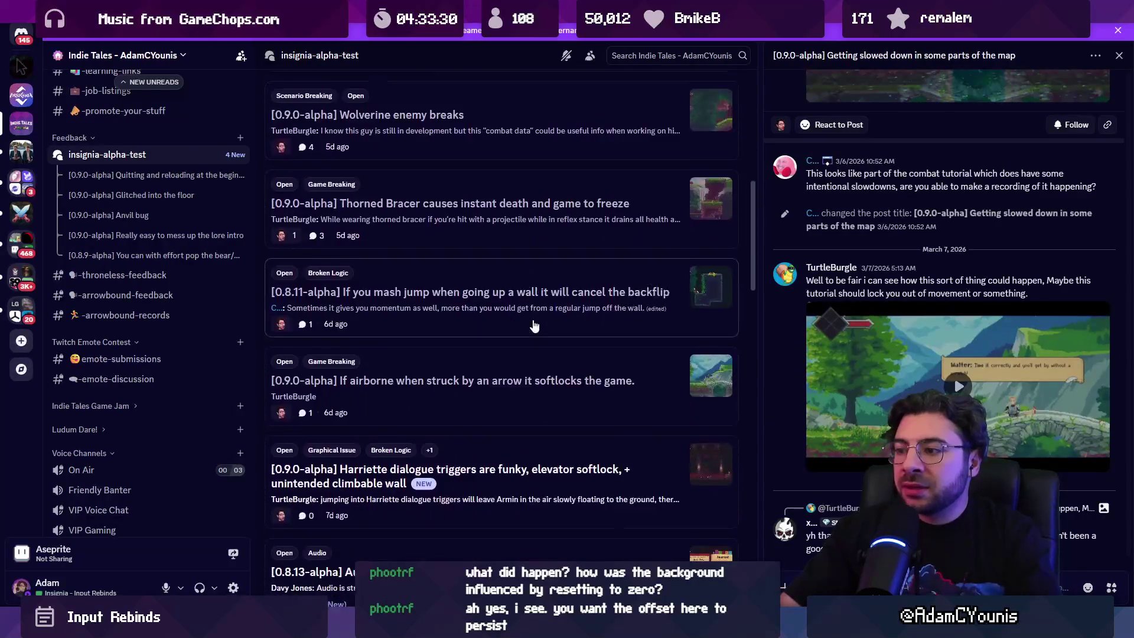
click(543, 395)
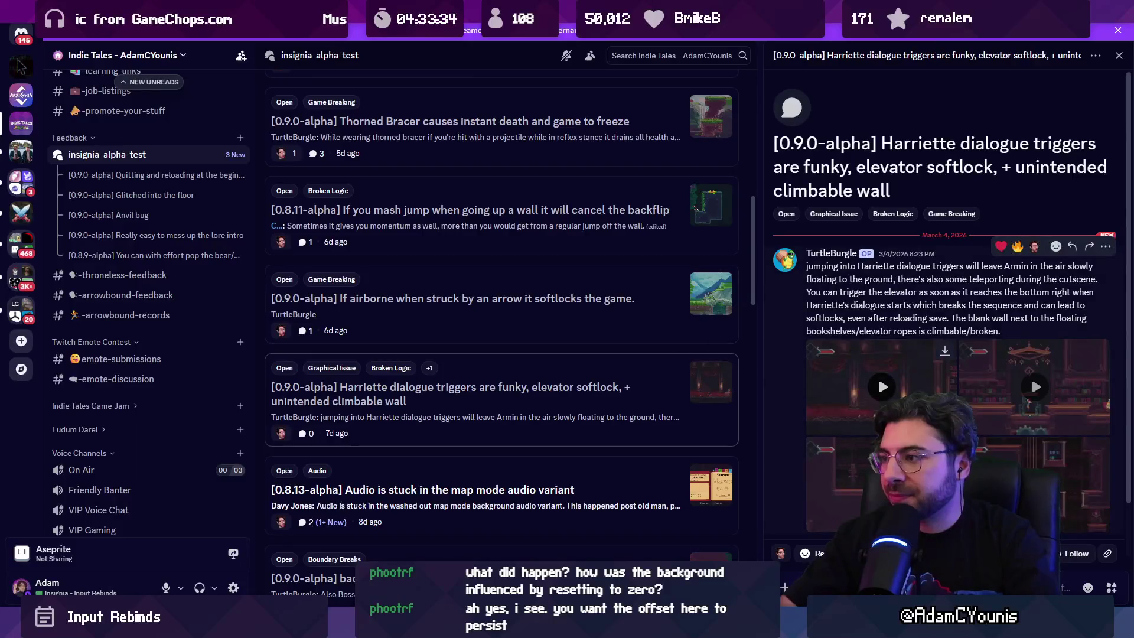
scroll(849, 402, down, 2)
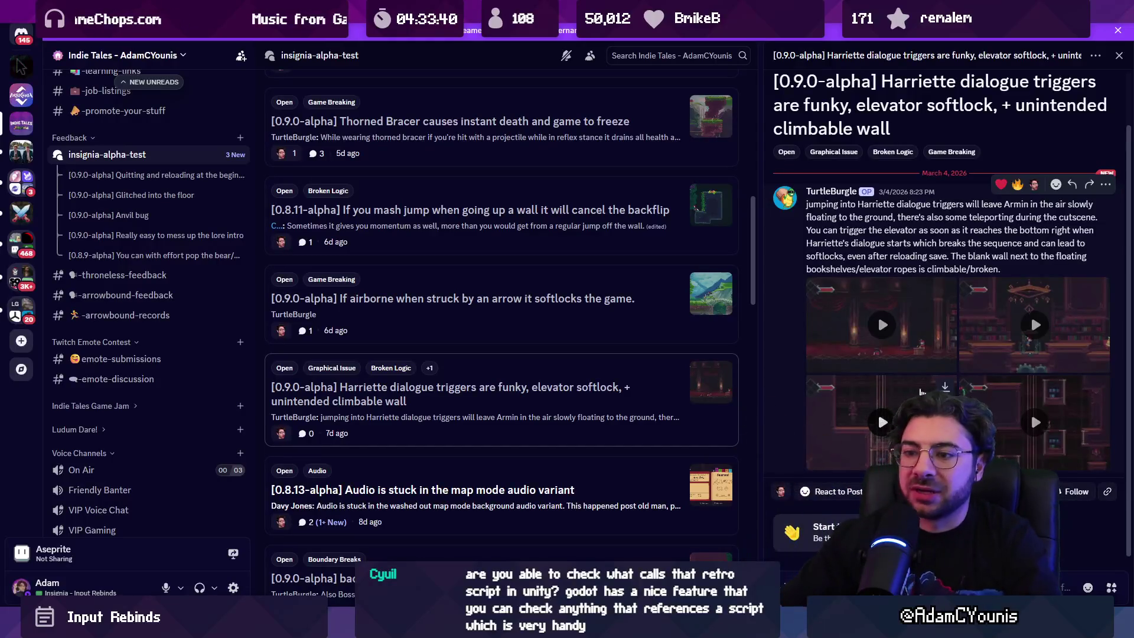
scroll(620, 397, down, 1)
click(549, 426)
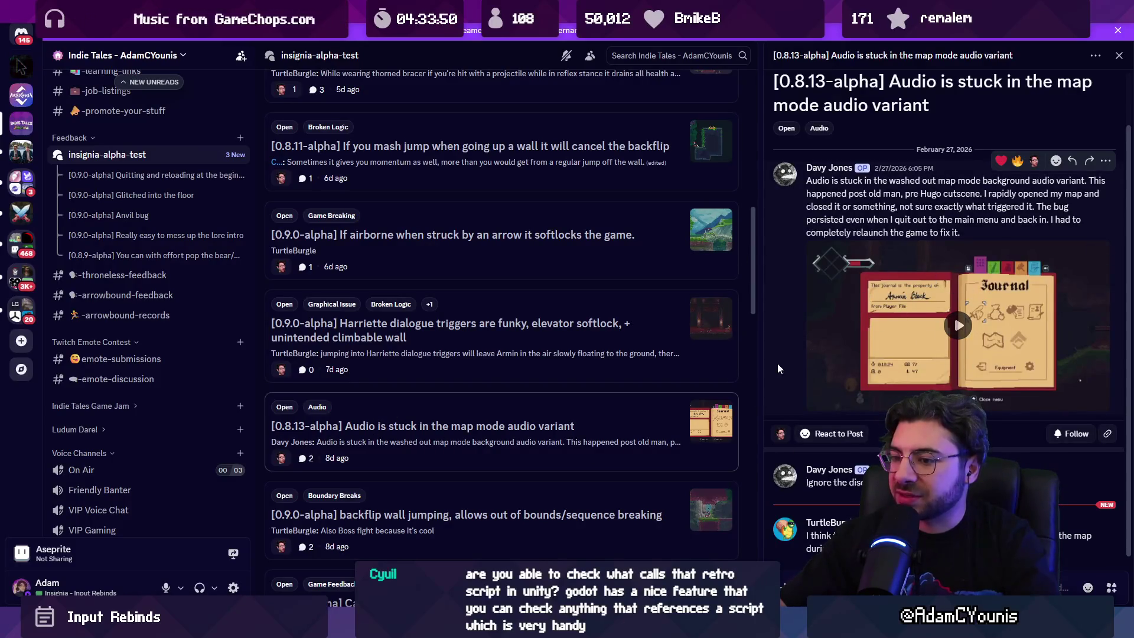
scroll(497, 531, down, 2)
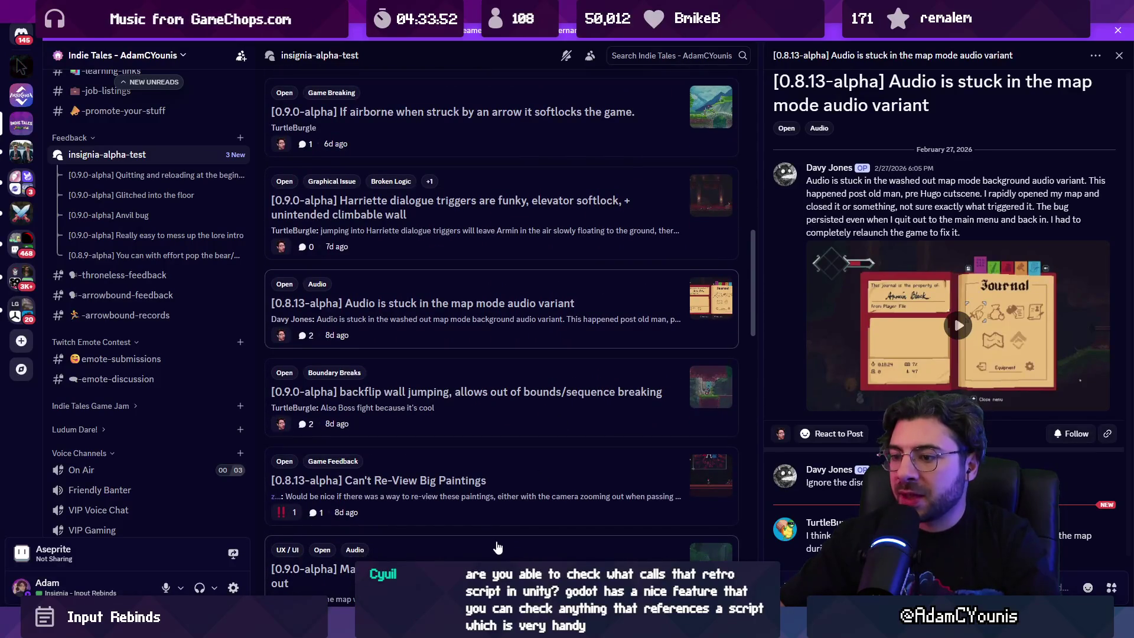
key(alt+Tab)
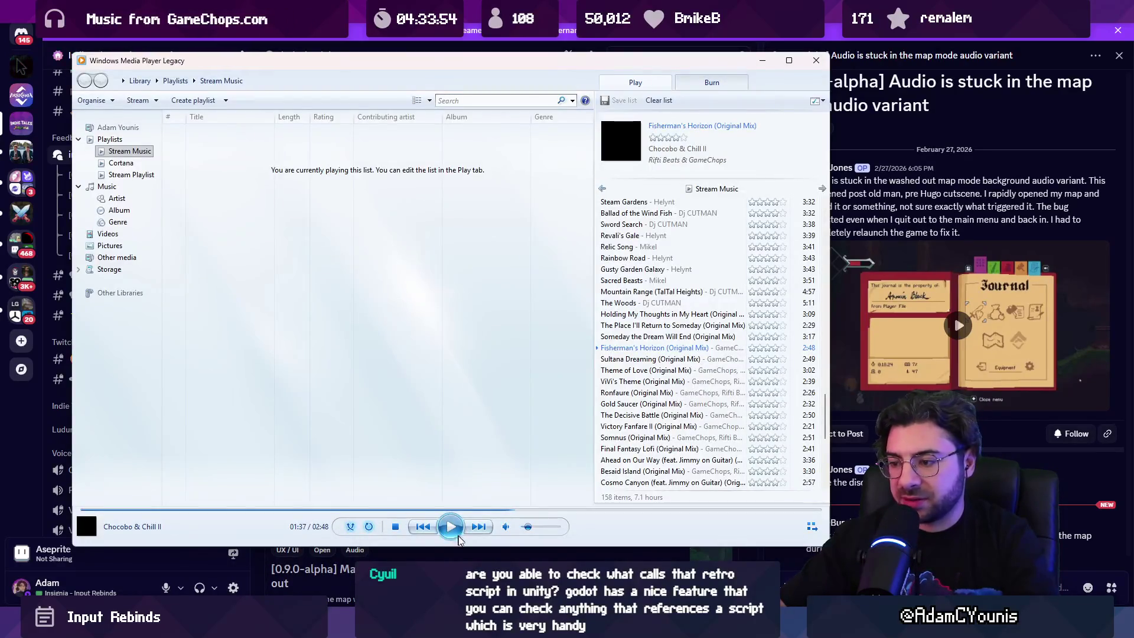
Return to the running game and open Journal > Settings, checking the Video settings page.
key(alt+Tab)
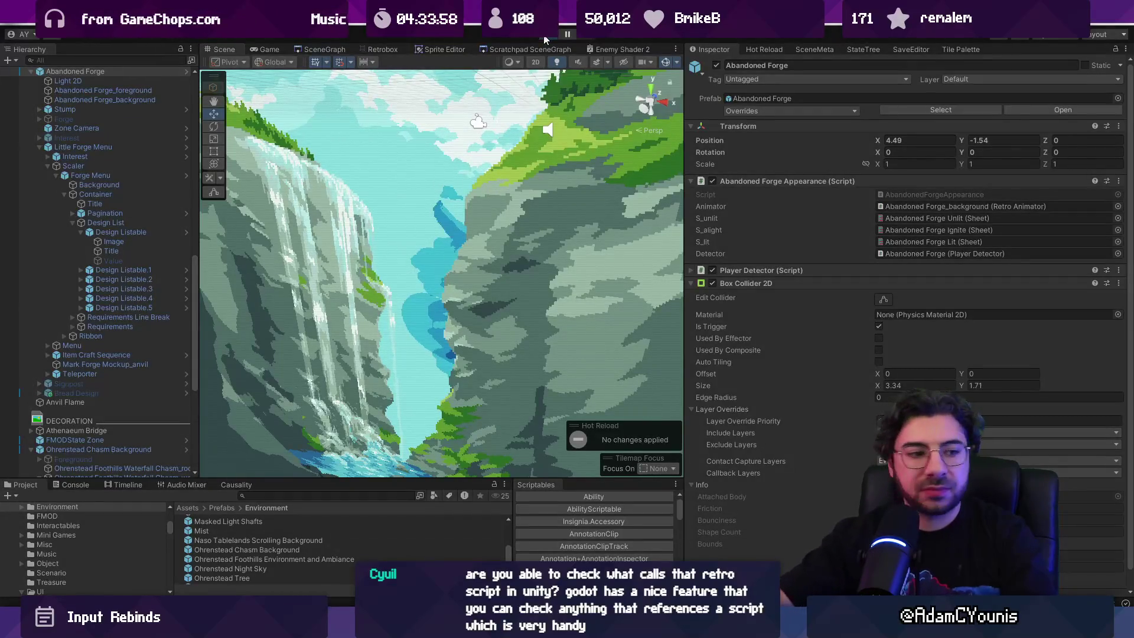
key(alt+Tab)
key(Escape)
key(Down)
key(Return)
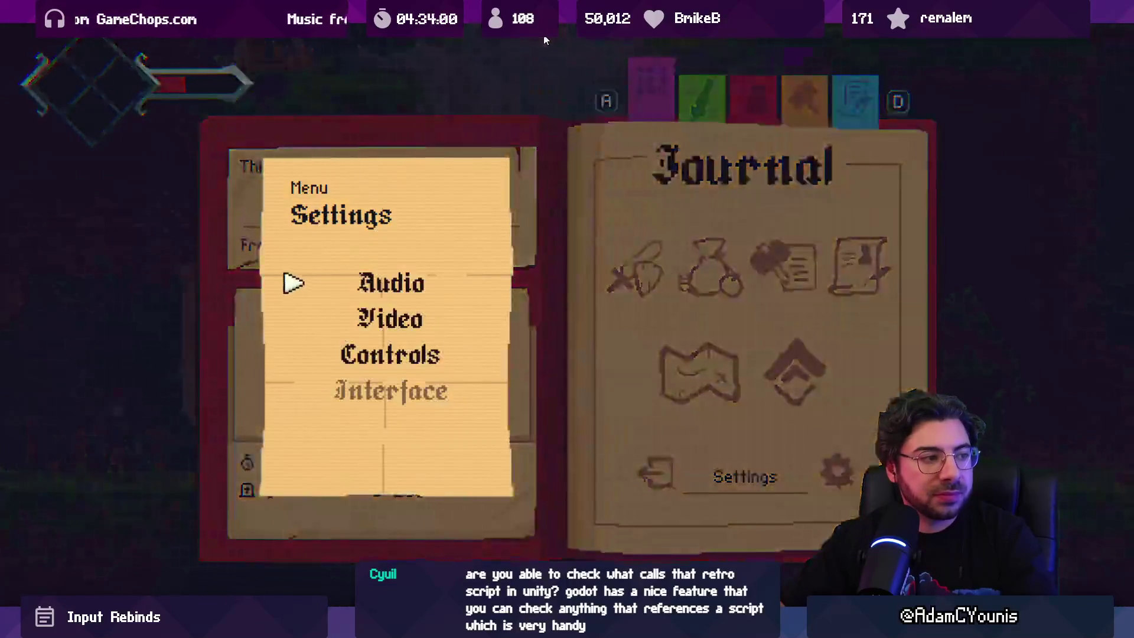
key(Down)
key(Return)
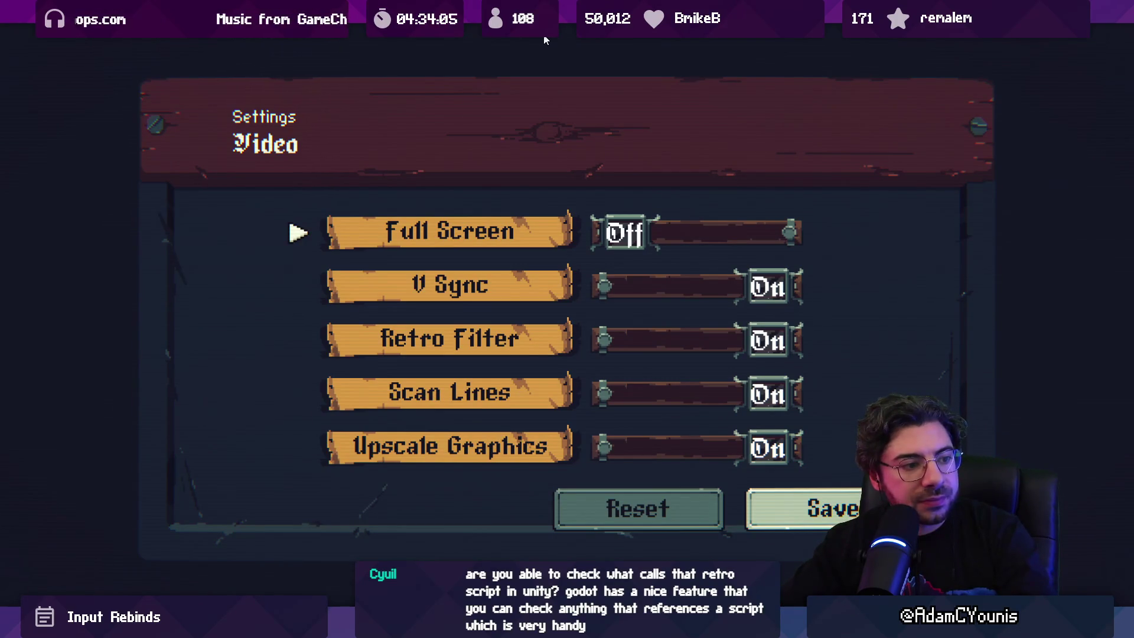
key(Escape)
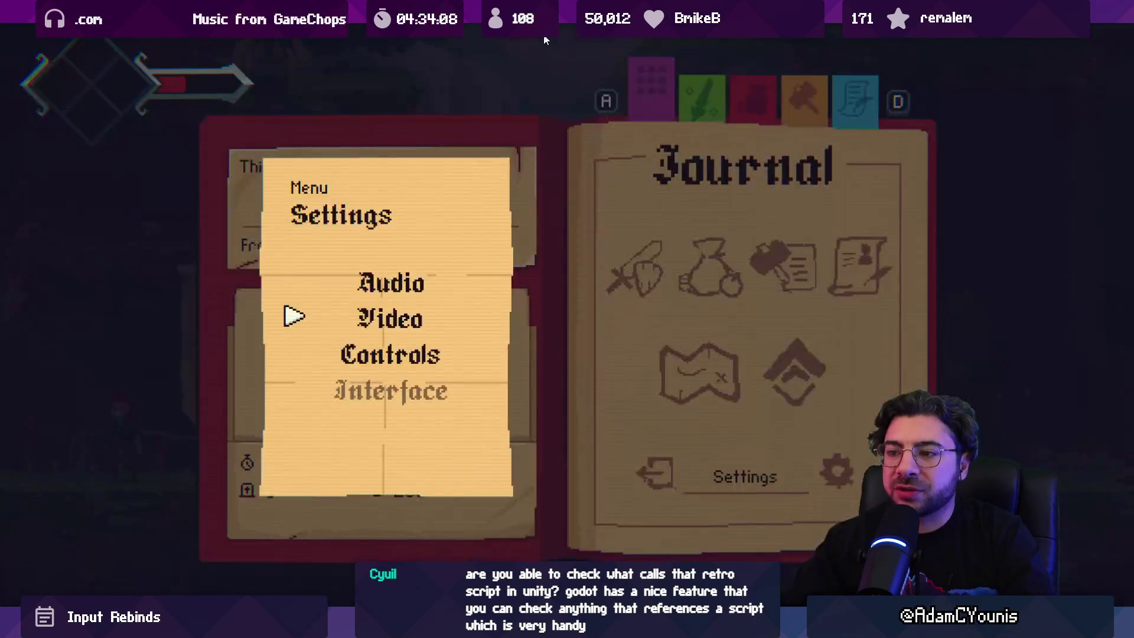
Raise the Music volume from 01 to 10 in Audio settings, save, and resume gameplay.
key(Return)
key(Right)
key(Right)
key(Right)
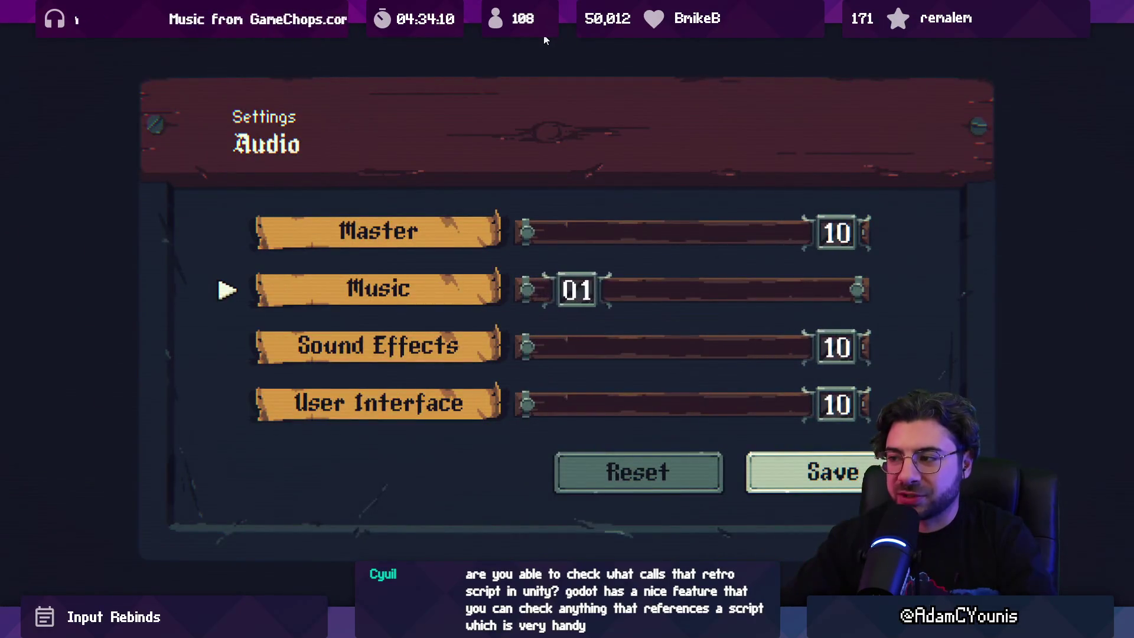
key(Down)
key(Down)
key(Down)
key(Right)
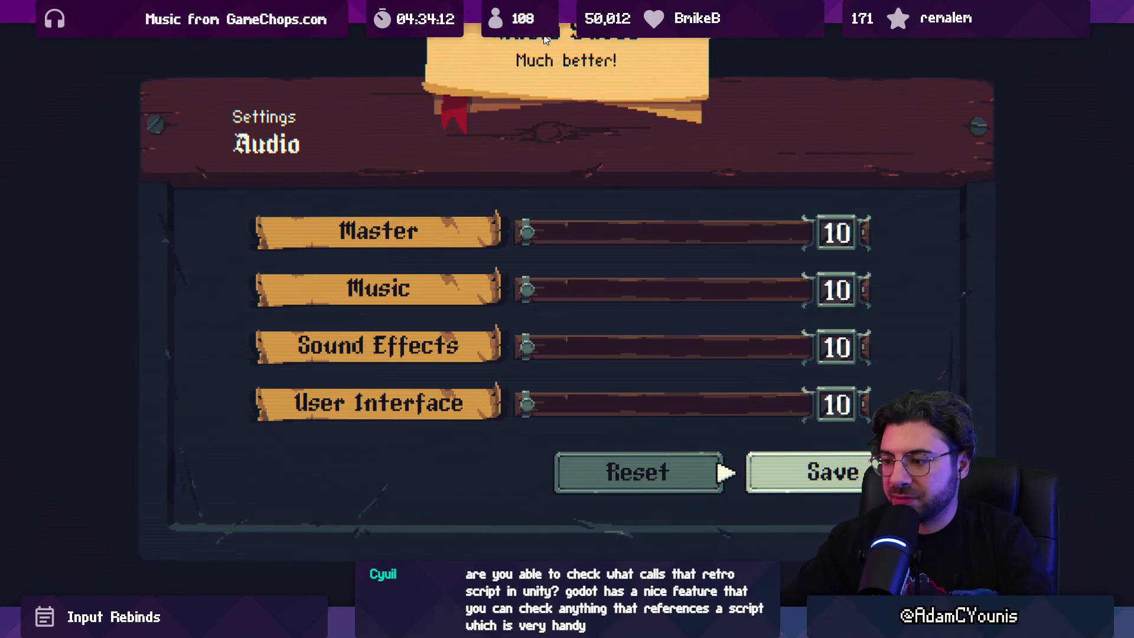
key(Return)
key(Escape)
key(Escape)
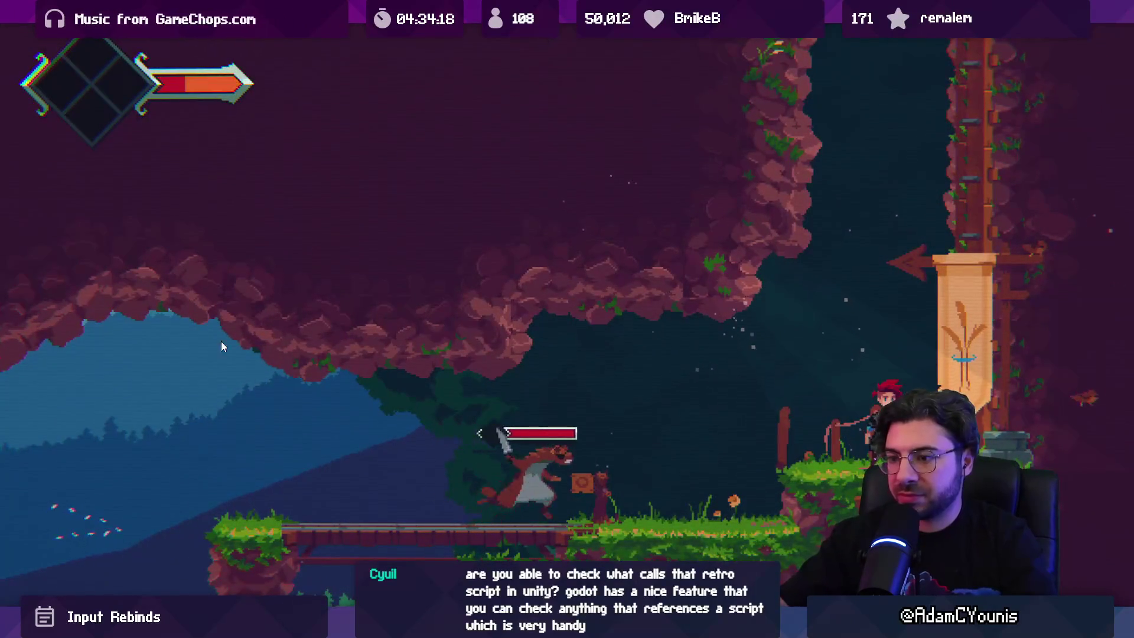
Jump off the ledge and fight the enemy, launching it and slashing it in the air.
key(space)
key(x)
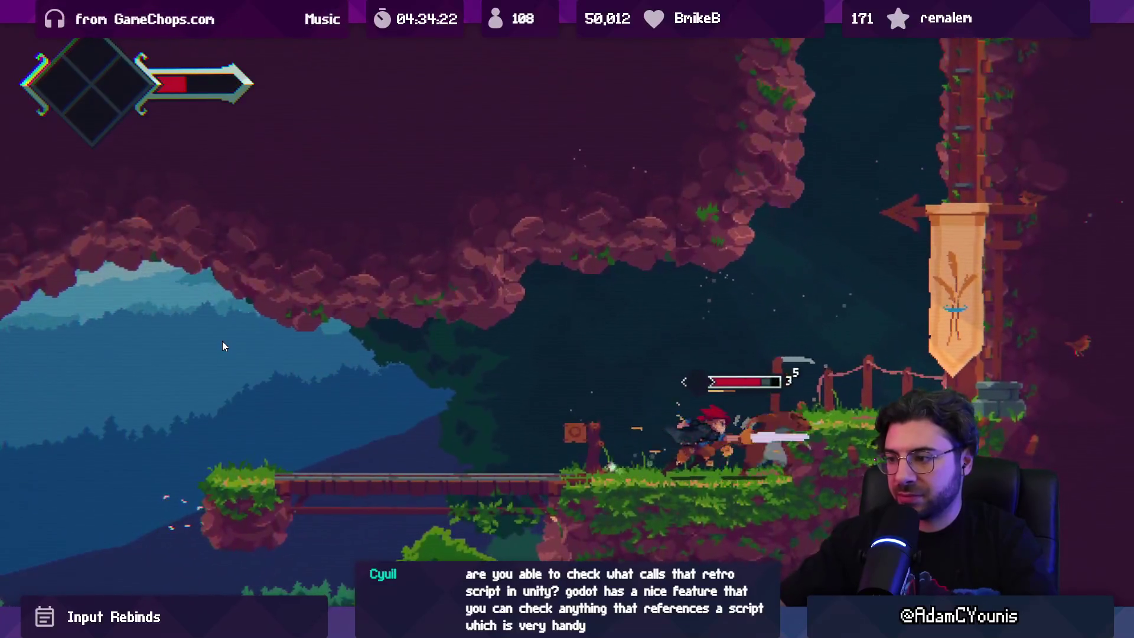
key(x)
key(x)
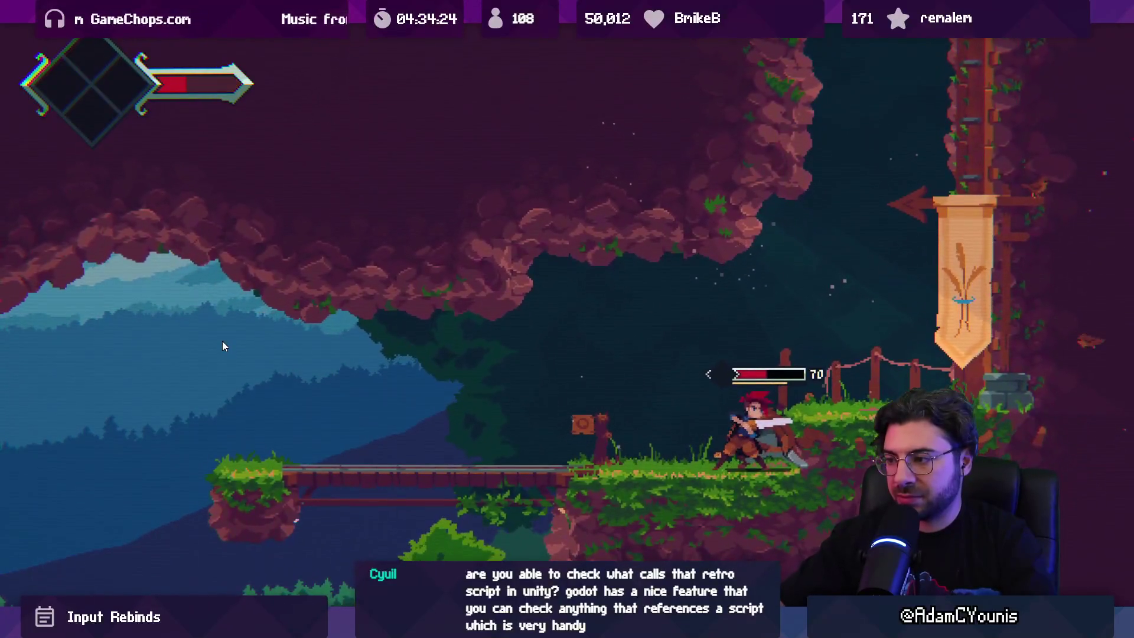
key(x)
key(x)
key(x)
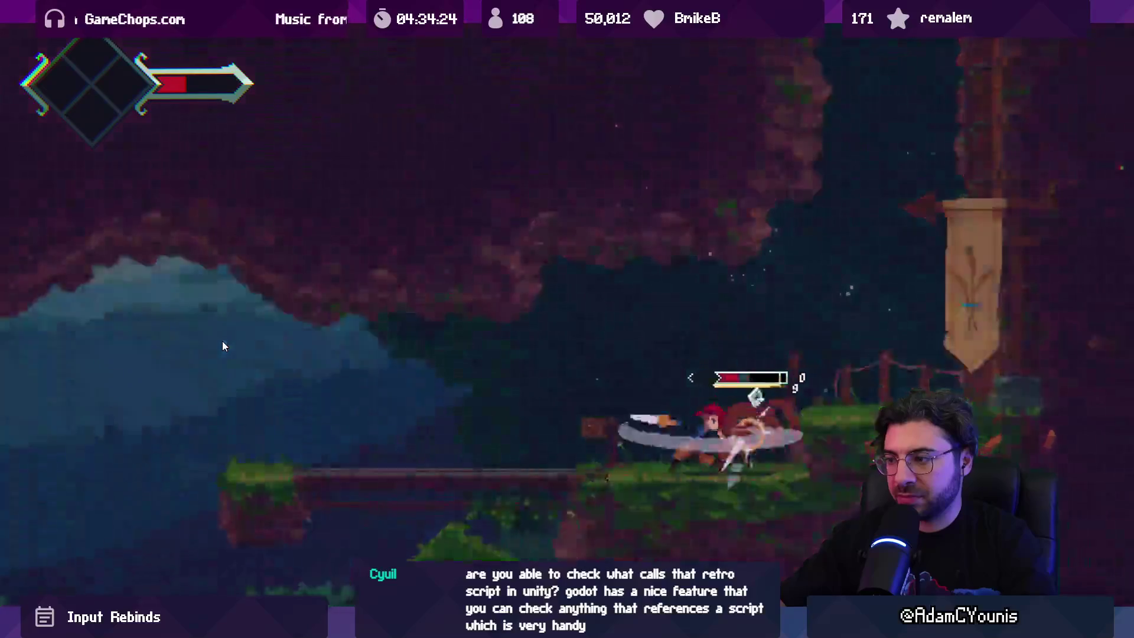
key(x)
key(space)
key(x)
key(x)
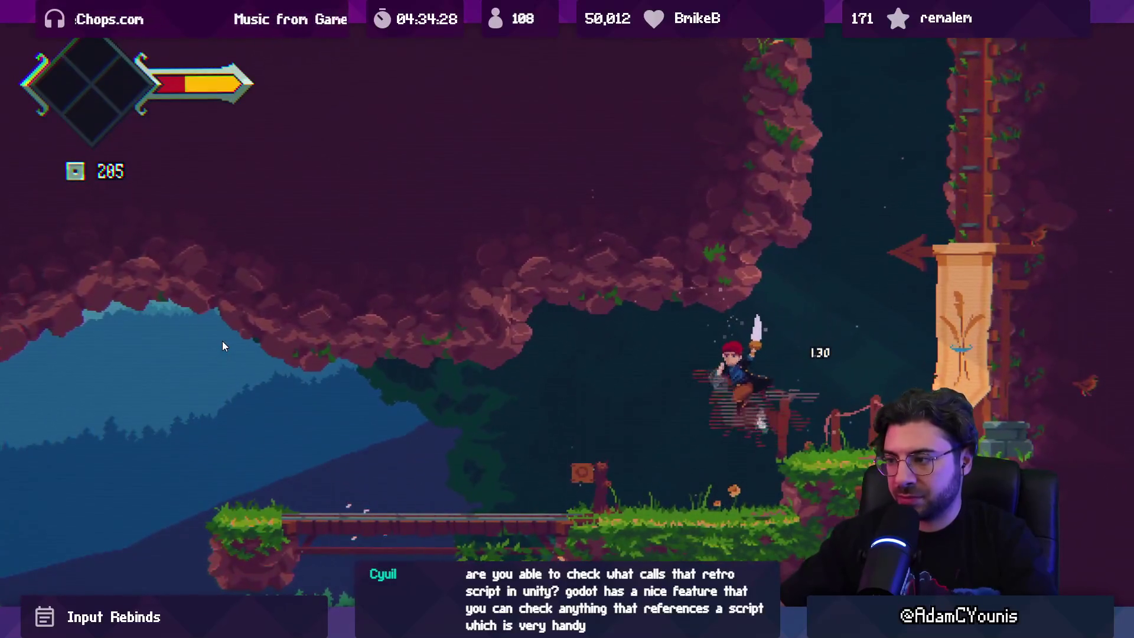
key(Left)
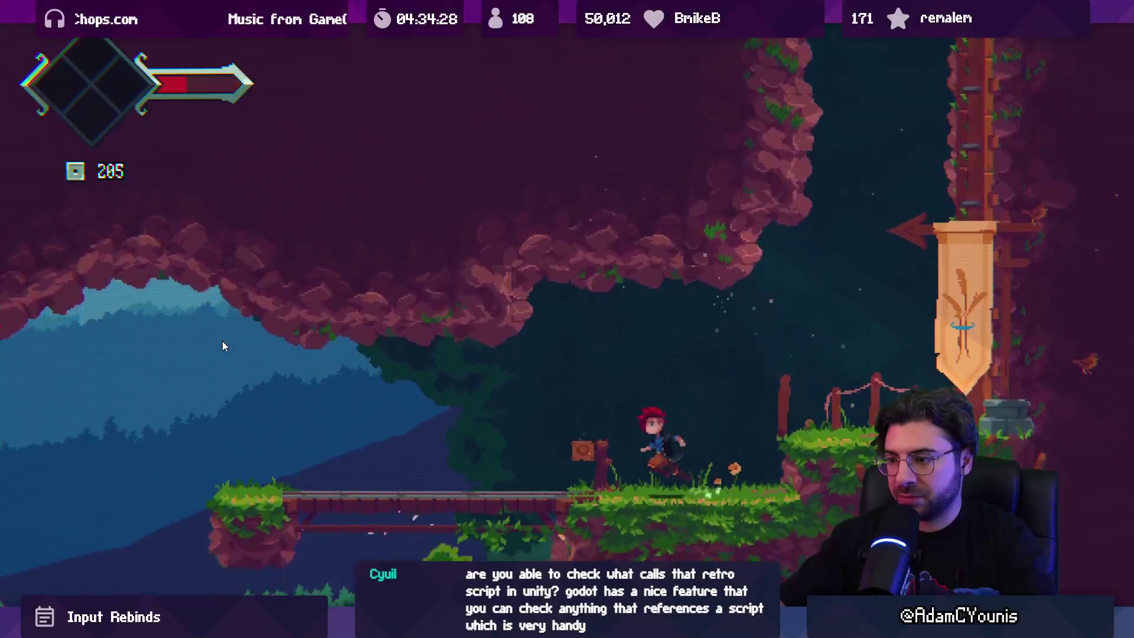
key(space)
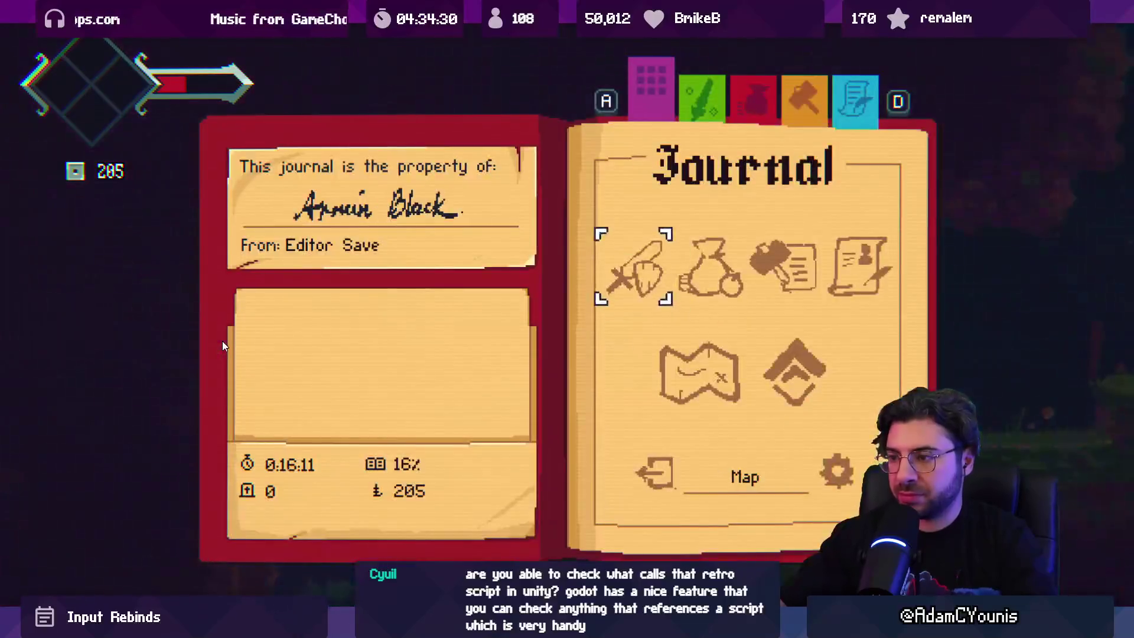
Recheck the Audio settings from the pause journal, then back out to play.
key(Escape)
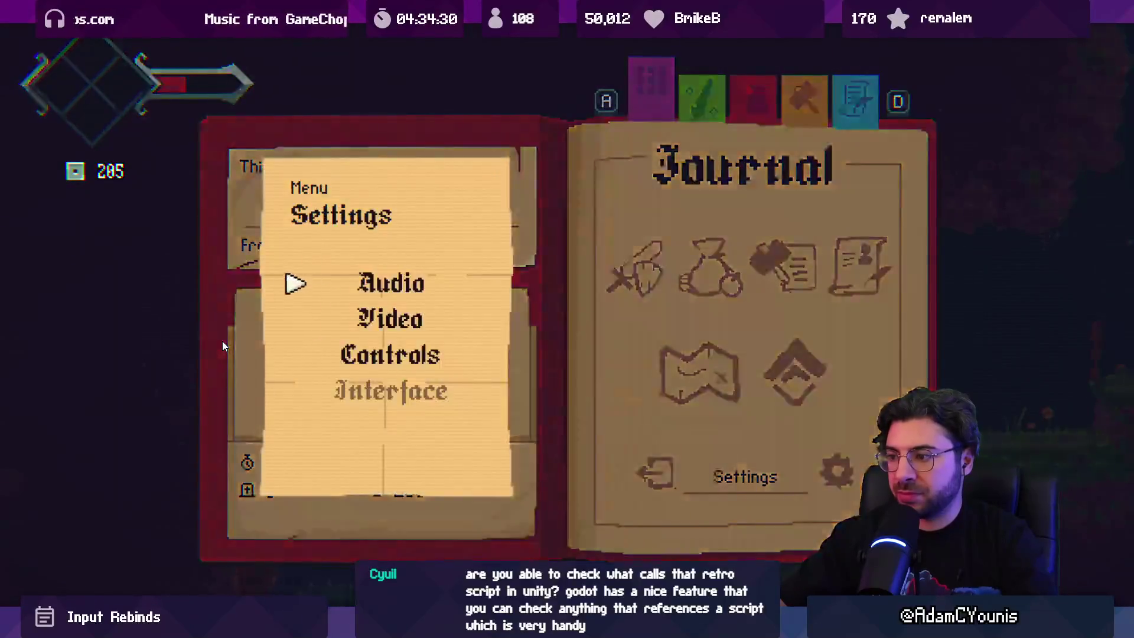
key(Return)
key(Escape)
key(Escape)
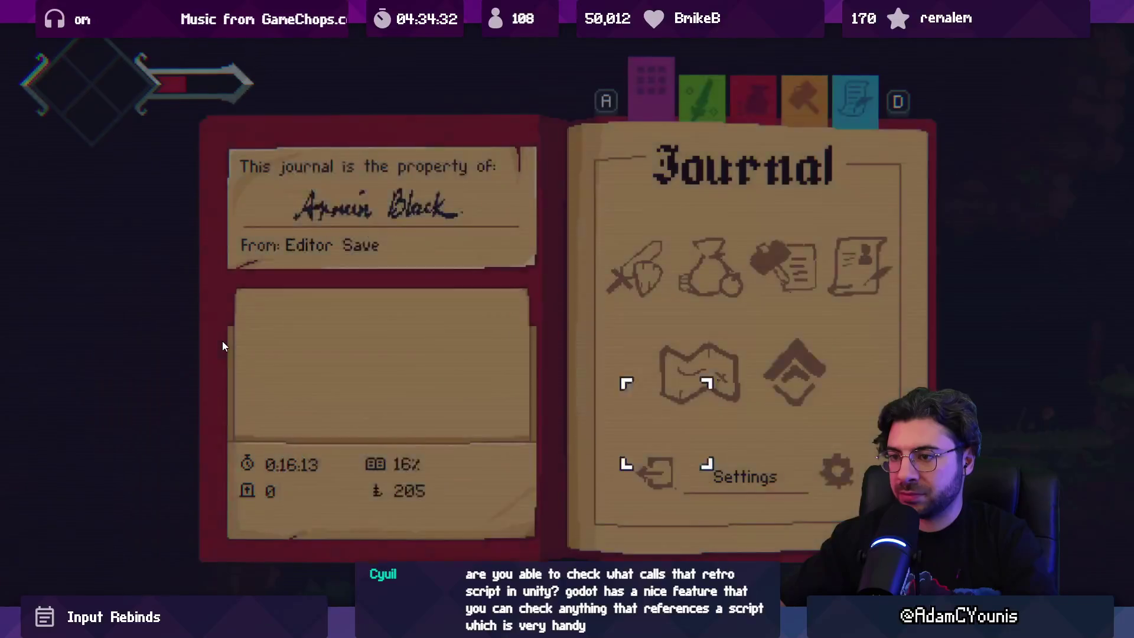
key(Escape)
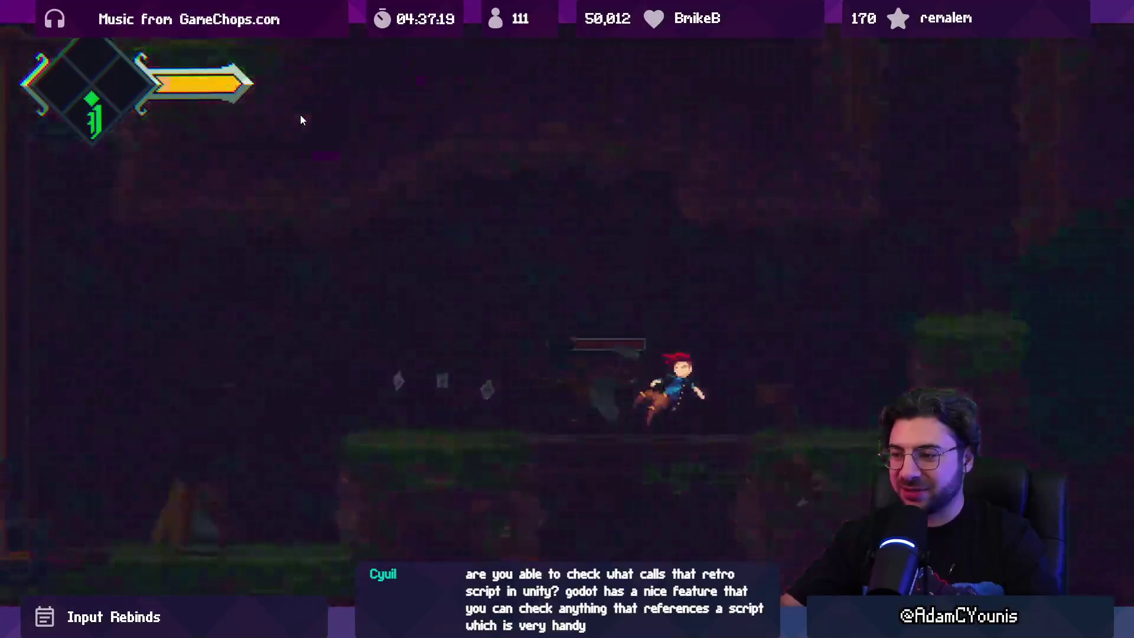
After Armin dies on the You Died screen, restore the full editor layout.
key(shift+space)
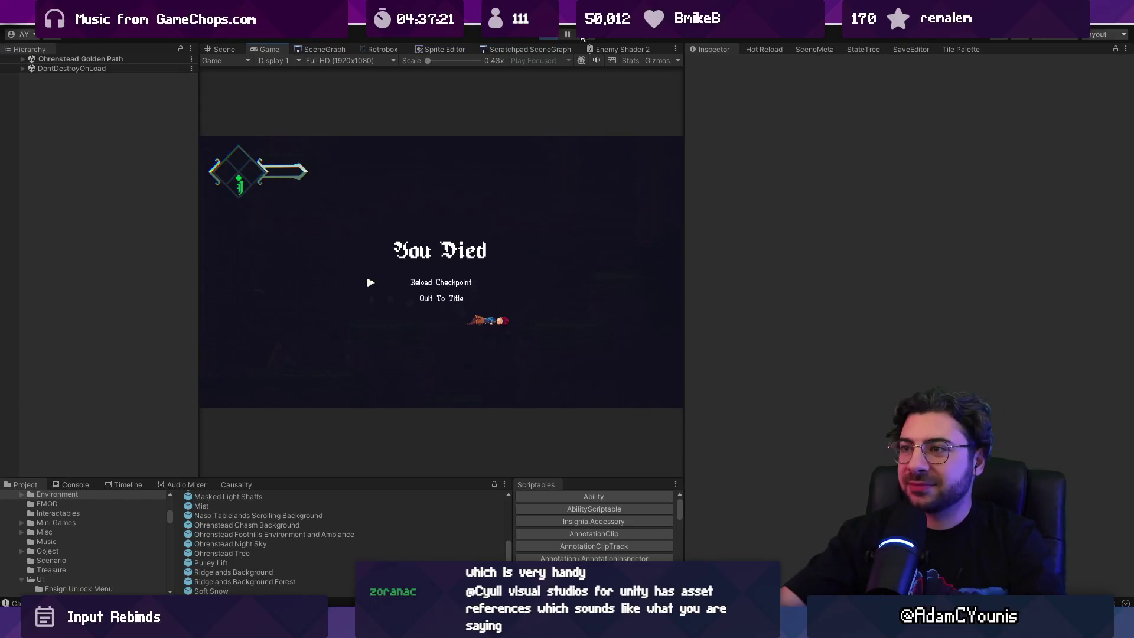
Stop play mode, switch to Discord, and search the insignia-alpha-test forum for 'harriette'.
click(544, 37)
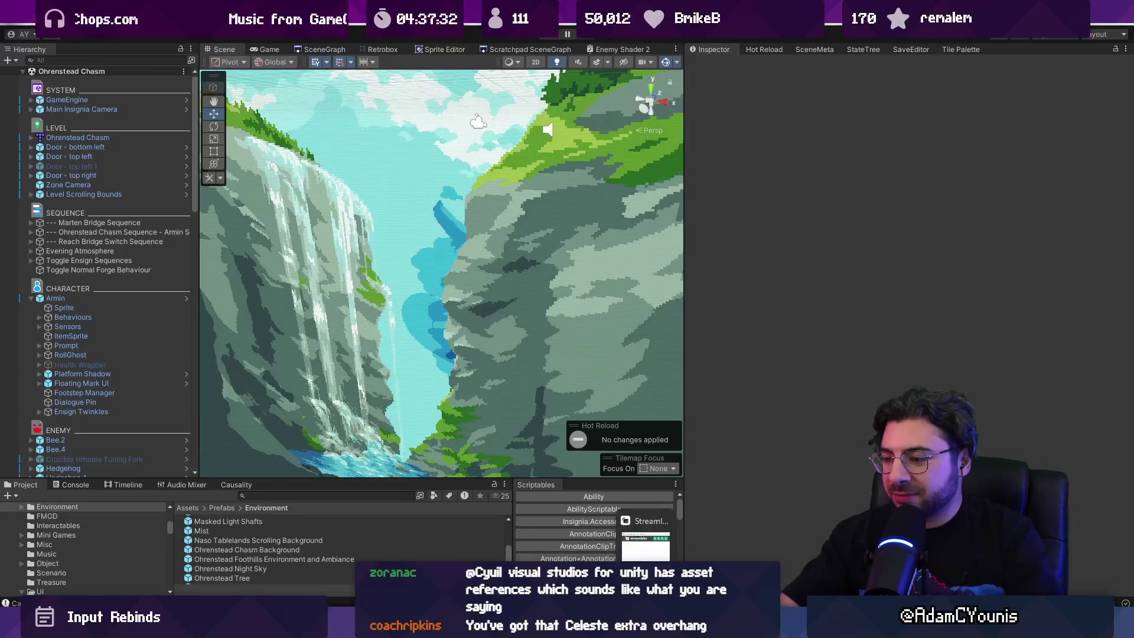
key(alt+Tab)
key(alt+Tab)
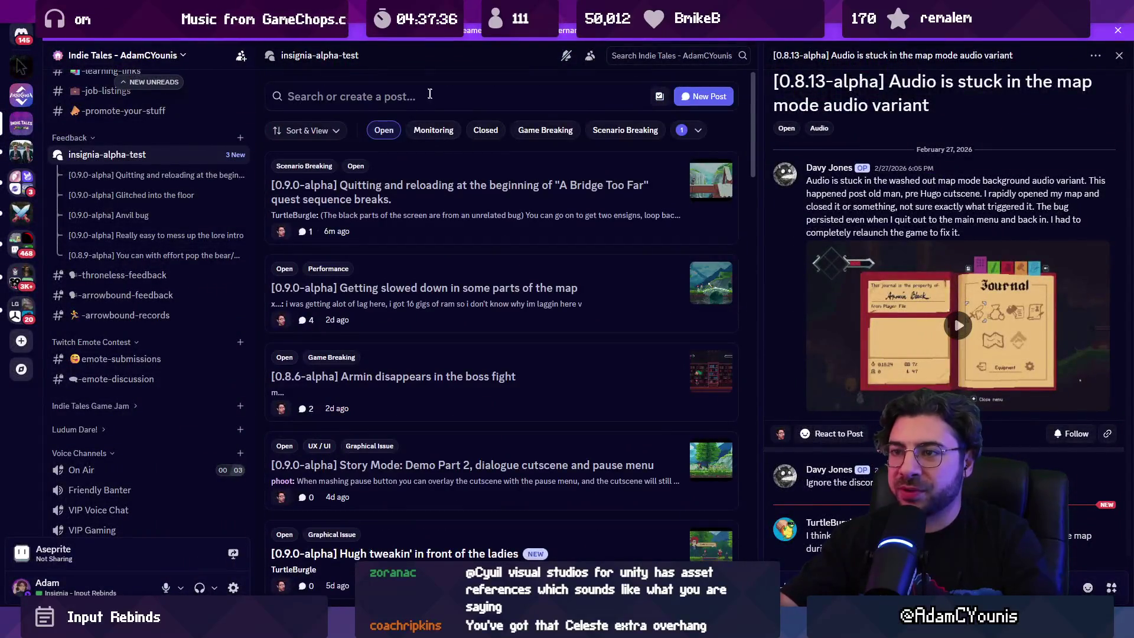
click(427, 93)
text(harriette)
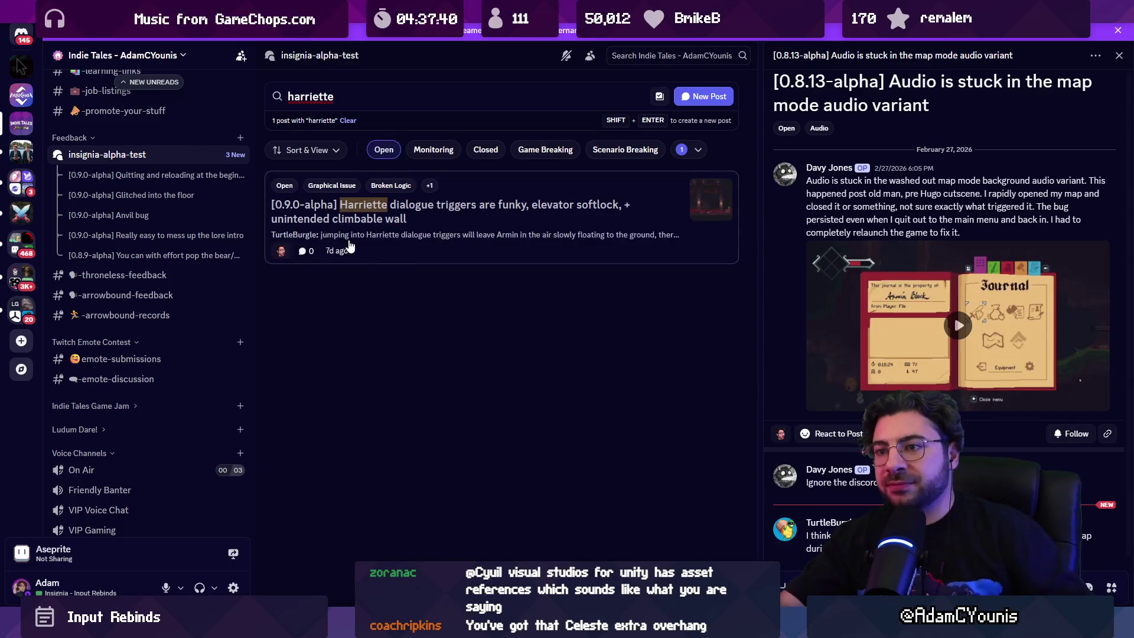
Open the Harriette dialogue triggers report, play and pause its first clip, then close the viewer and report.
click(403, 235)
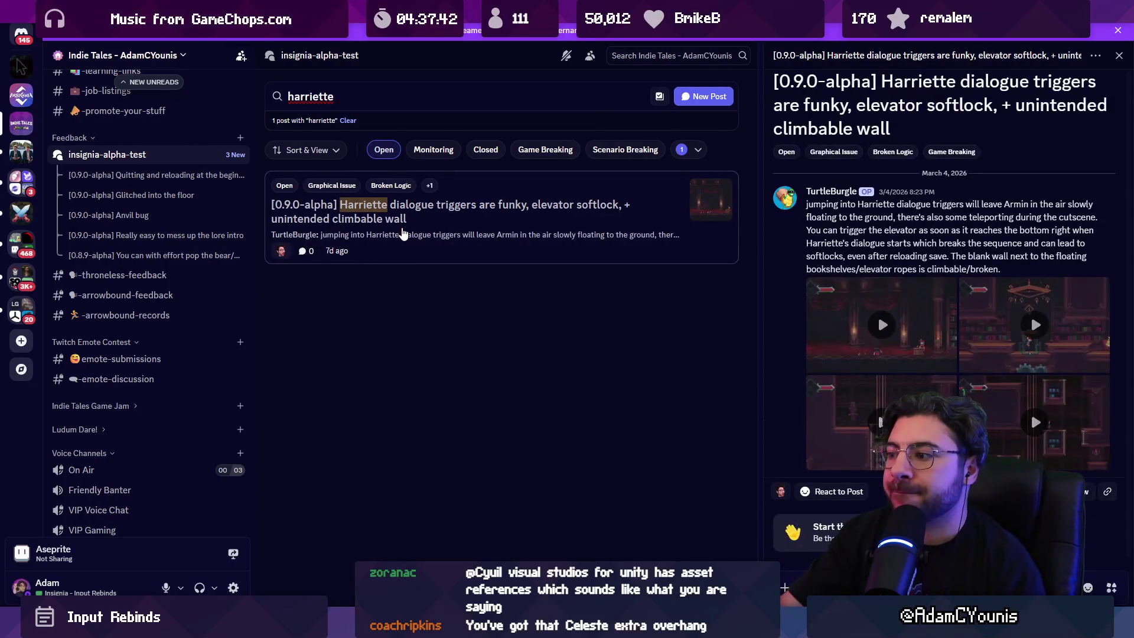
scroll(885, 324, down, 2)
scroll(888, 327, up, 2)
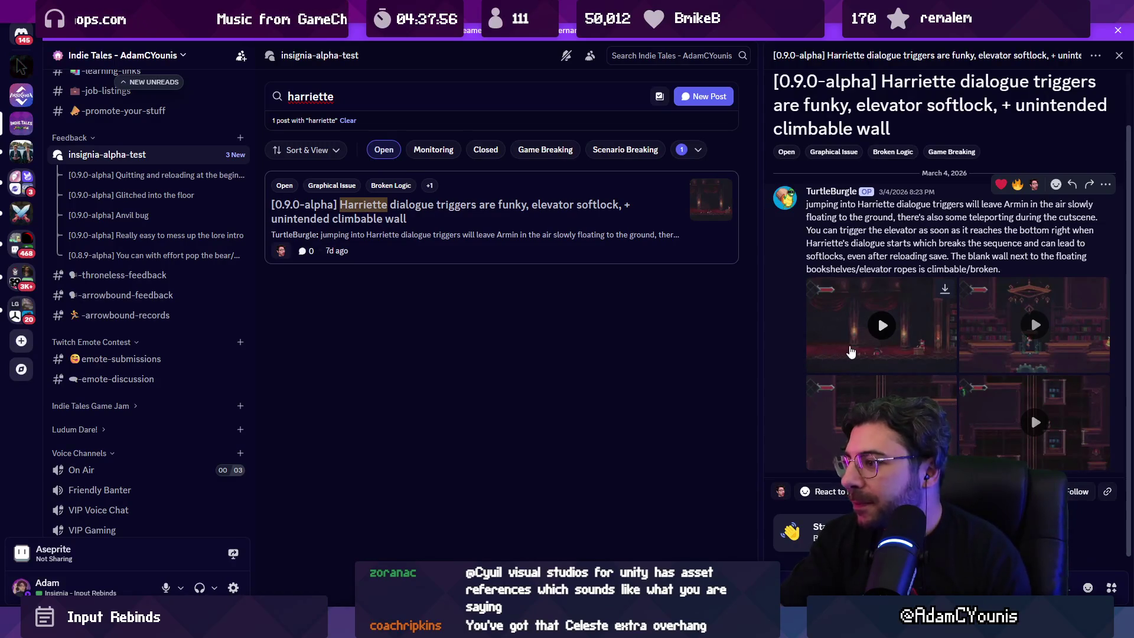
click(817, 358)
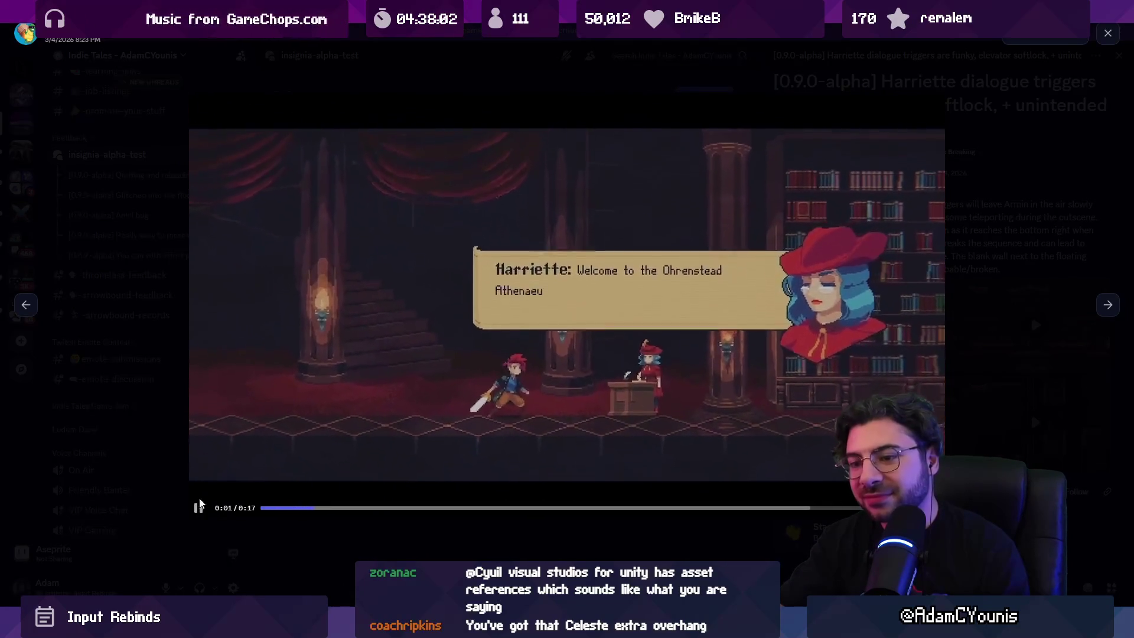
click(199, 509)
key(Escape)
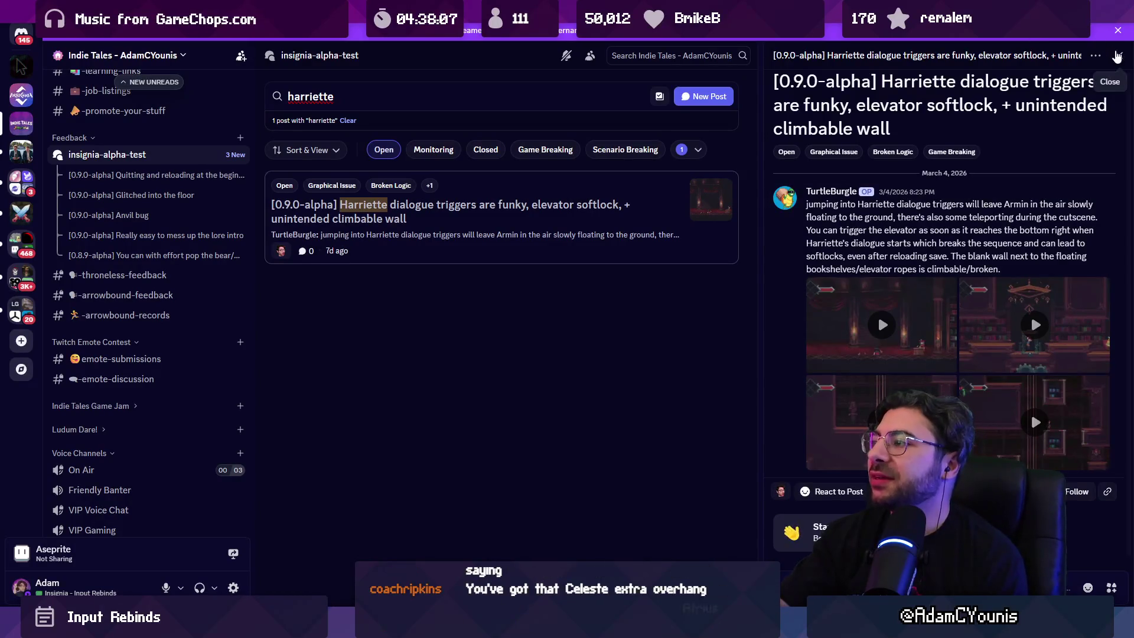
key(Escape)
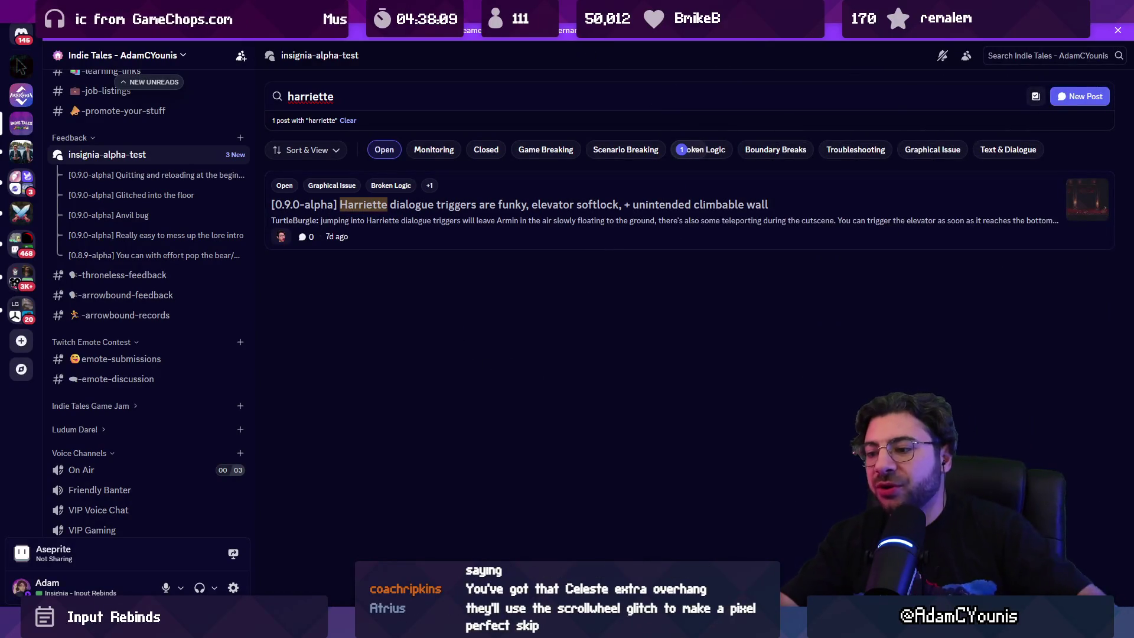
mouse_move(412, 627)
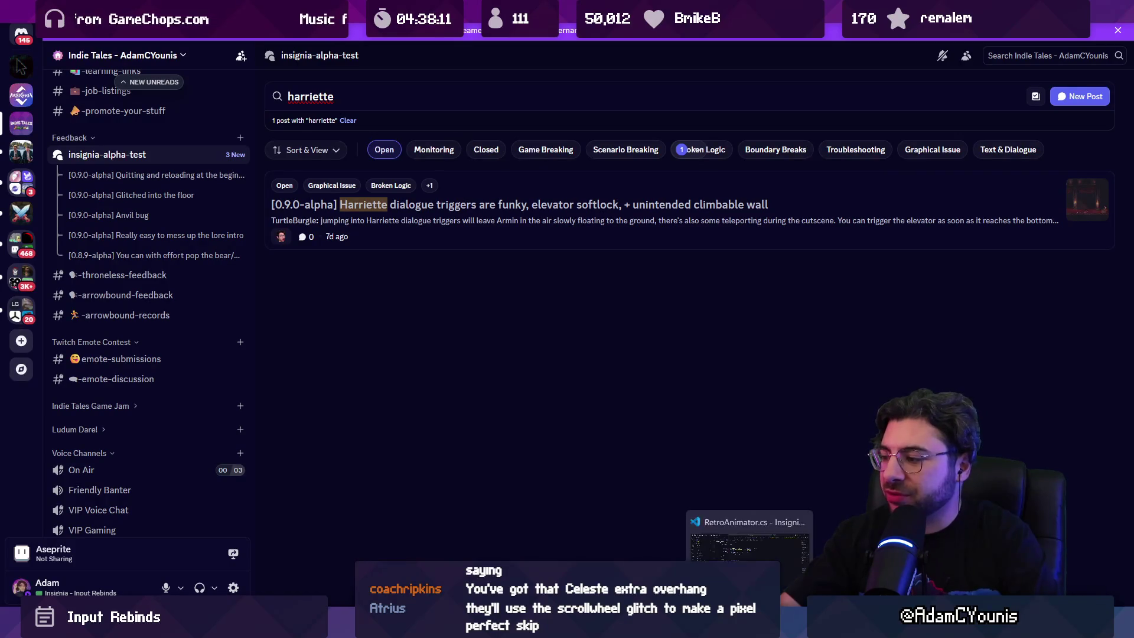
Switch to Visual Studio Code and open SequencePlayer.cs through quick file search.
click(412, 627)
click(439, 627)
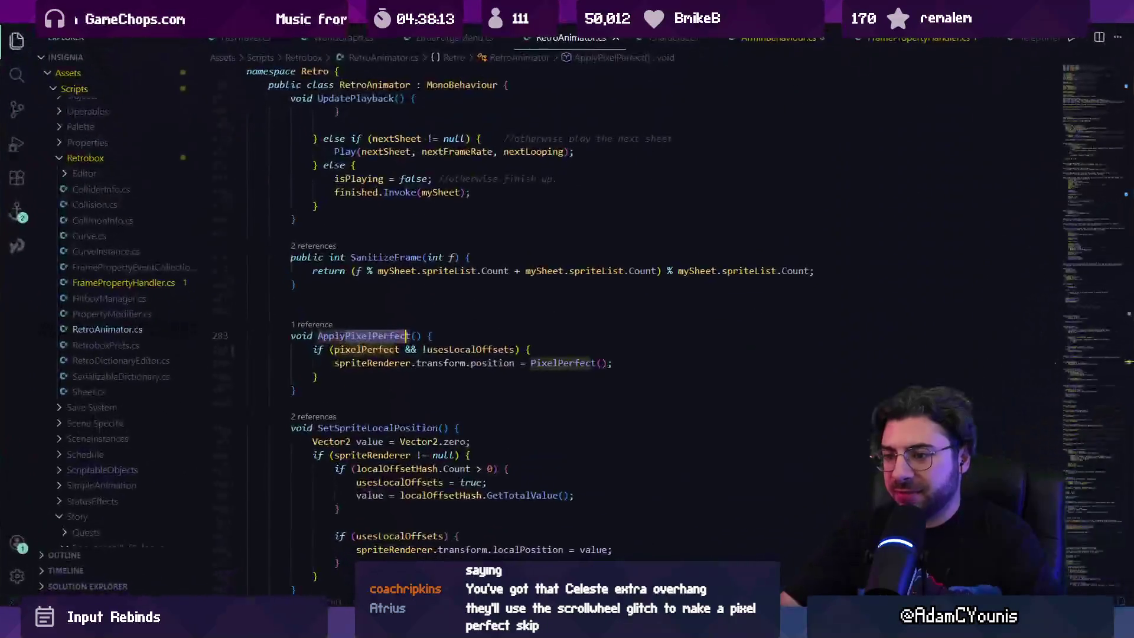
key(ctrl+p)
text(s)
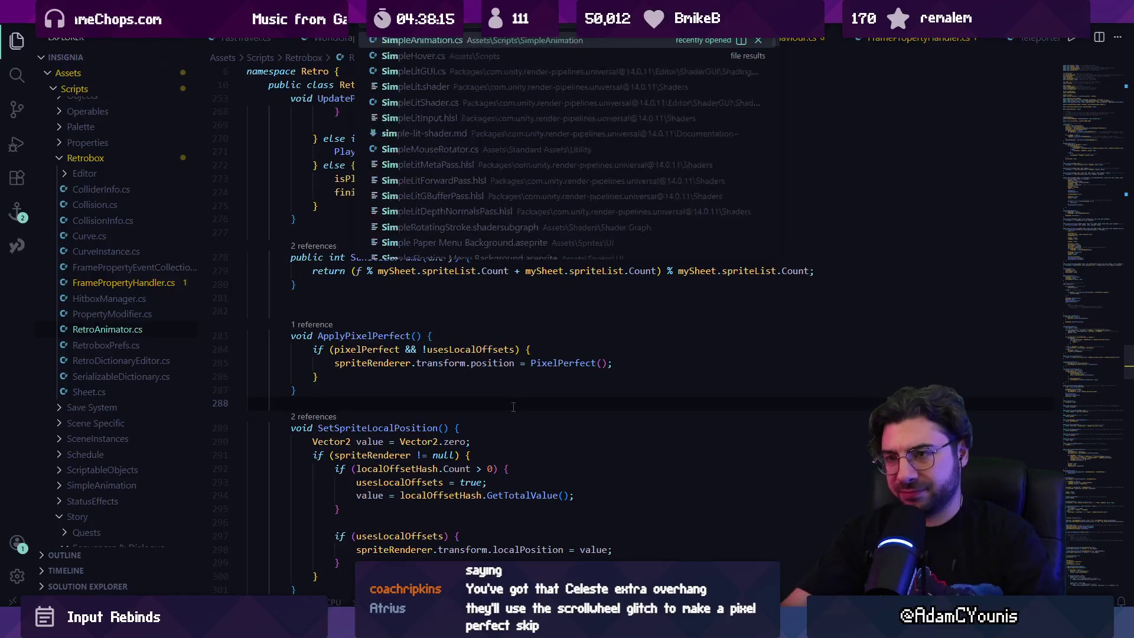
text(equenceplayer)
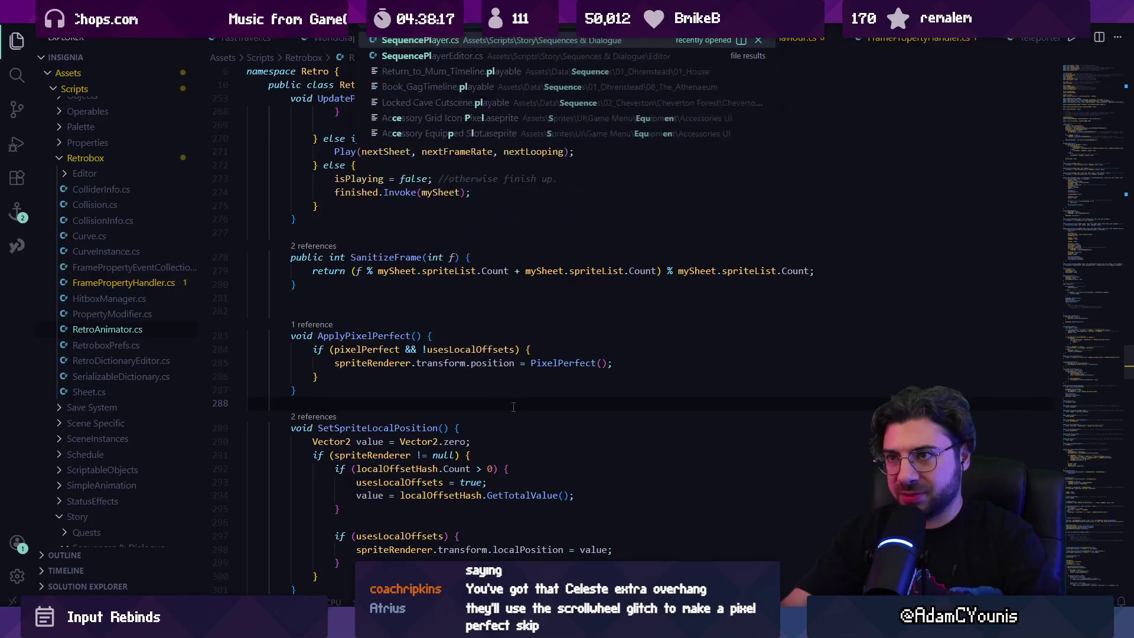
key(Return)
Search SequencePlayer.cs for BeginSequence and view its 12 references.
key(ctrl+f)
text(begins)
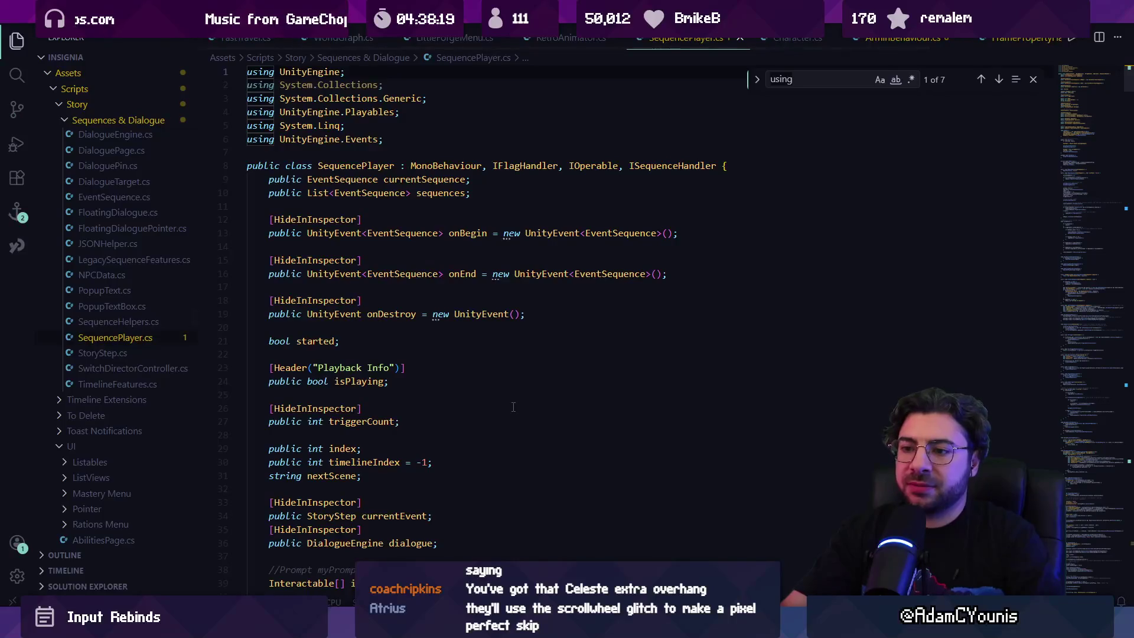
text(e)
key(Return)
key(Escape)
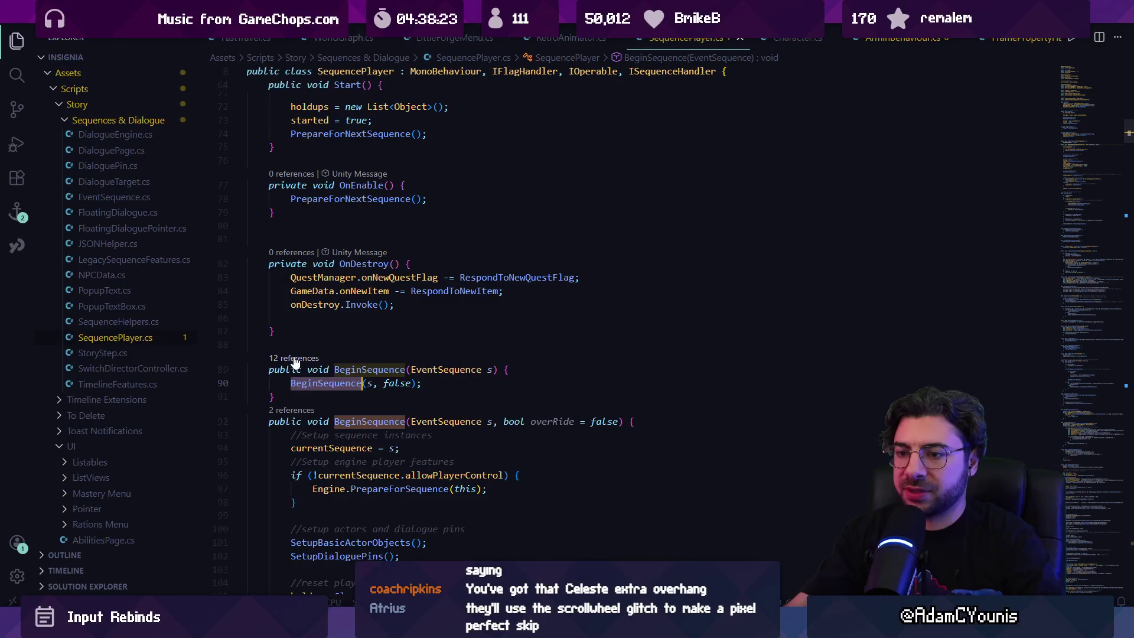
click(295, 358)
key(Escape)
Jump to OnTriggerEnter2D and highlight playerCharacter and the ScheduleSequence calls on line 252.
key(ctrl+f)
text(o)
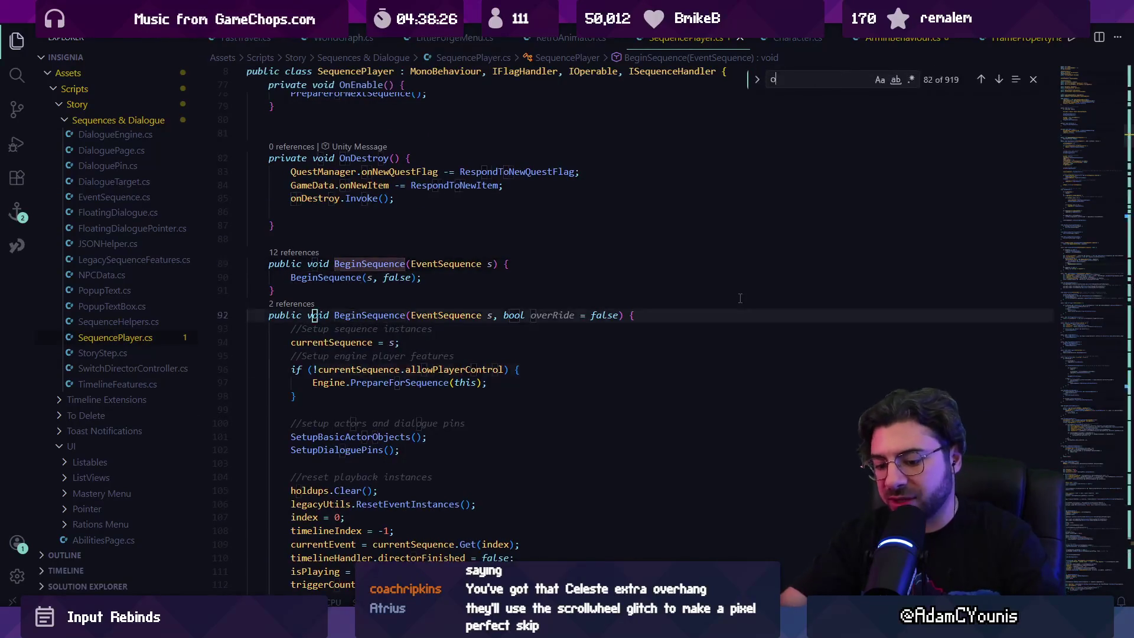
text(ntriggerenter2d)
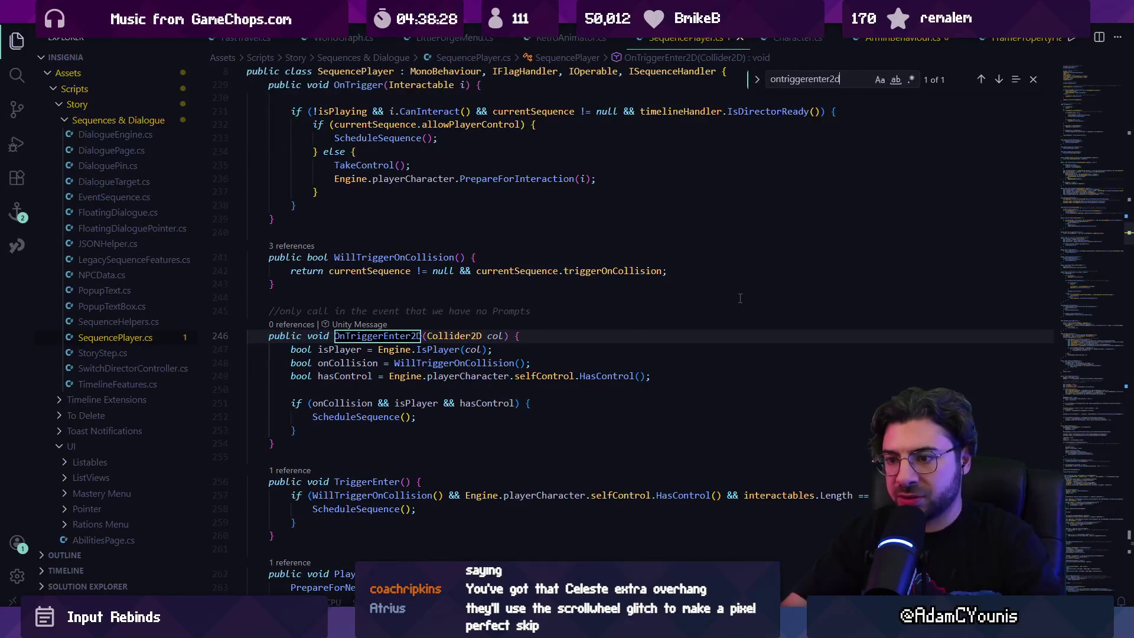
key(Escape)
click(481, 376)
click(381, 422)
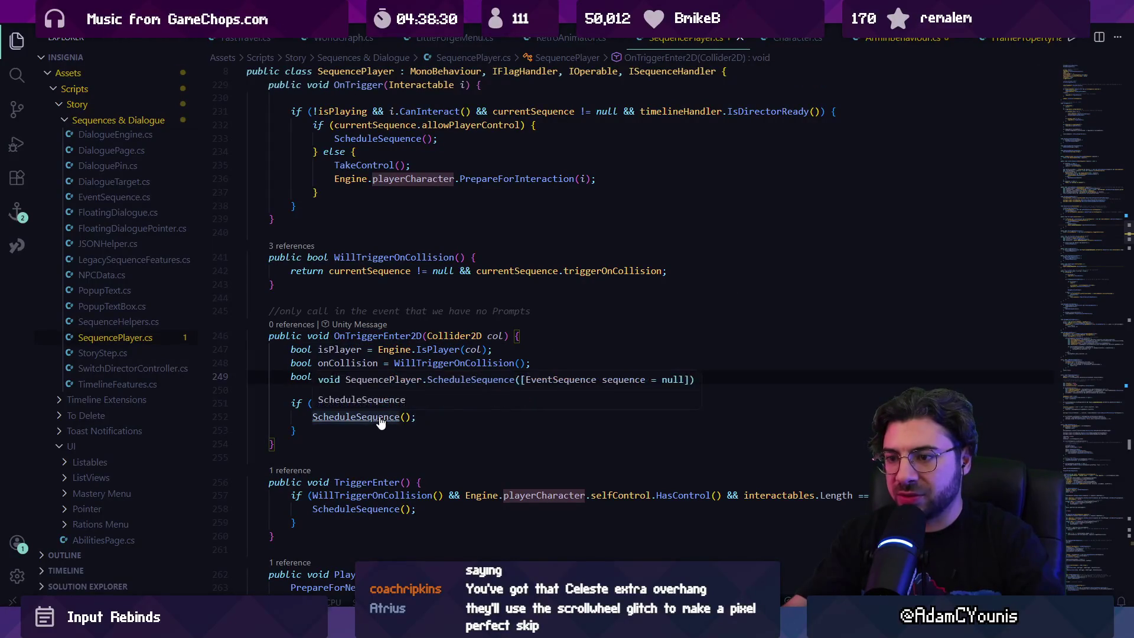
Inspect the ScheduleSequence call inside TriggerEnter, then return to the Unity editor.
scroll(396, 318, down, 3)
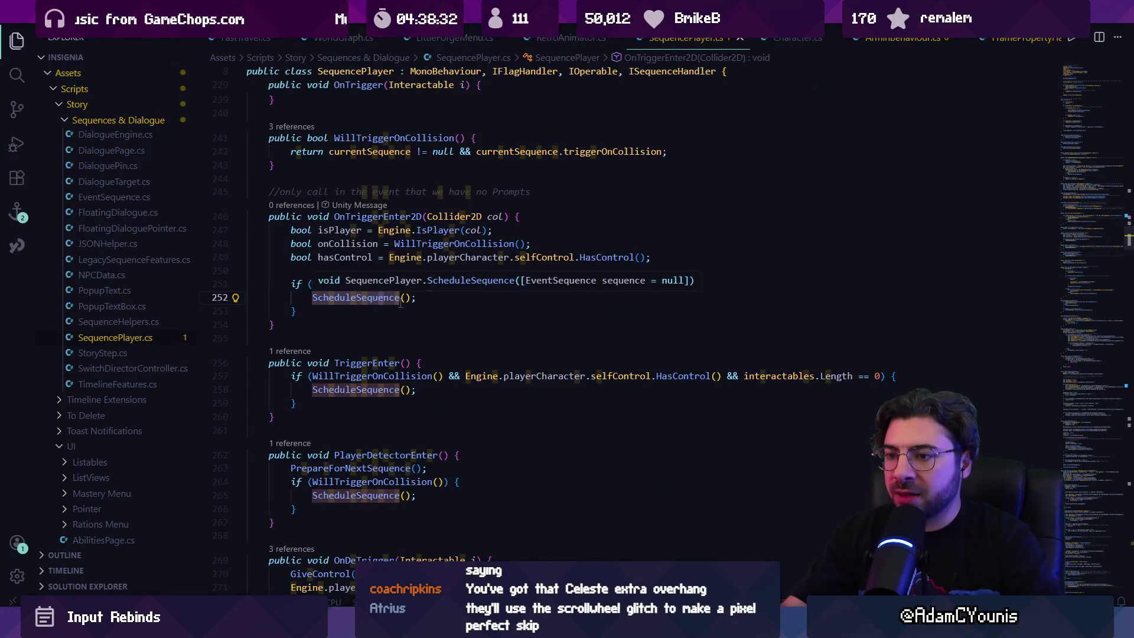
click(366, 363)
click(368, 389)
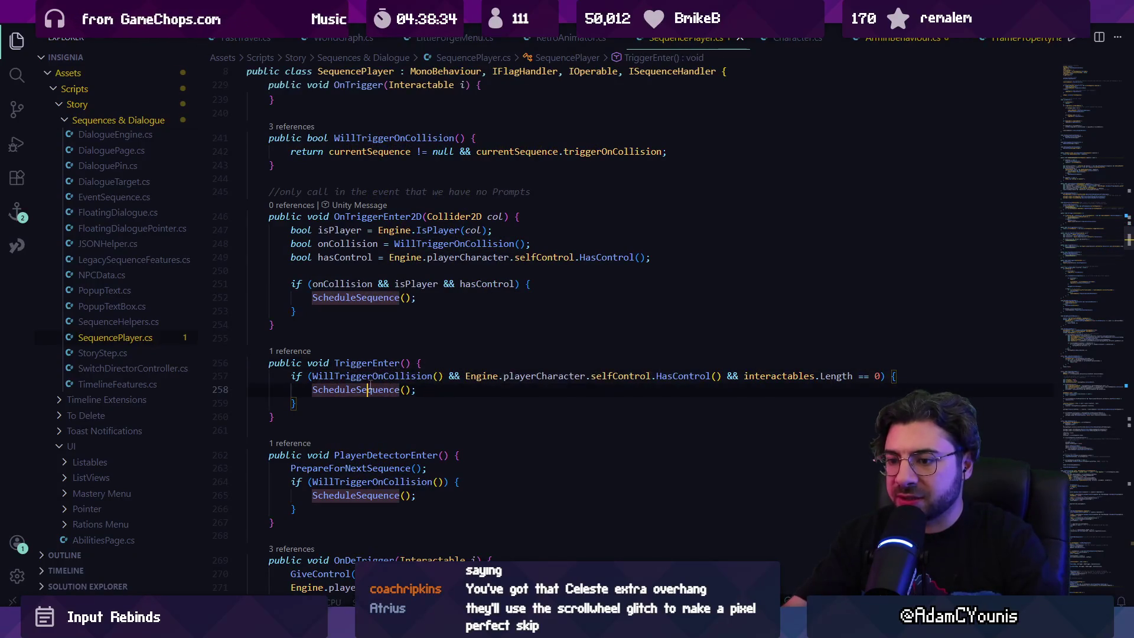
mouse_move(370, 393)
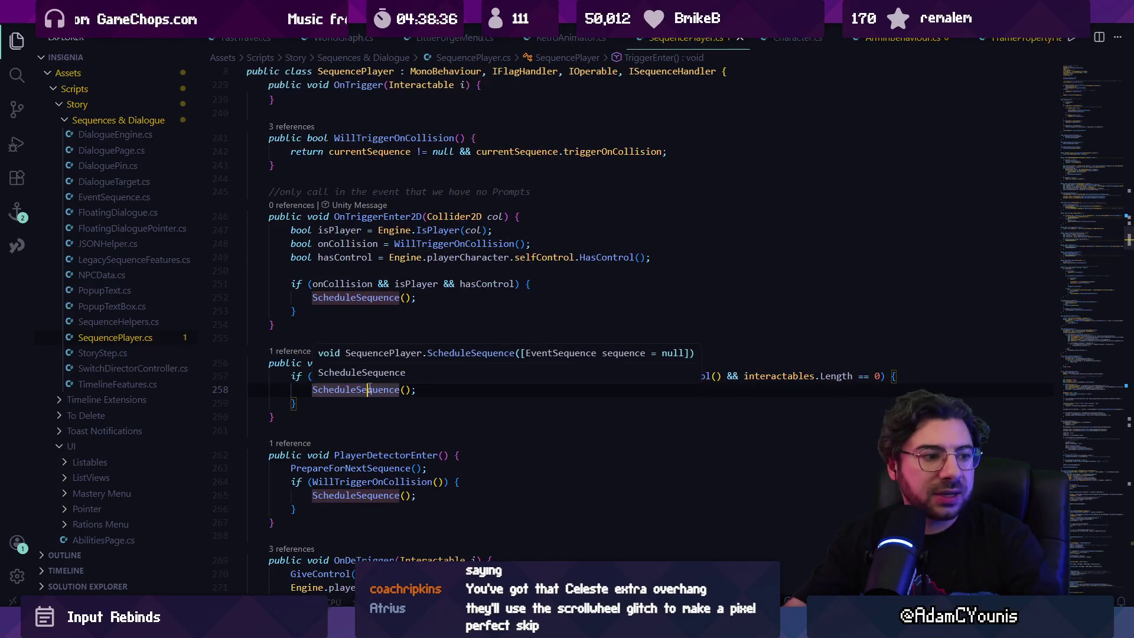
key(alt+Tab)
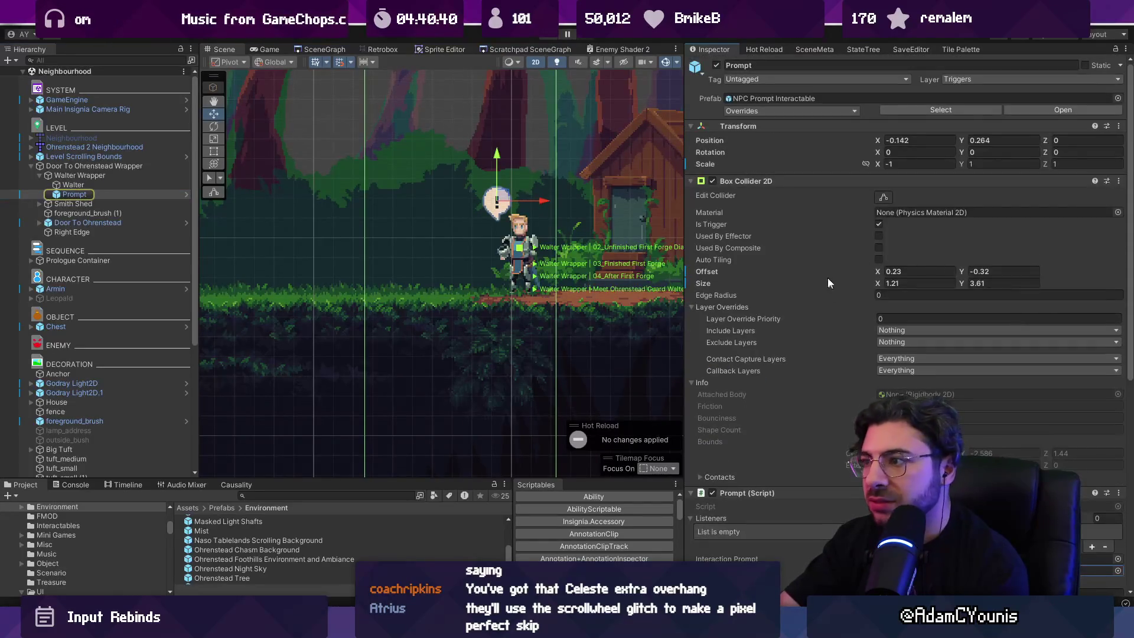
Open the Prompt script's code from the Inspector, then come back to Unity.
scroll(797, 265, down, 4)
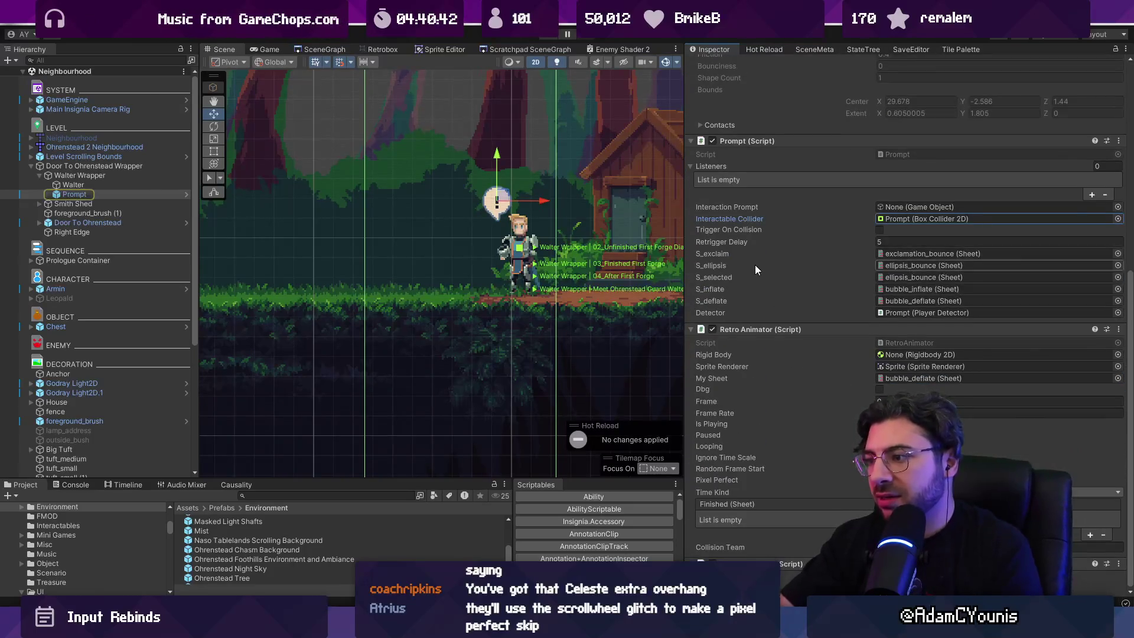
scroll(834, 211, up, 6)
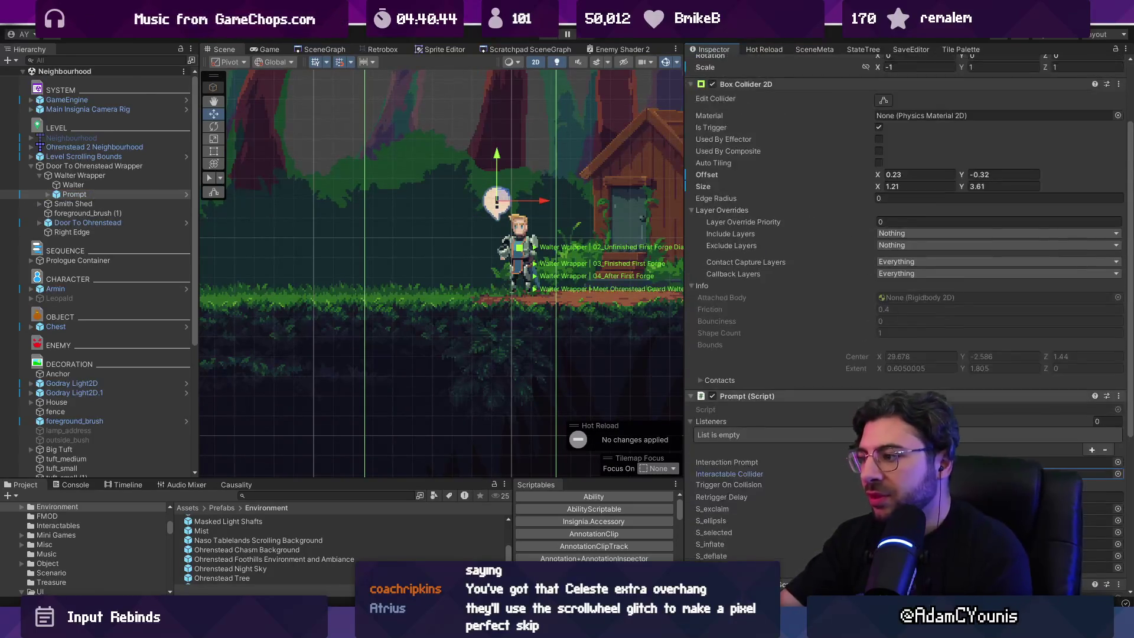
double_click(898, 399)
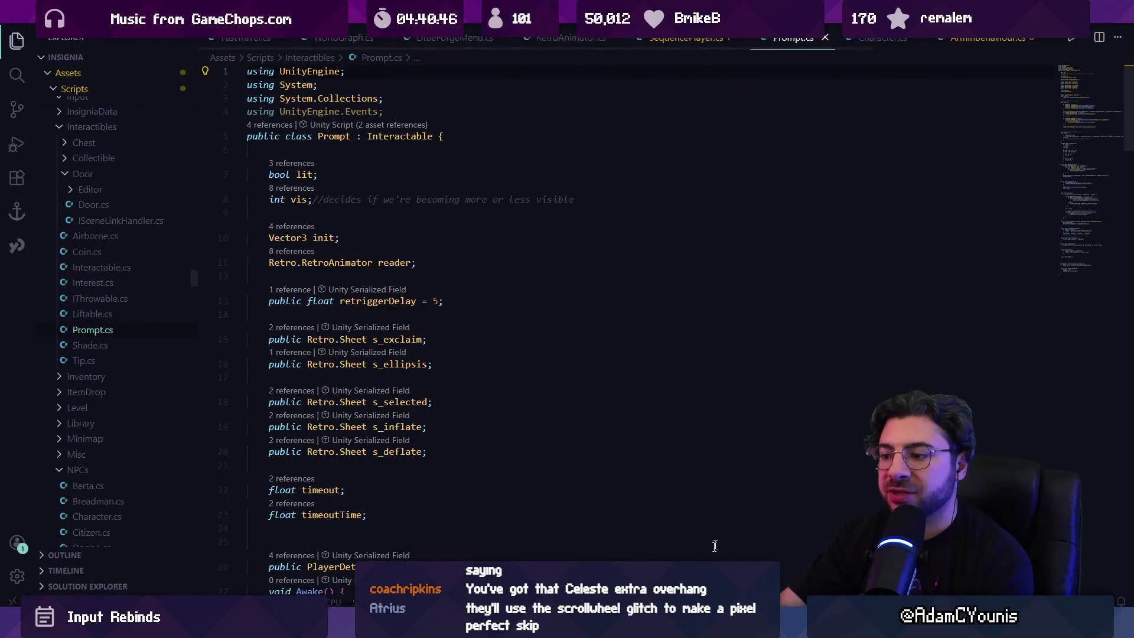
key(alt+Tab)
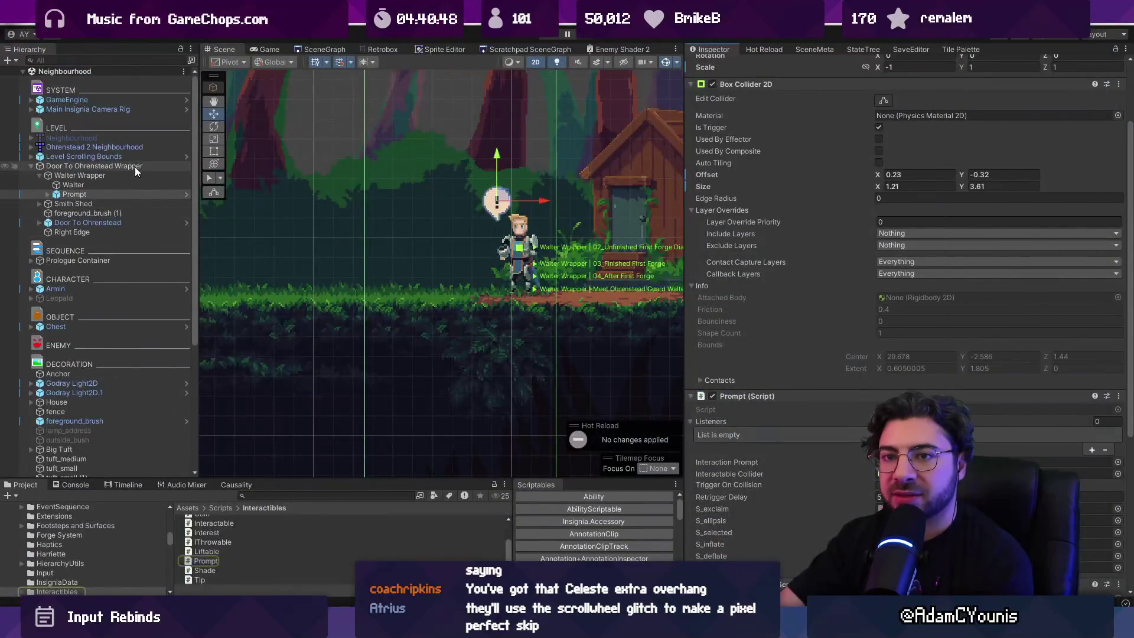
Select Walter Wrapper and open its Sequence Player script from the component's options menu.
click(135, 167)
click(115, 175)
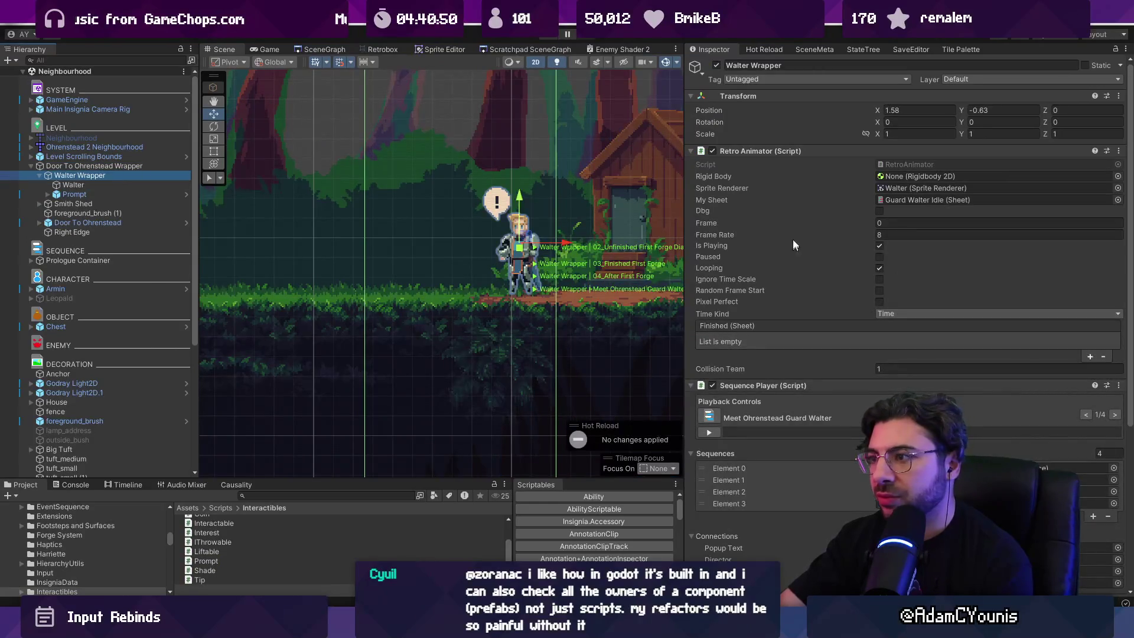
scroll(797, 361, down, 5)
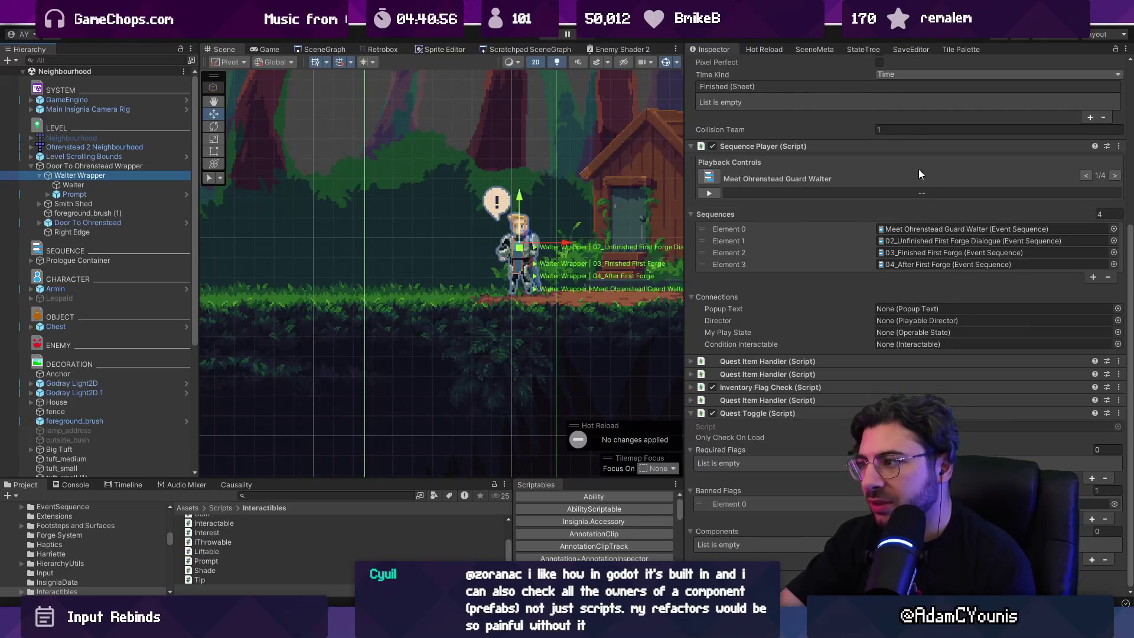
scroll(880, 203, up, 1)
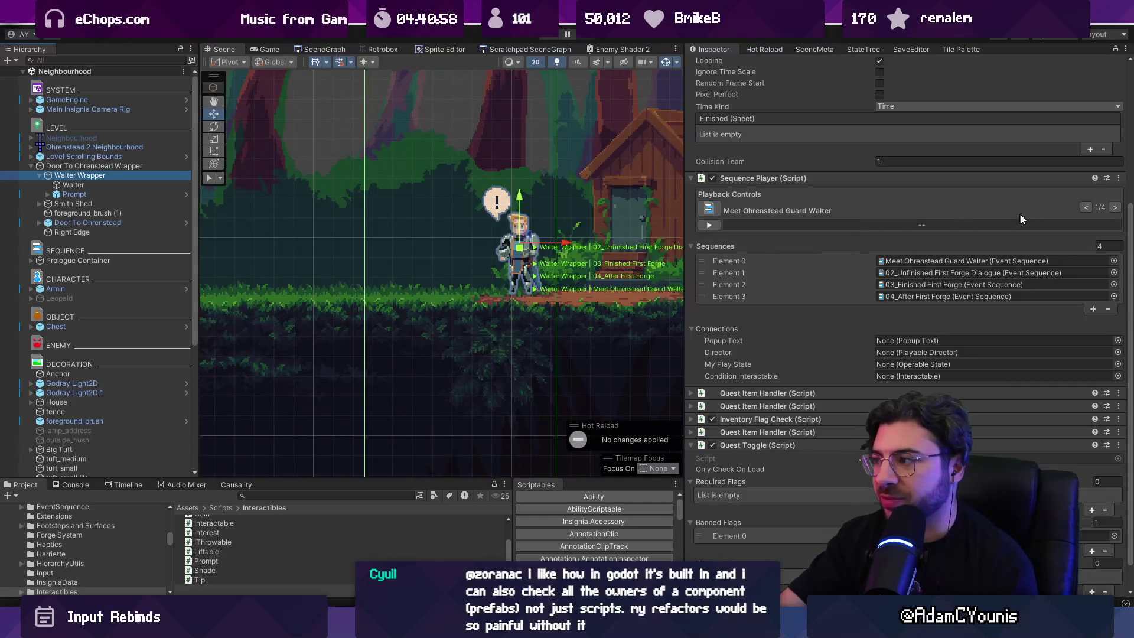
click(1120, 181)
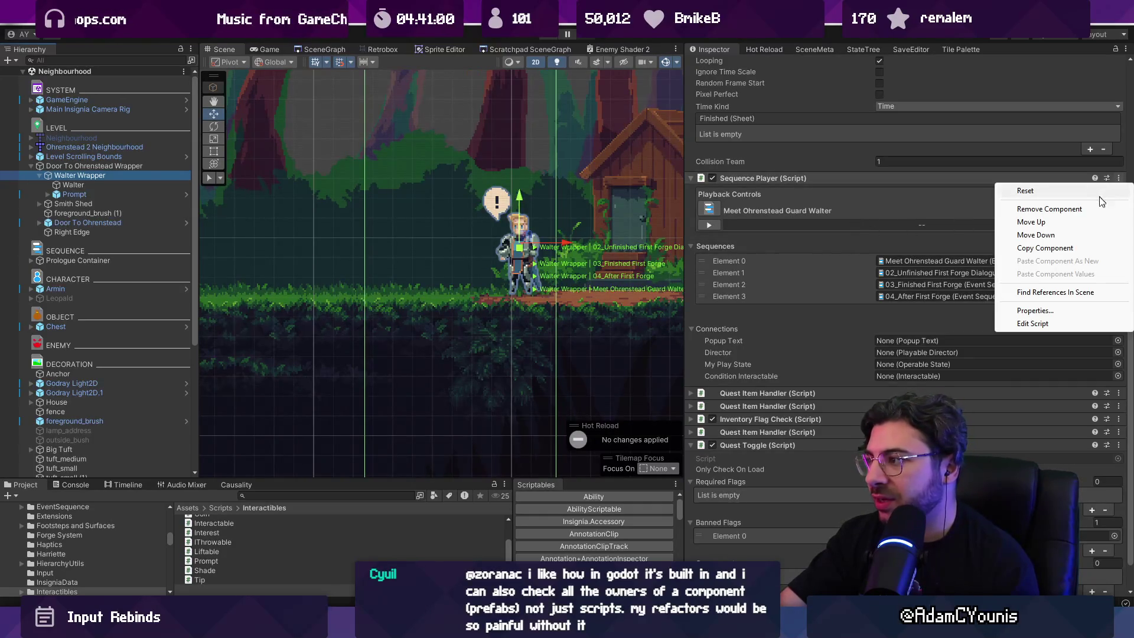
click(1051, 327)
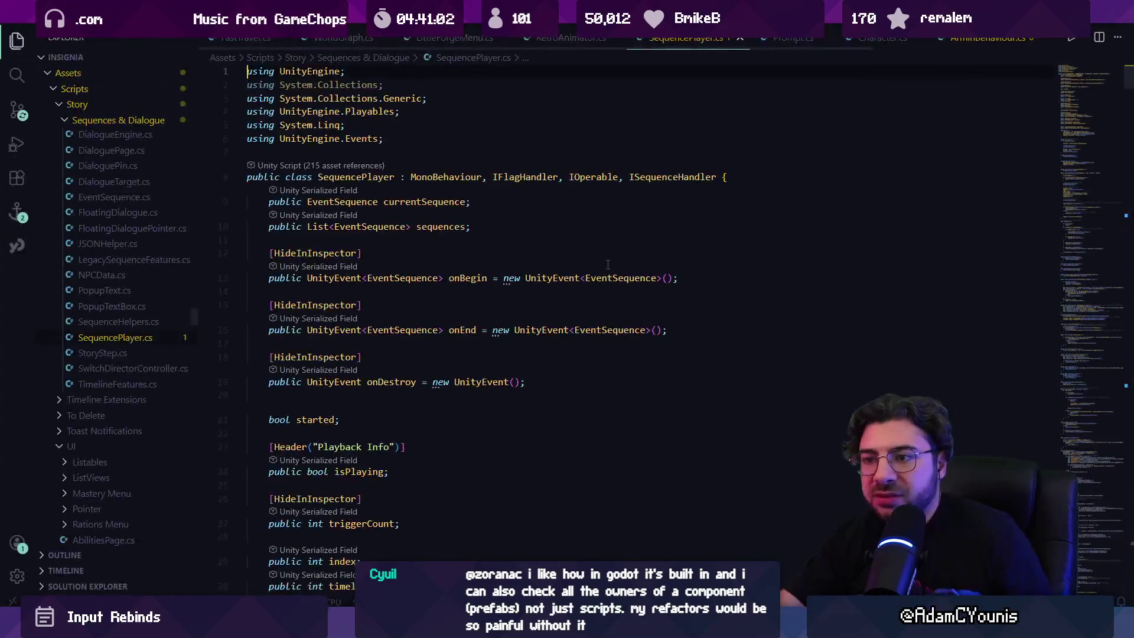
Search for componentinchildren and highlight conditionInteractable in SetupInteractables, then return to Unity.
key(ctrl+f)
text(compone)
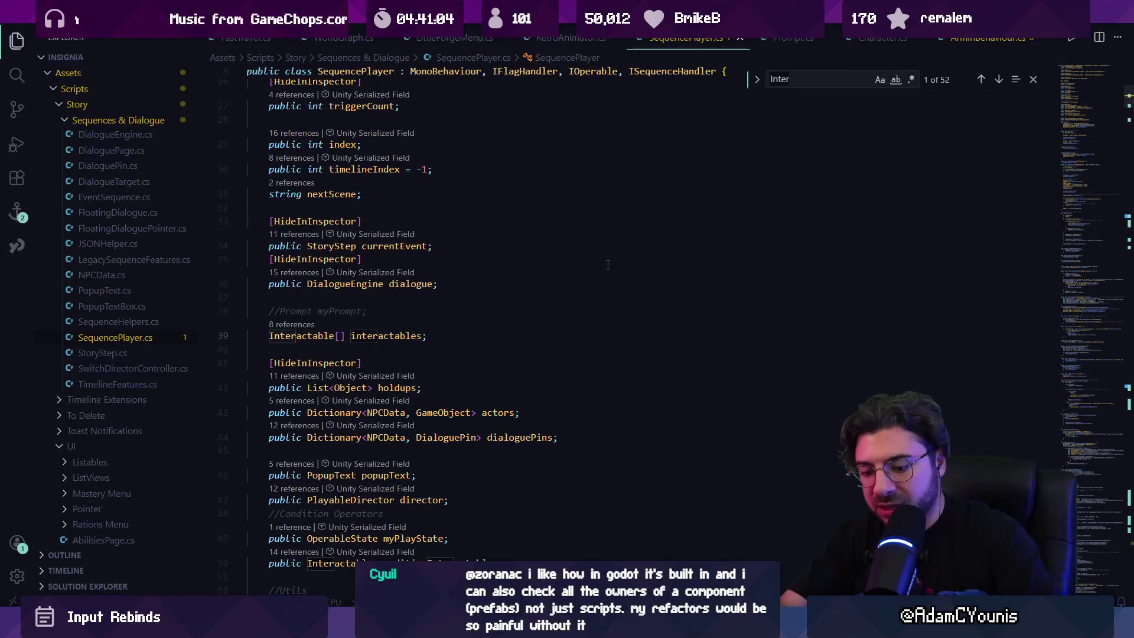
text(ntinchildren)
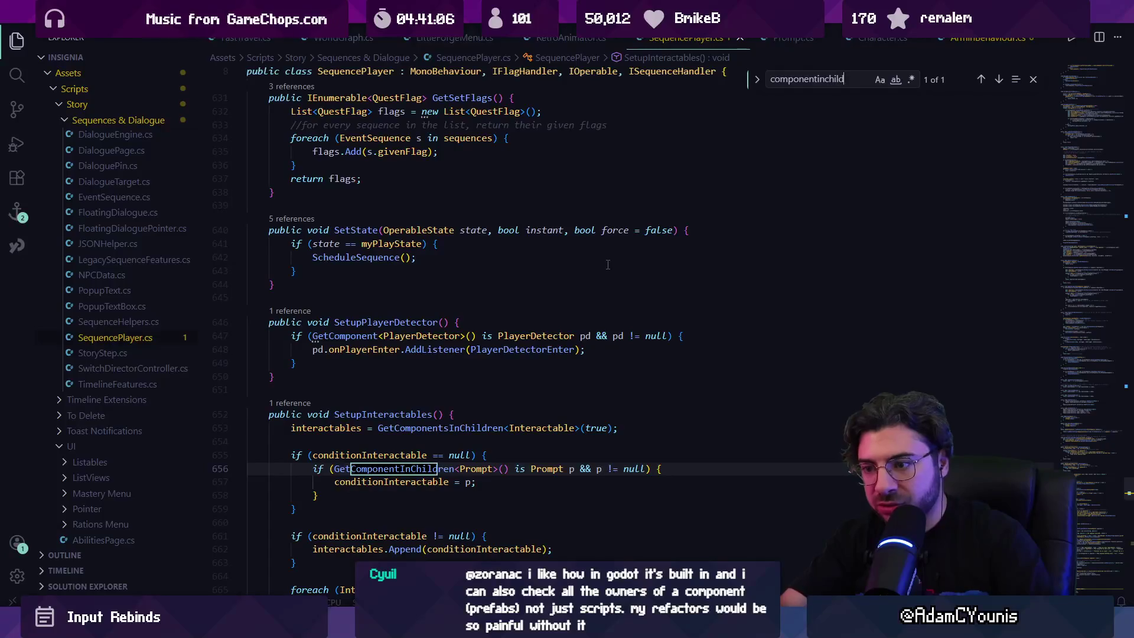
scroll(588, 274, down, 3)
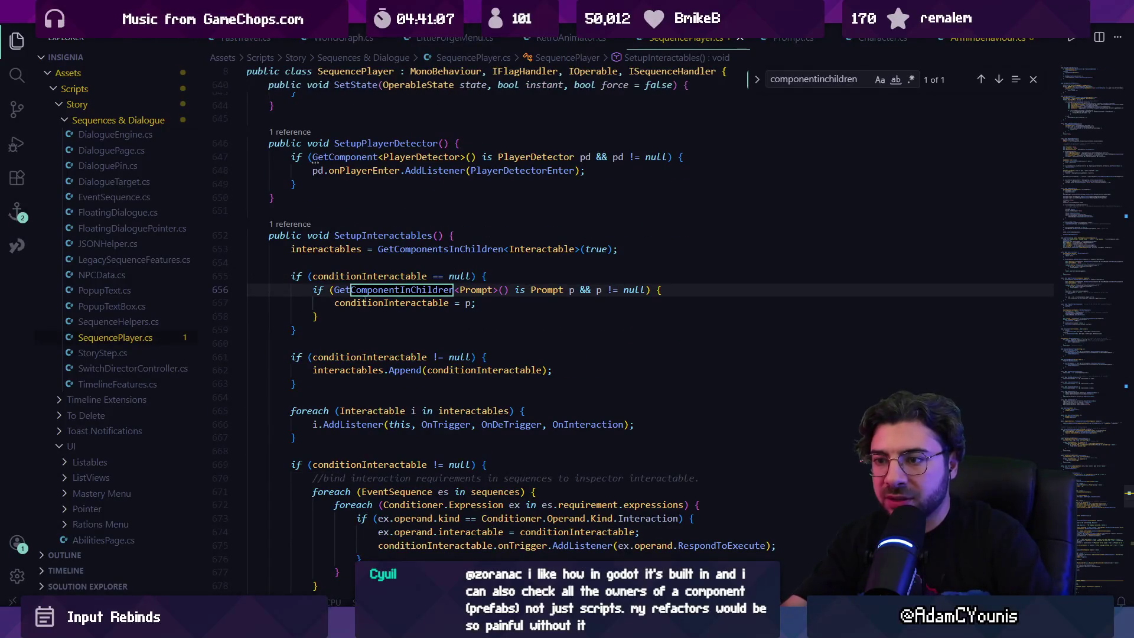
click(390, 303)
key(alt+Tab)
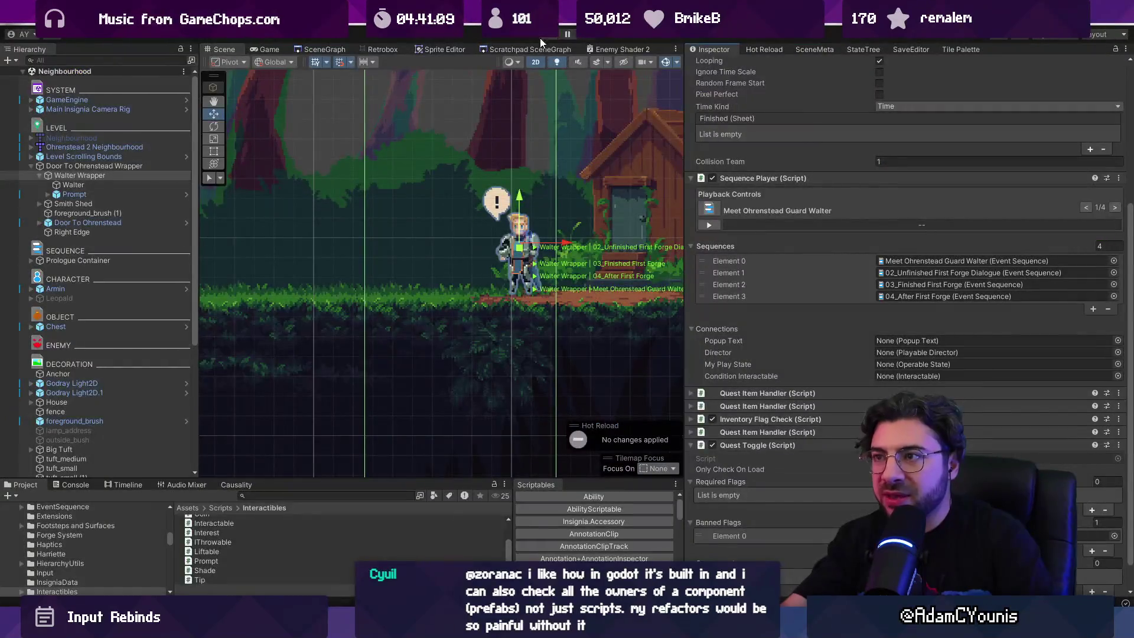
In Play mode, confirm Condition Interactable holds Prompt, then open the Meet Ohrenstead Guard Walter sequence.
key(ctrl+p)
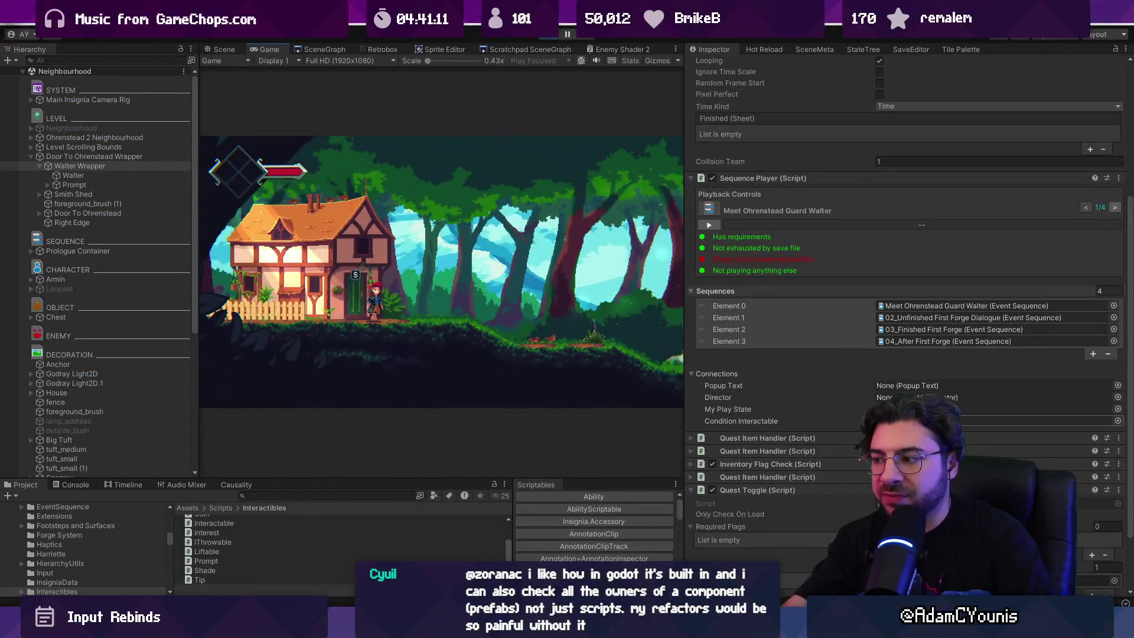
scroll(885, 372, down, 3)
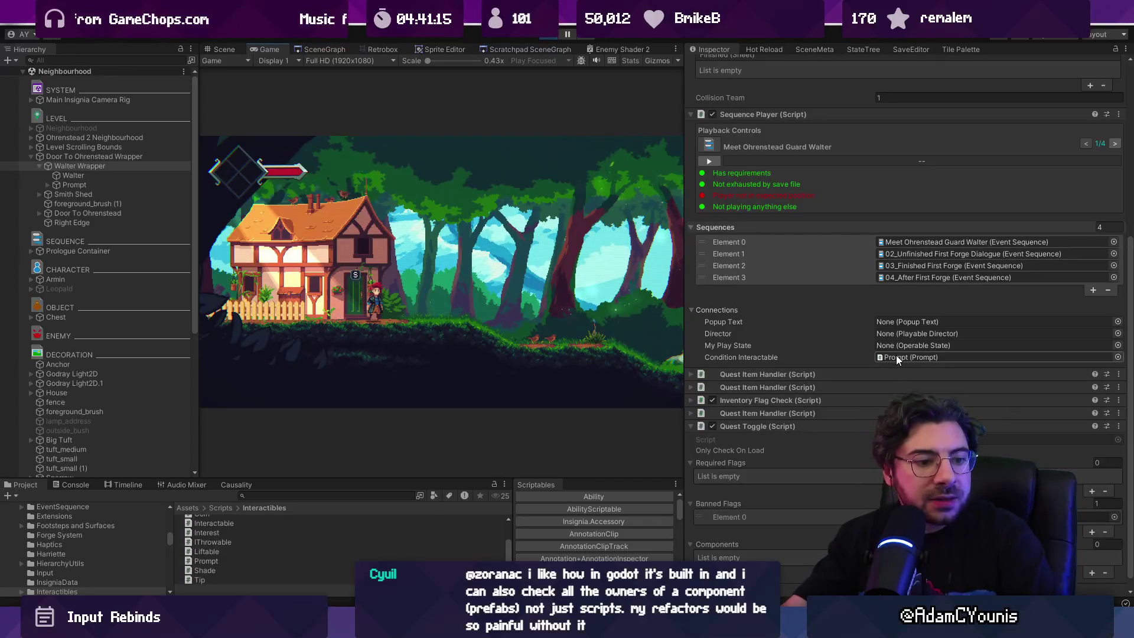
click(896, 357)
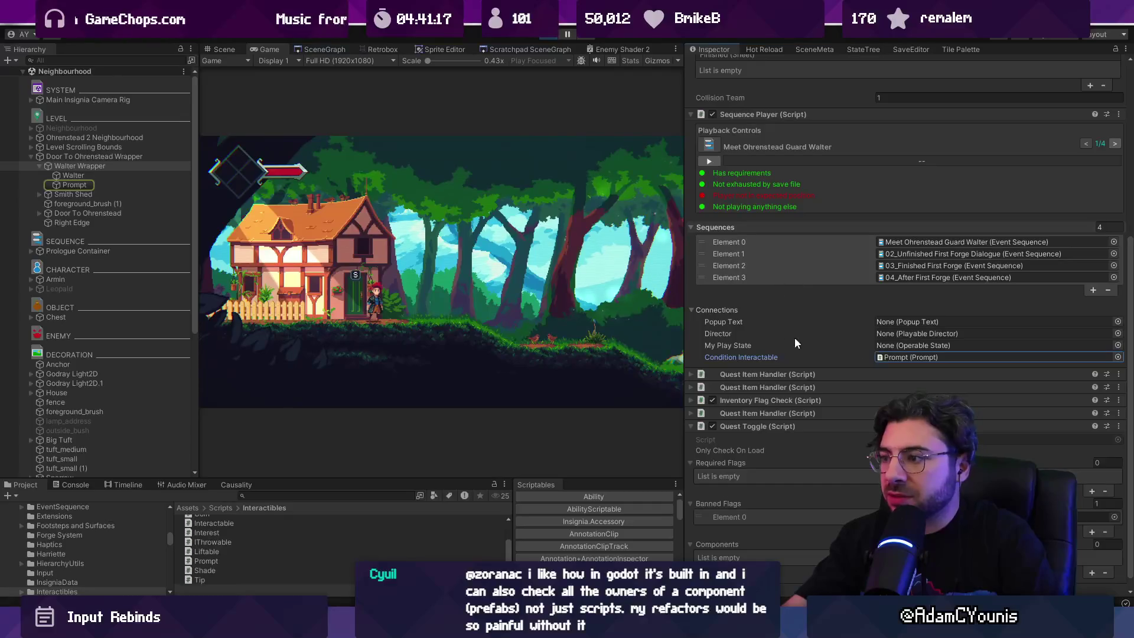
click(211, 50)
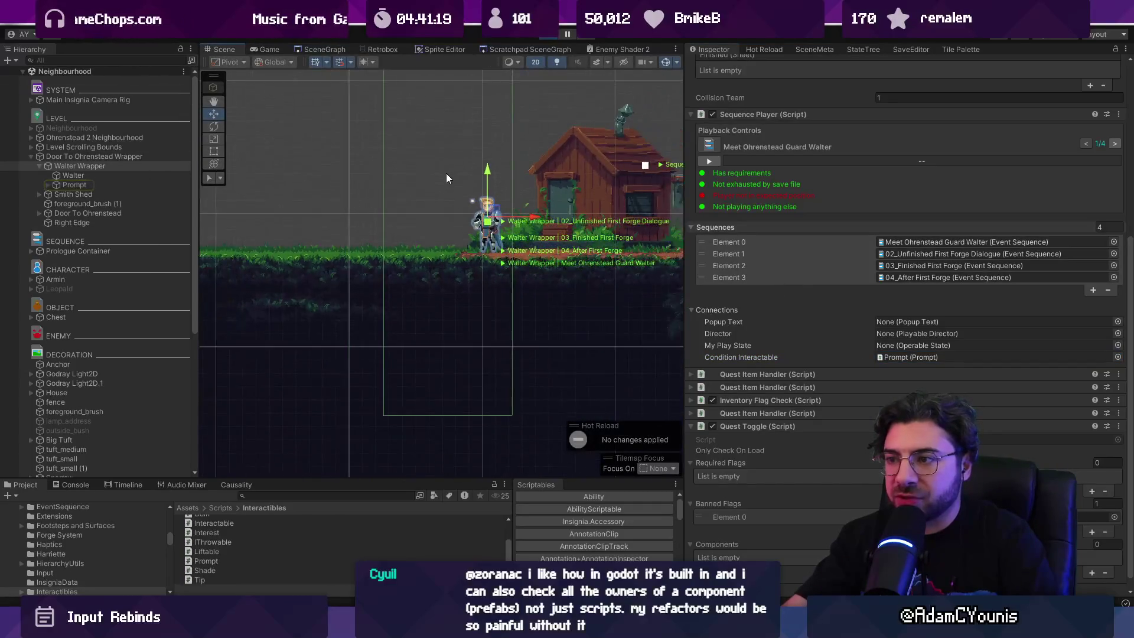
double_click(894, 239)
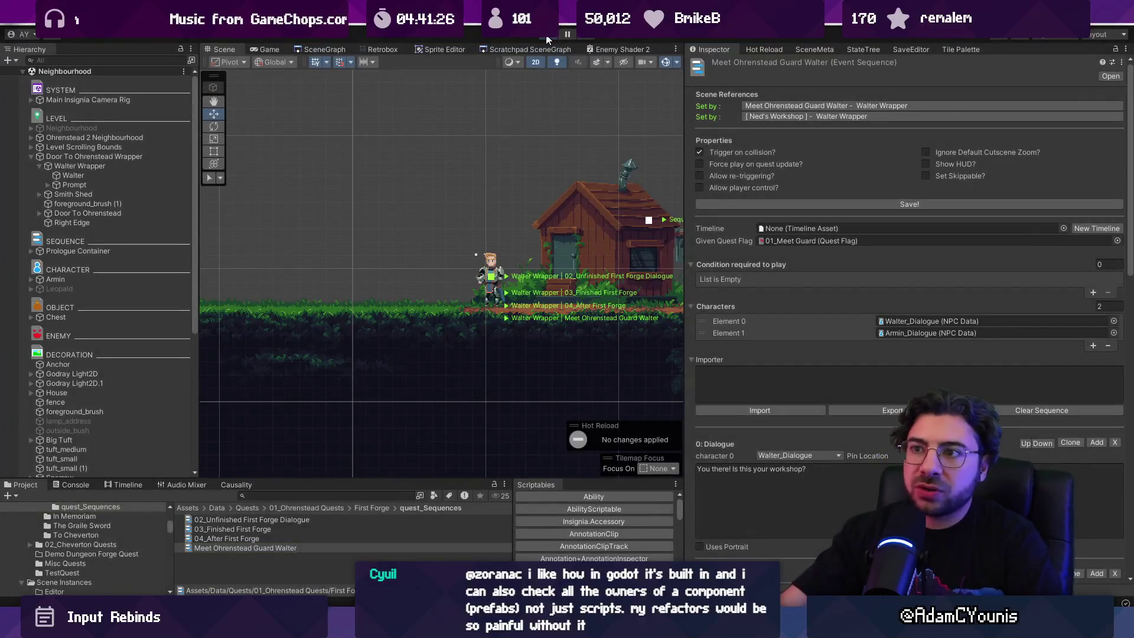
Open The_Athenaeum from the SceneGraph without saving Neighbourhood, then pan across the level.
click(319, 49)
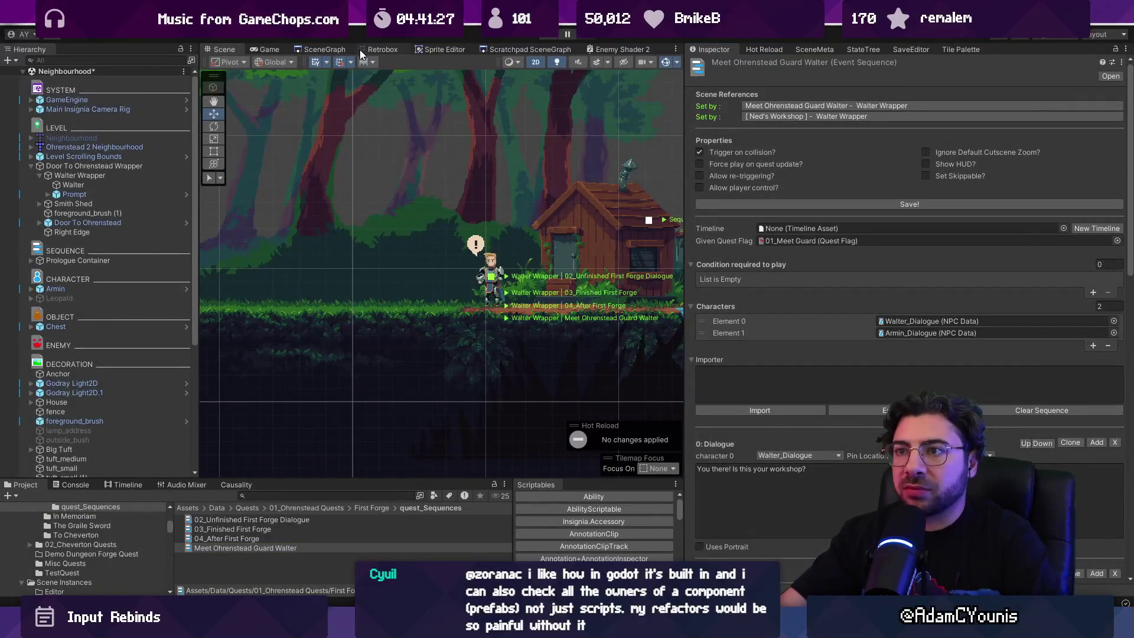
scroll(414, 177, down, 5)
scroll(533, 169, up, 6)
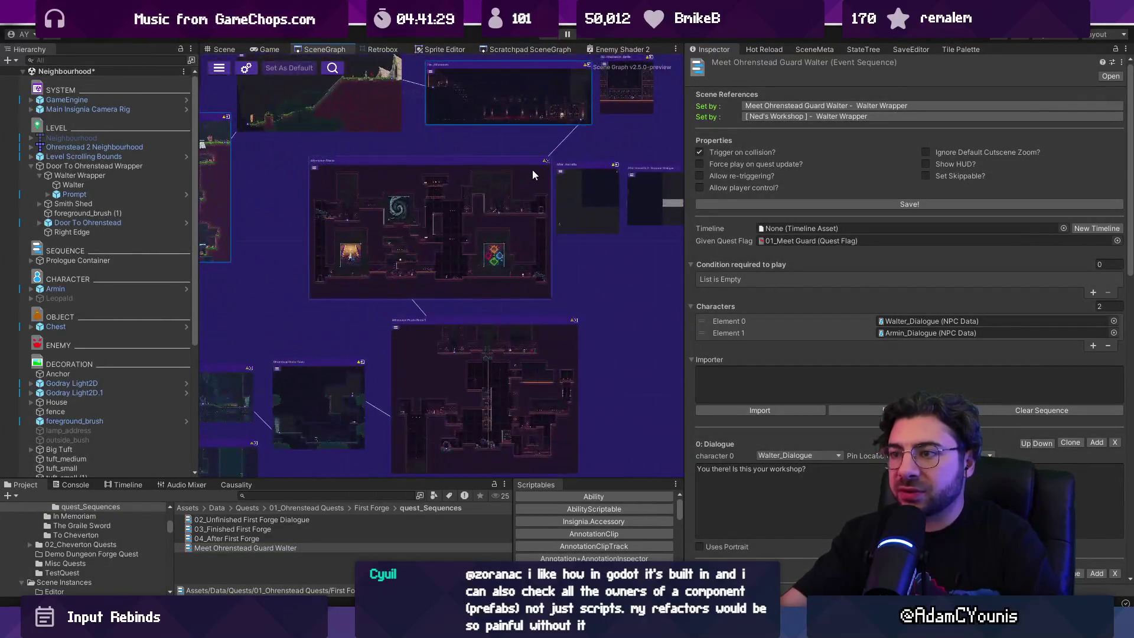
scroll(532, 218, up, 2)
double_click(549, 197)
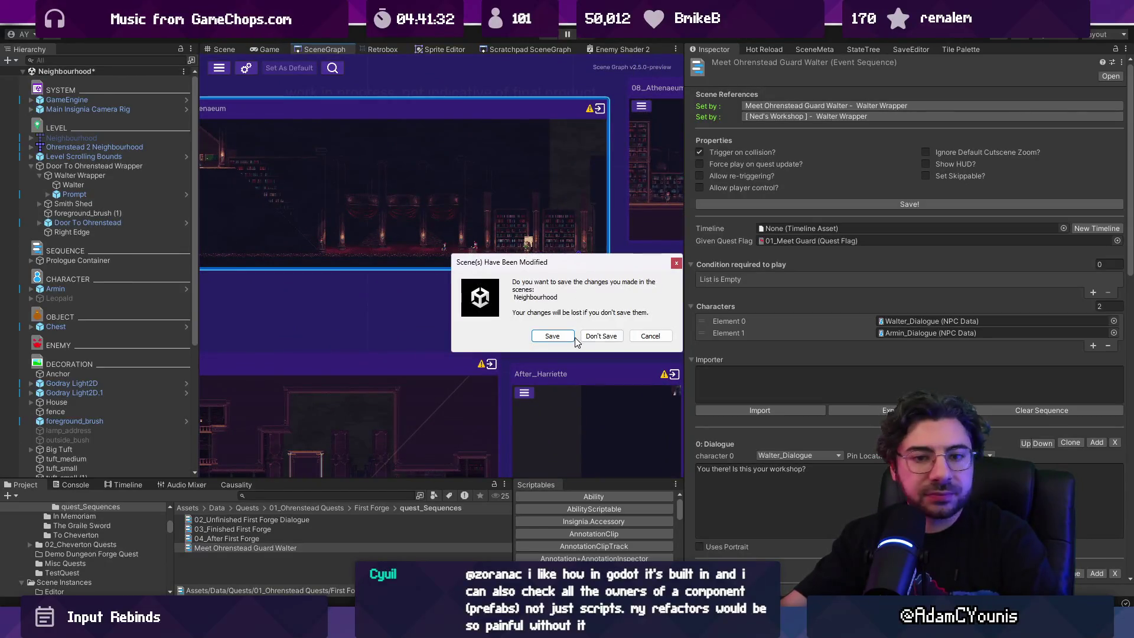
click(601, 335)
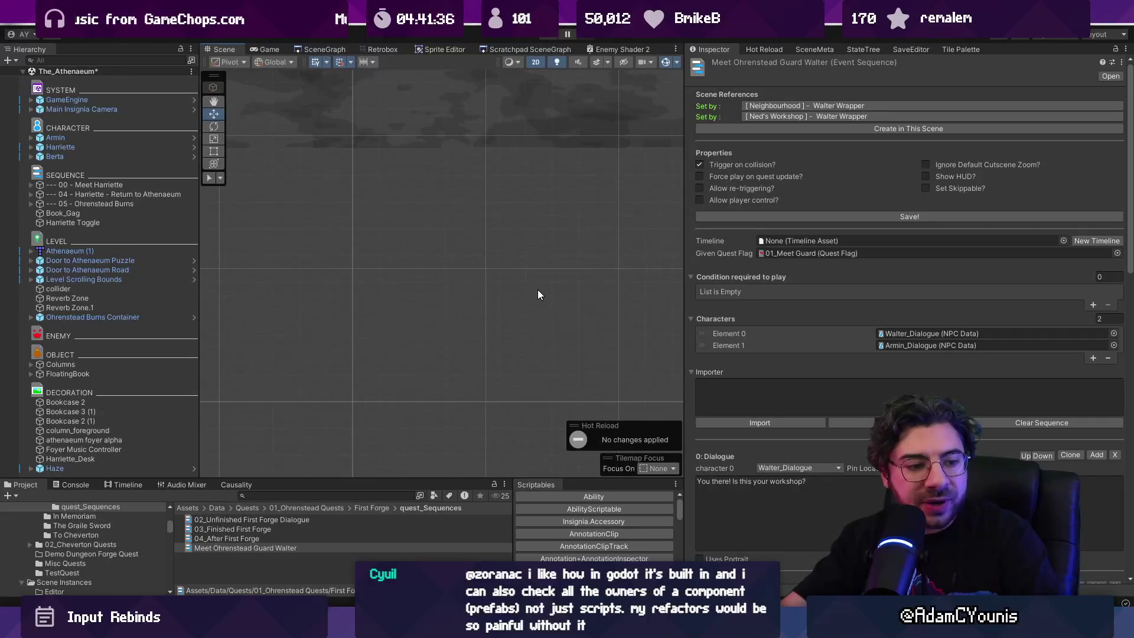
scroll(331, 274, down, 3)
mouse_move(324, 248)
mouse_down()
mouse_move(378, 248)
mouse_move(471, 342)
mouse_up()
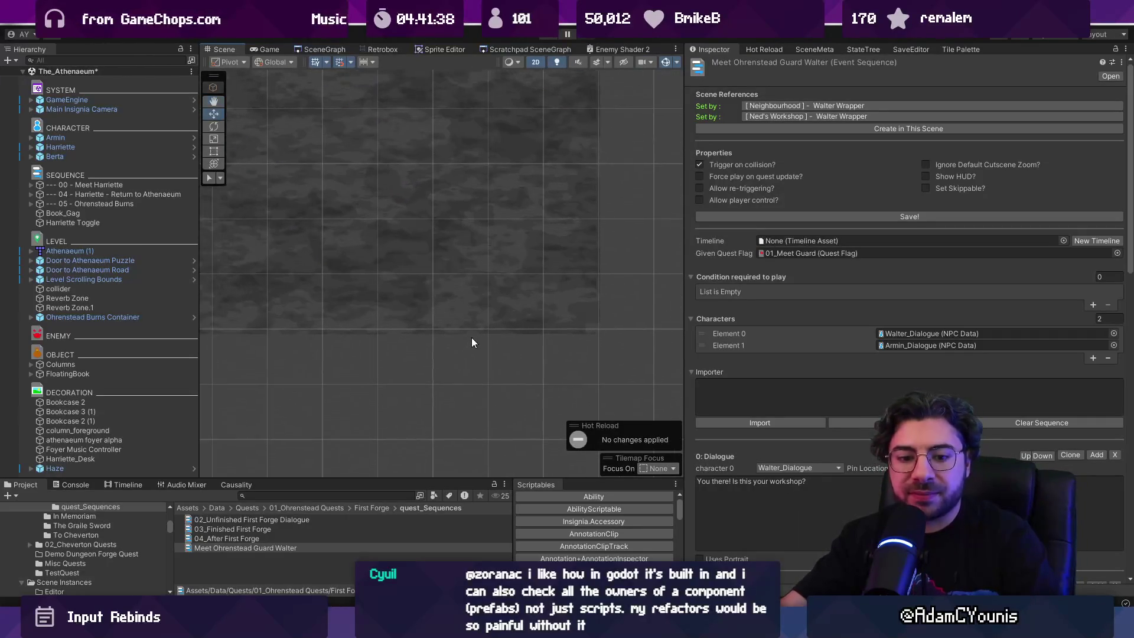
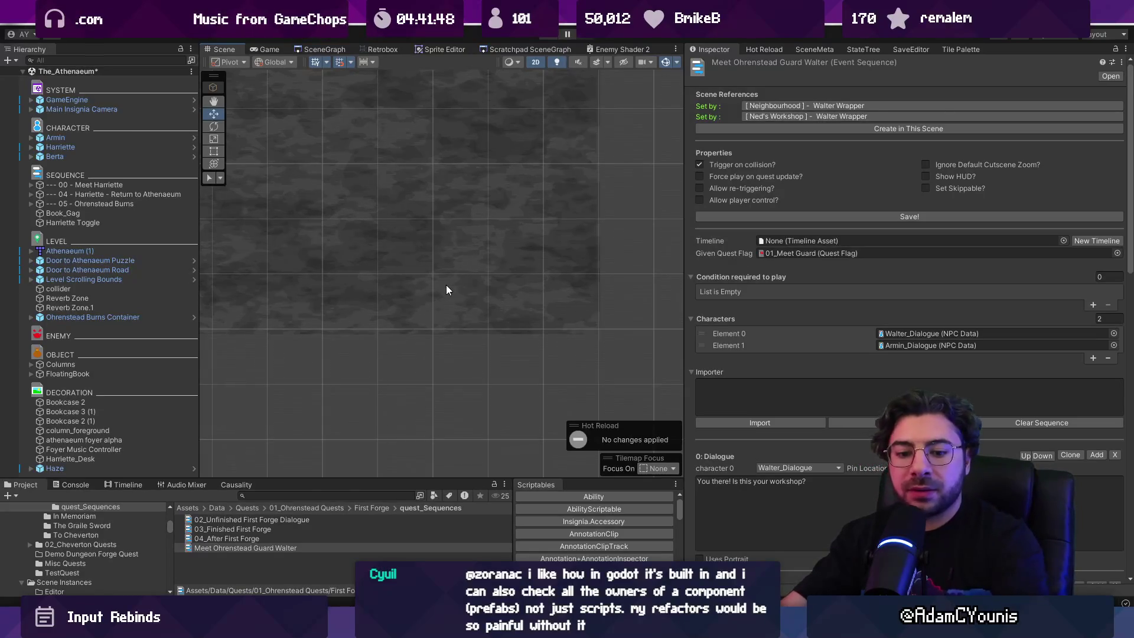
Box-select the cutscene cameras near Harriette, then inspect Camera Shot 1 Mark 1 and the 05 and 04 sequences.
scroll(445, 288, down, 5)
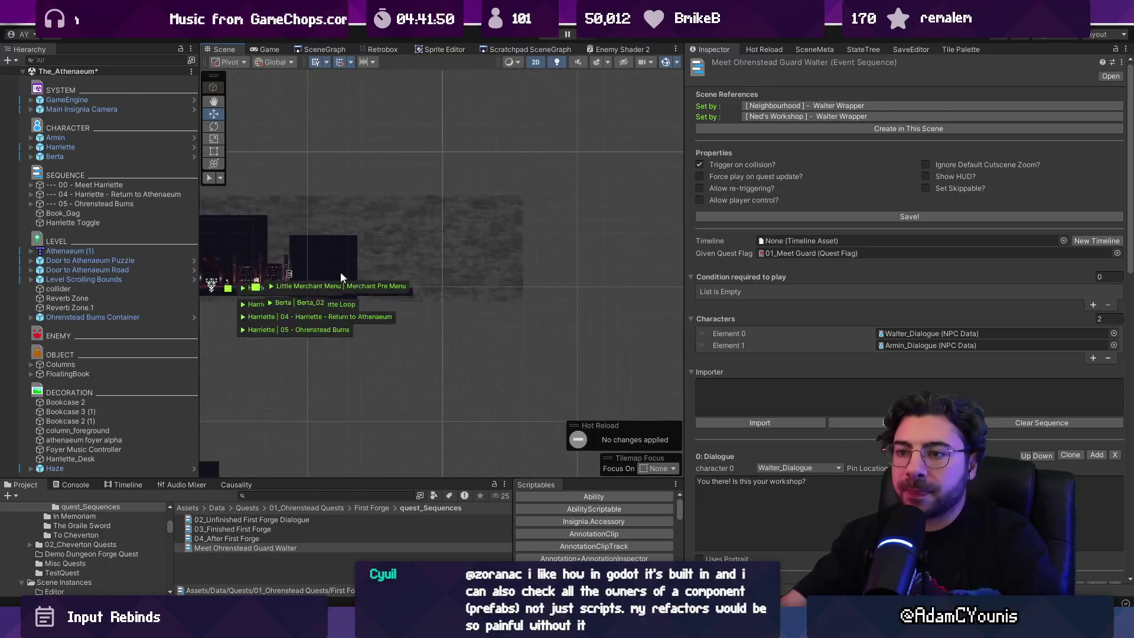
scroll(455, 296, up, 5)
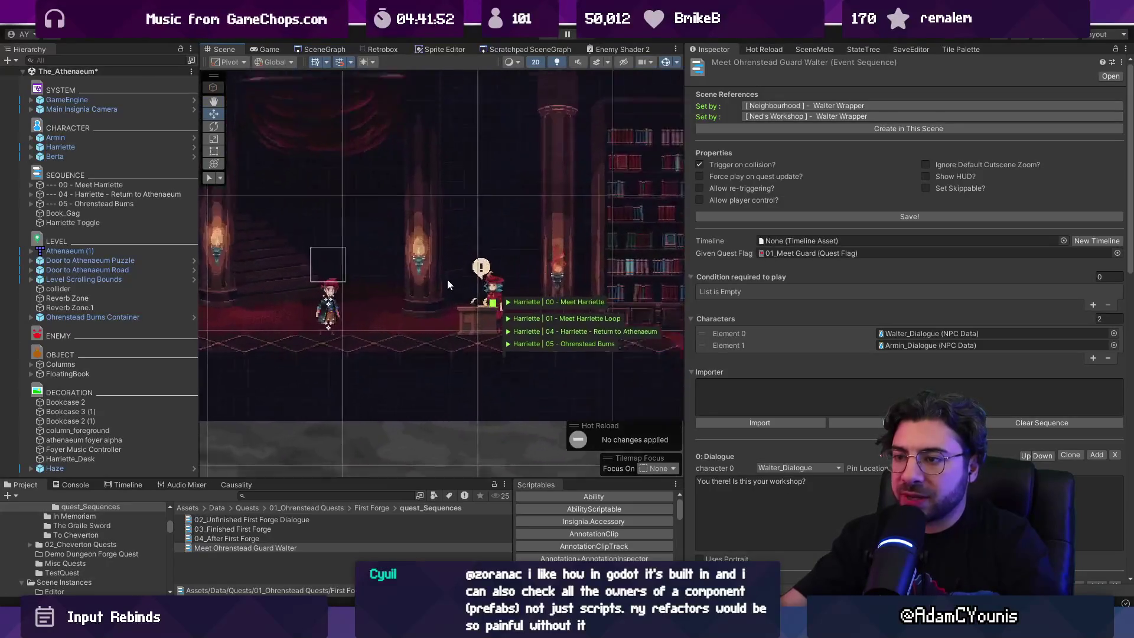
click(531, 337)
drag(532, 337, 531, 336)
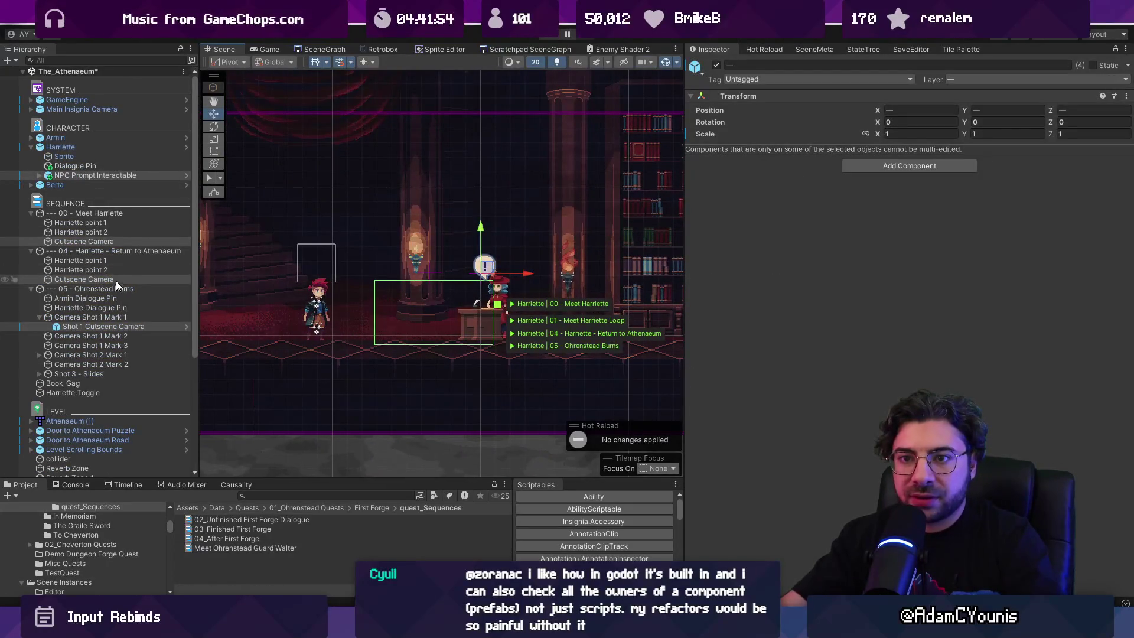
click(115, 318)
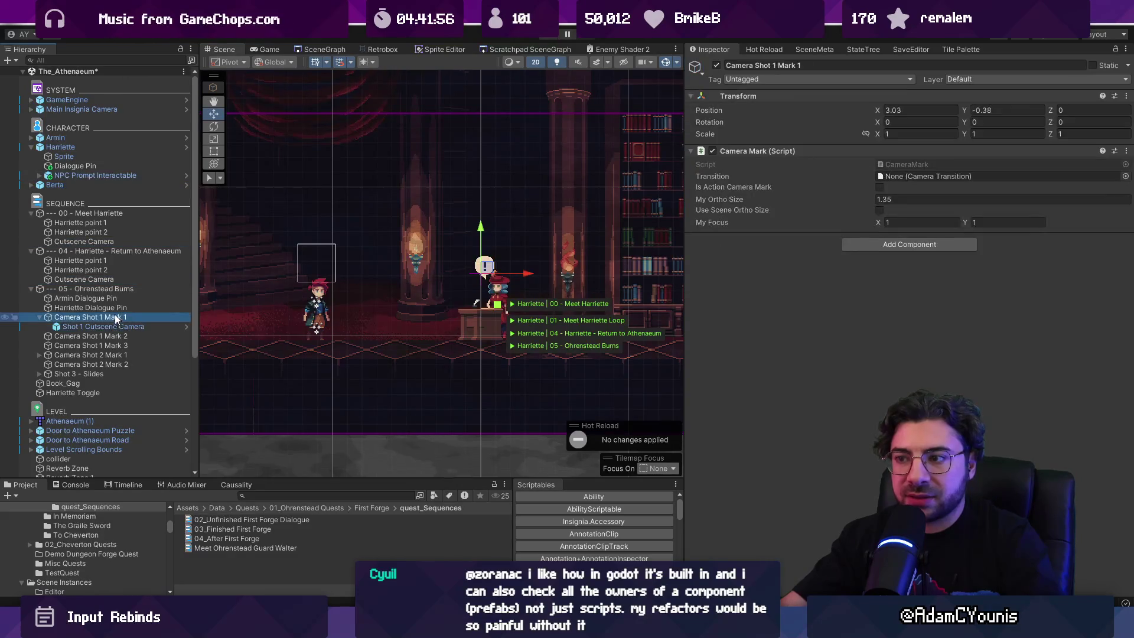
click(115, 290)
click(114, 280)
click(106, 250)
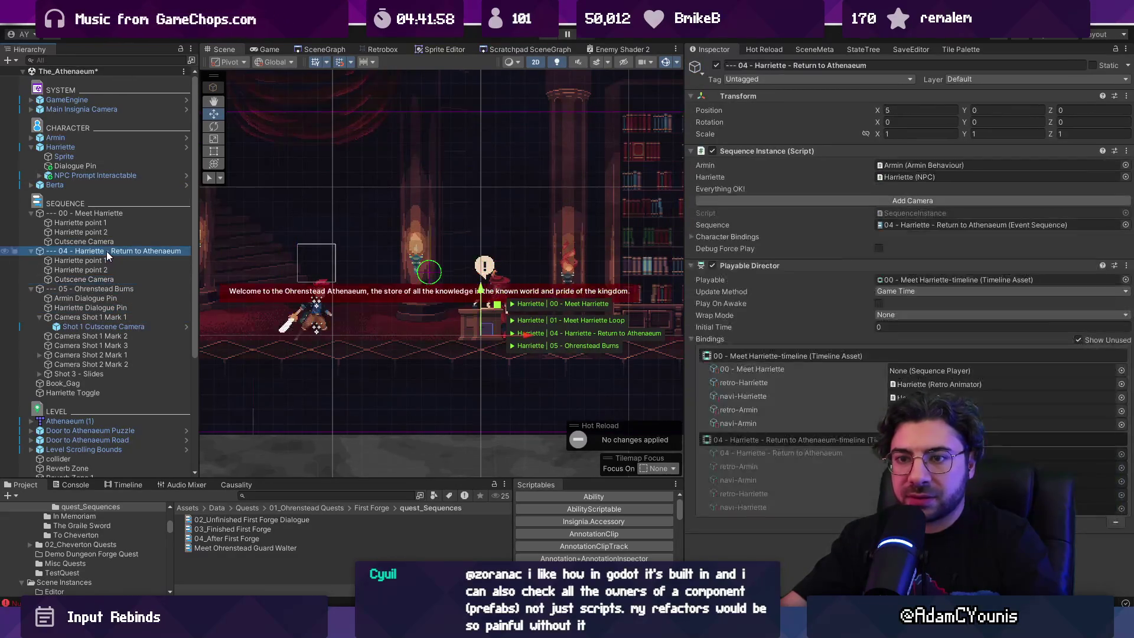
Step through the Meet Harriette sequence objects: Harriette points 1 and 2 and its Cutscene Camera.
click(105, 232)
click(104, 212)
click(103, 223)
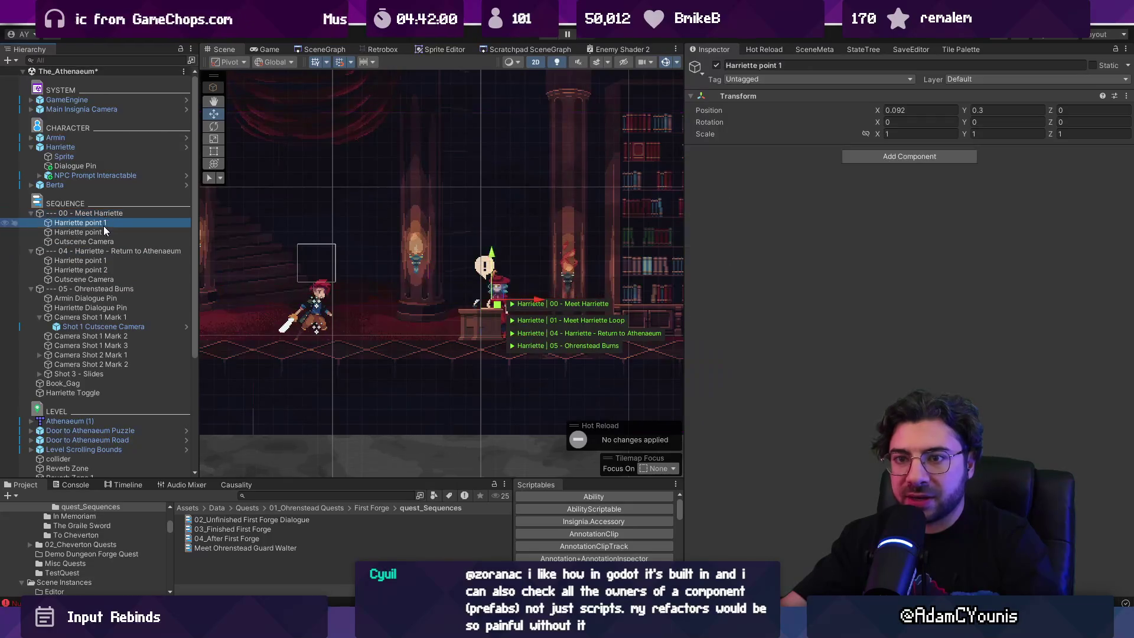
click(105, 241)
click(107, 232)
click(109, 222)
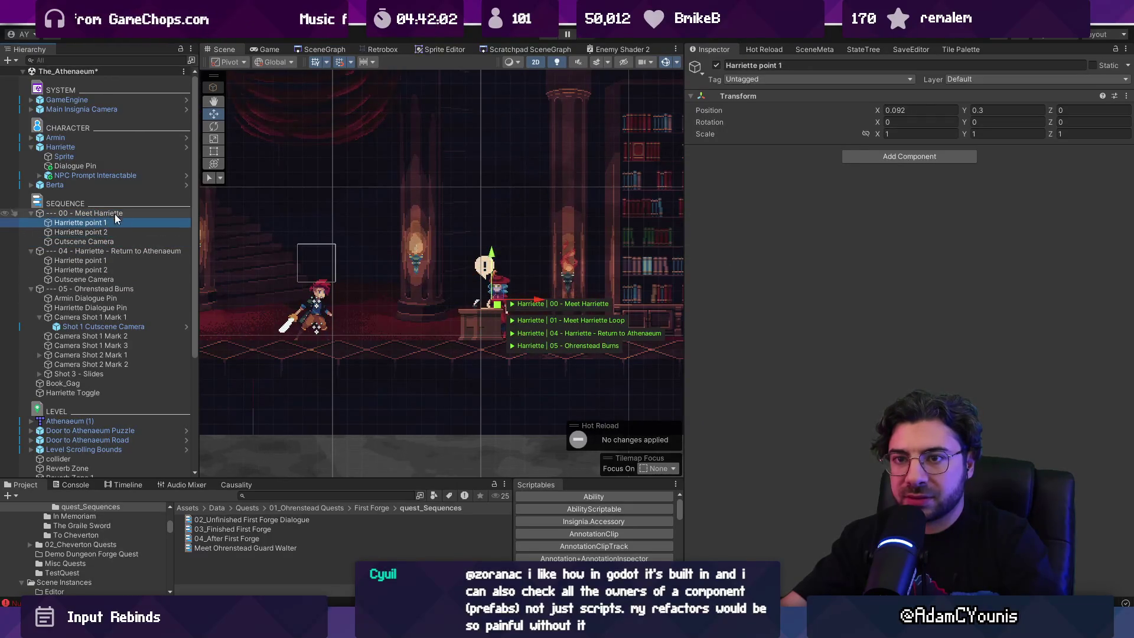
Check Harriette's NPC Prompt Interactable collider, ending on her Sequence Player connection settings.
click(83, 147)
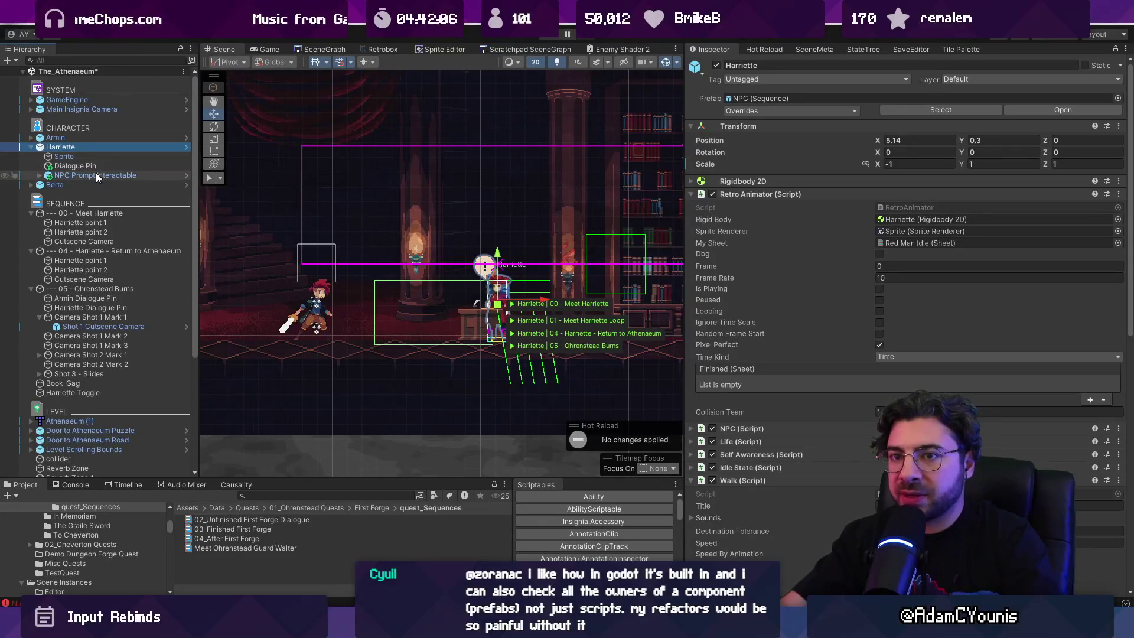
click(95, 175)
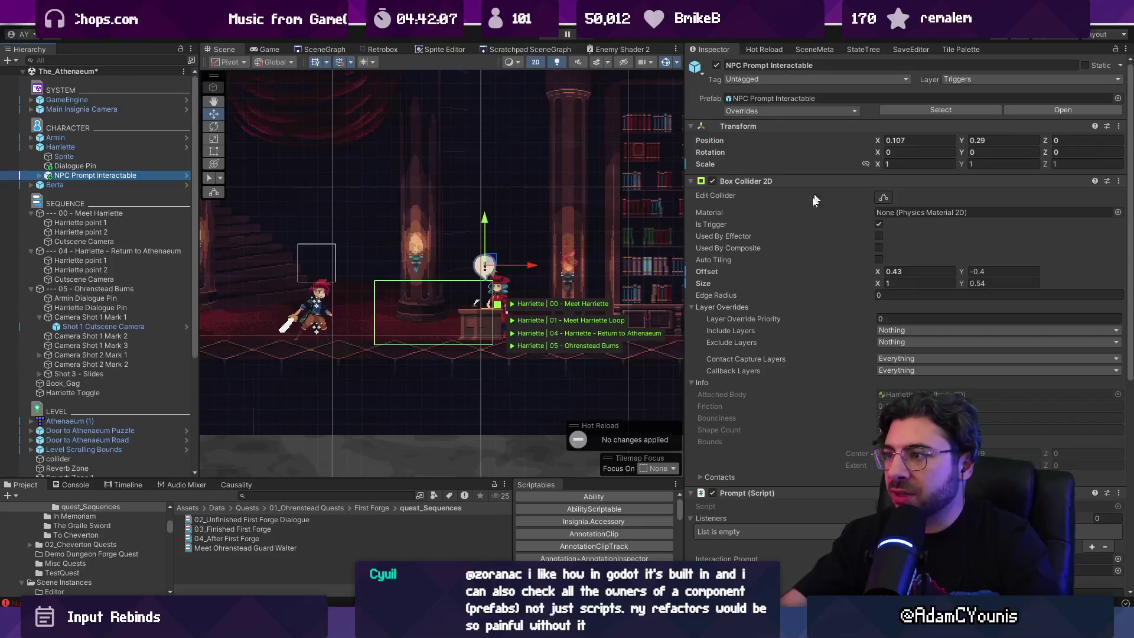
scroll(773, 242, down, 10)
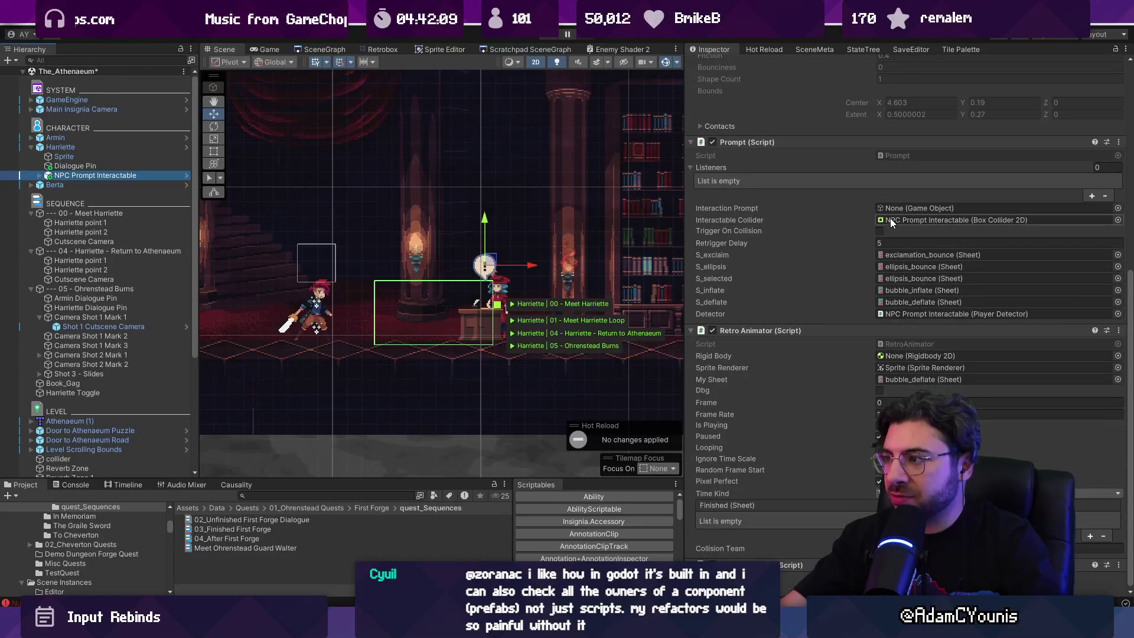
click(61, 147)
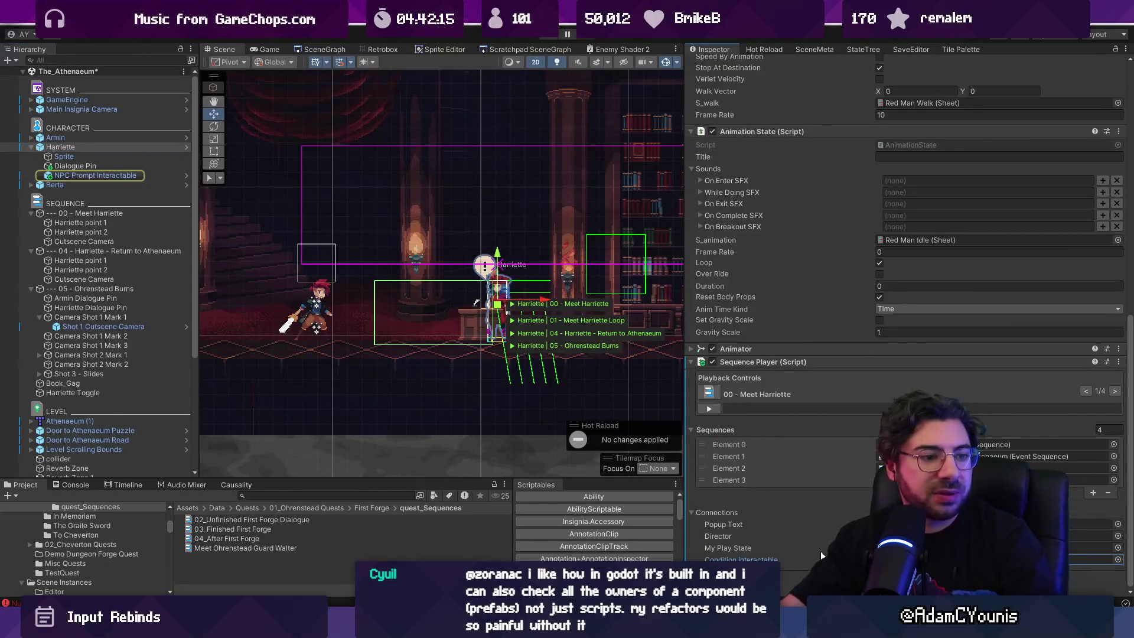
Set Harriette's Condition Interactable to NPC Prompt Interactable, found by searching 'npc'.
click(1117, 560)
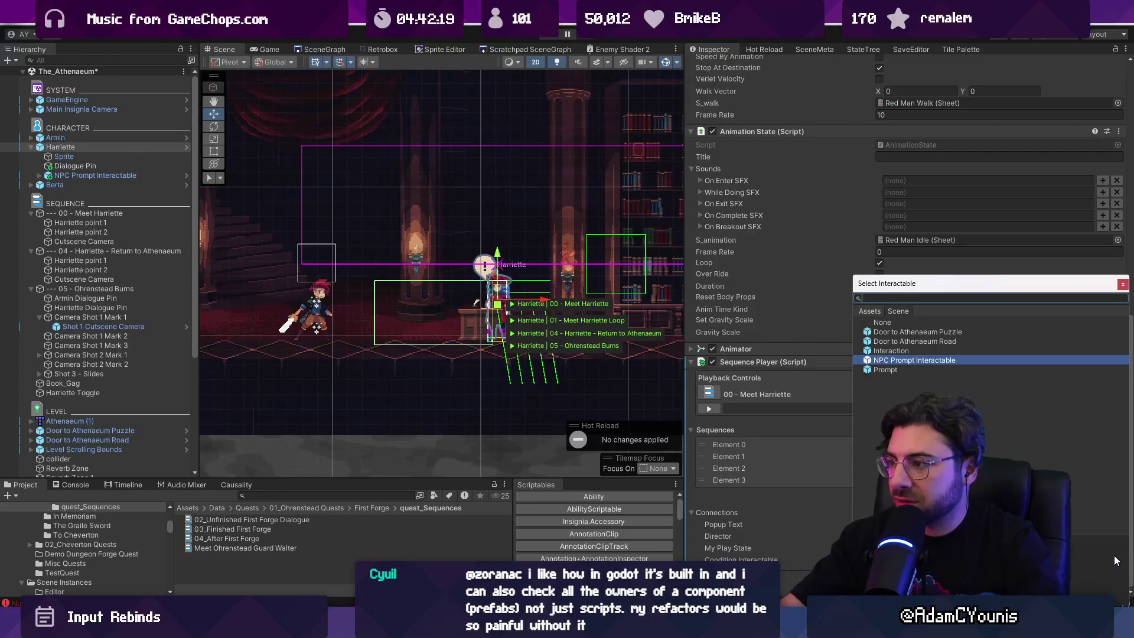
text(npc)
key(Return)
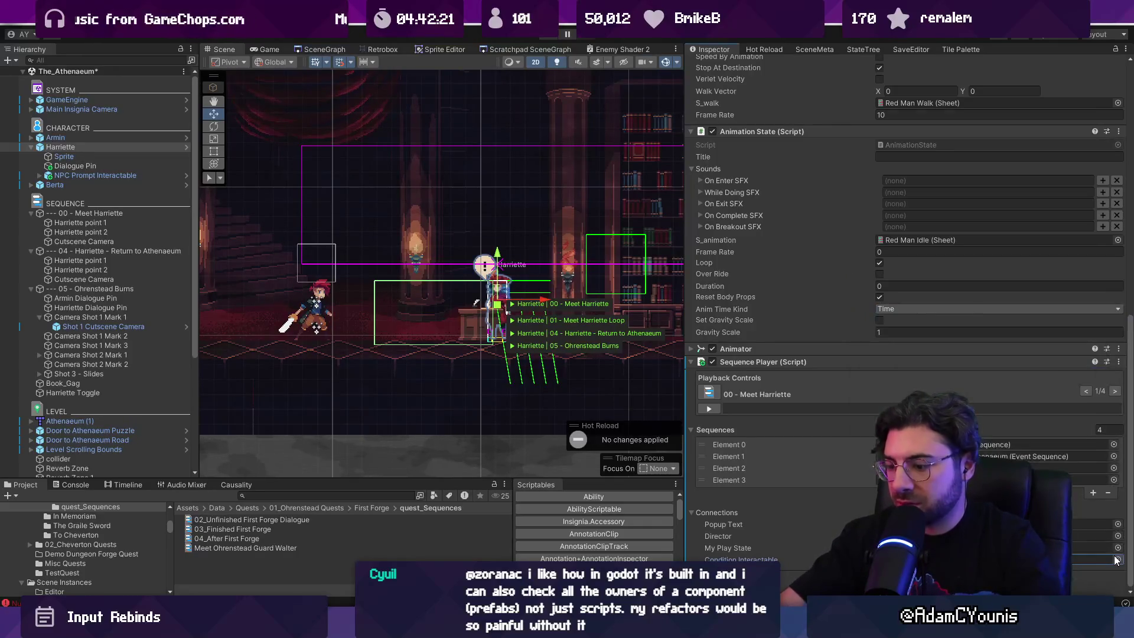
Play-test the scene to confirm Harriette's welcome dialogue, then stop Play mode.
key(ctrl+p)
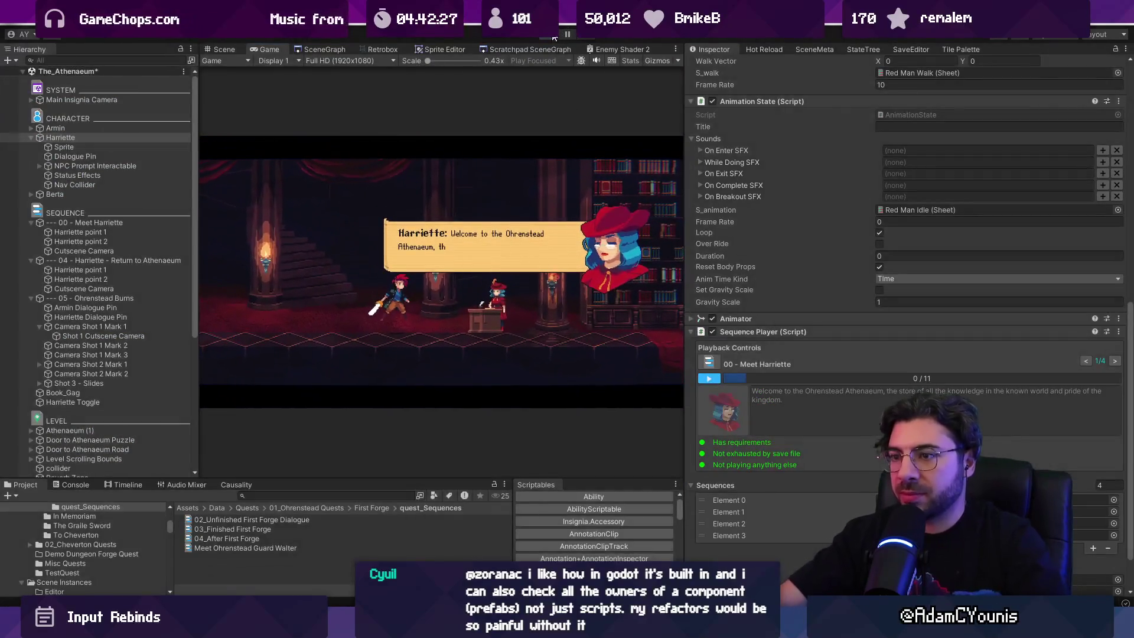
click(554, 34)
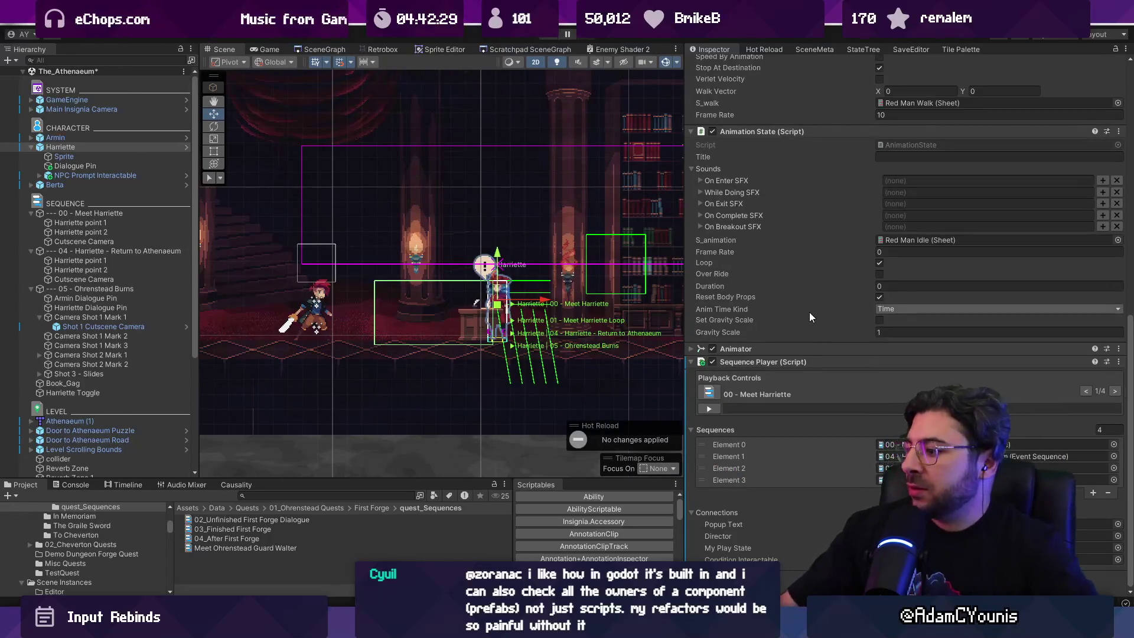
scroll(810, 304, up, 10)
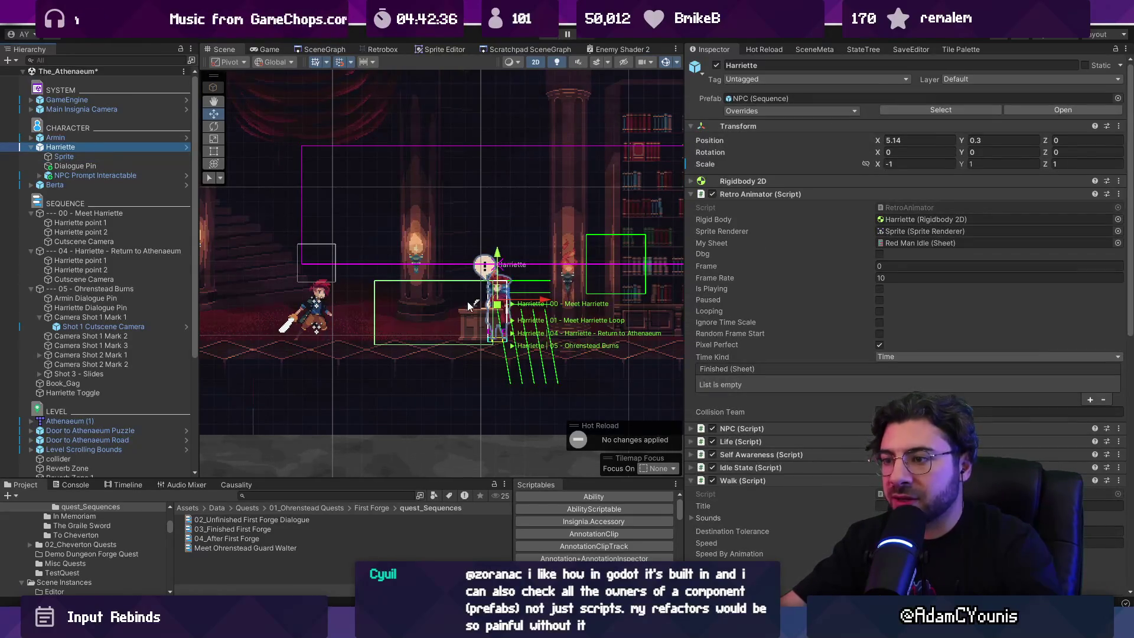
Collapse the Retro Animator, Walk and Animation State components, open the 00 - Meet Harriette sequence, and reselect Harriette.
click(779, 194)
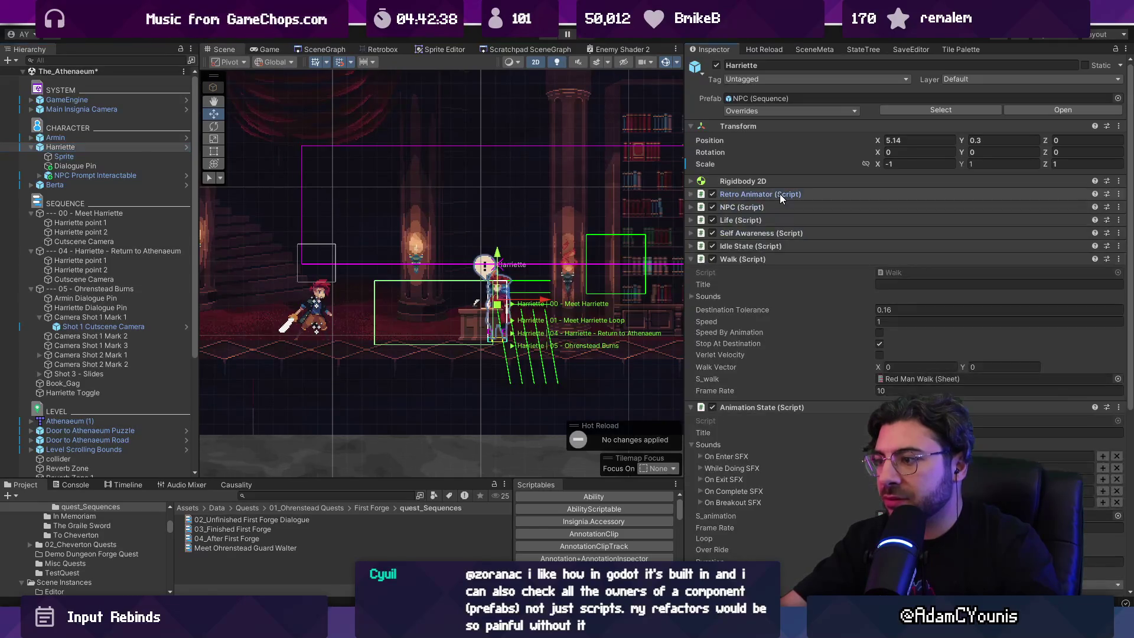
click(743, 258)
click(746, 271)
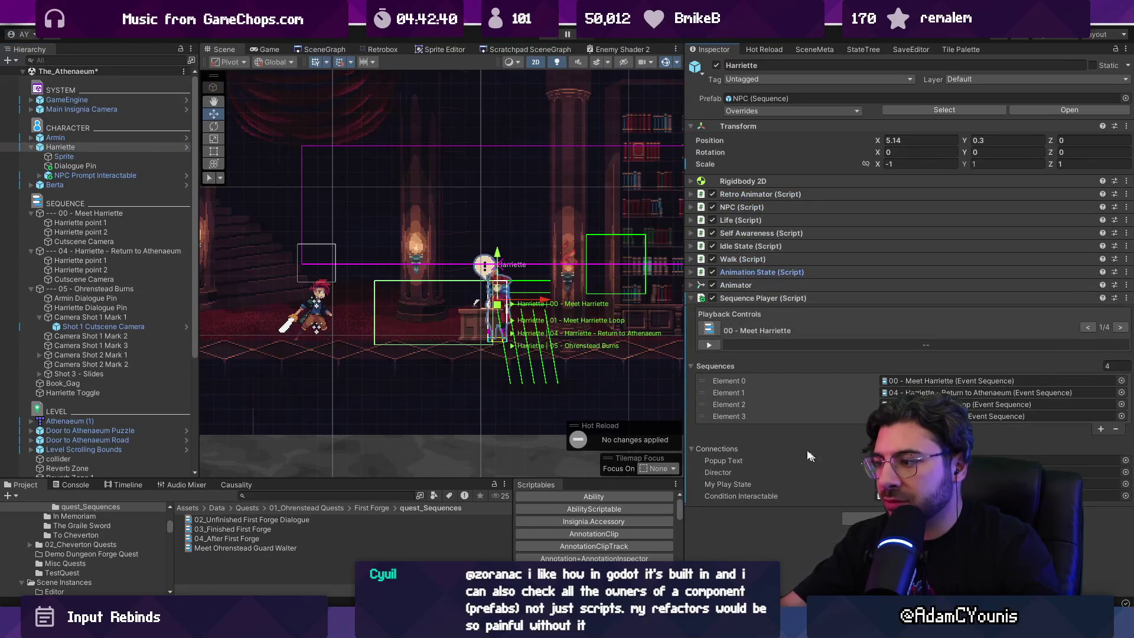
double_click(940, 381)
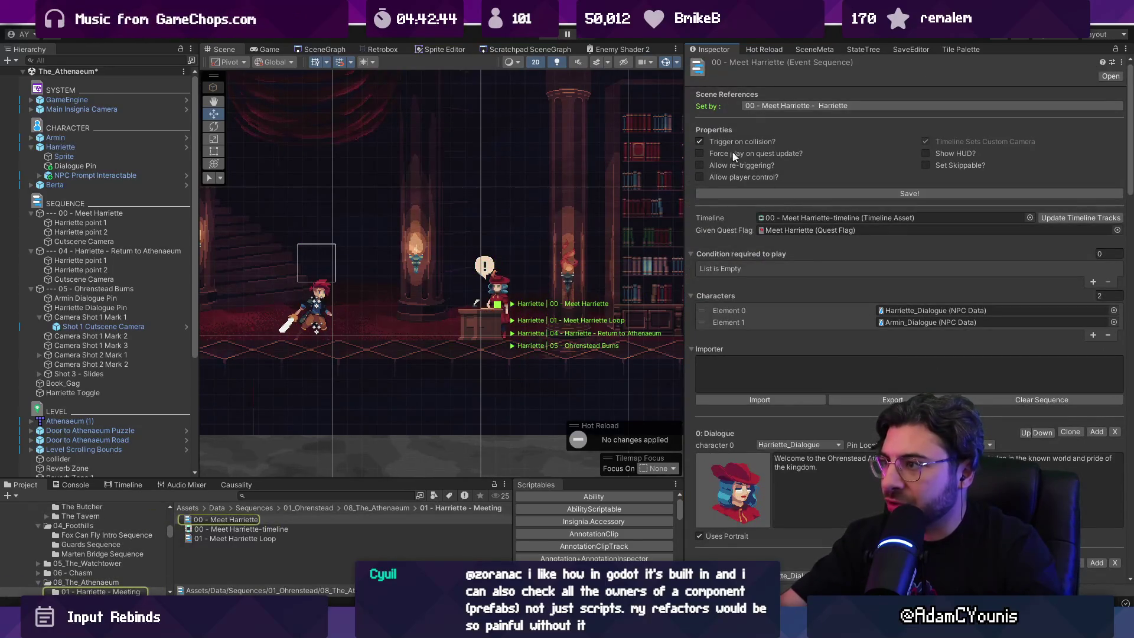
click(113, 148)
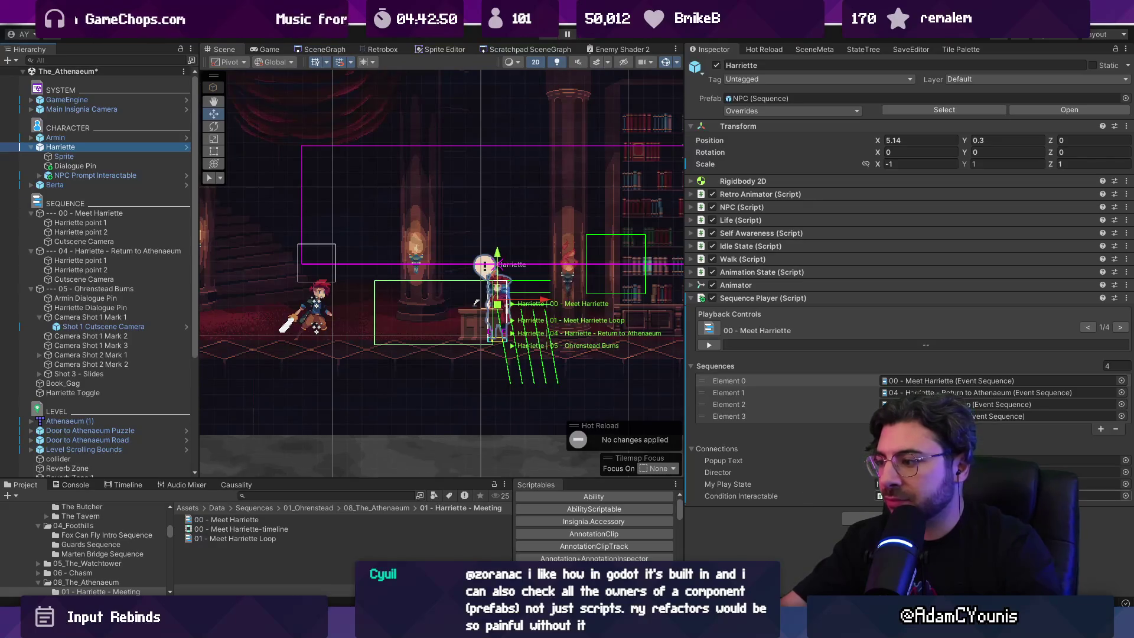
Trace the condition interactable to NPC Prompt Interactable, inspect its trigger collider (offset 0.43, -0.4), then open SceneGraph.
click(944, 496)
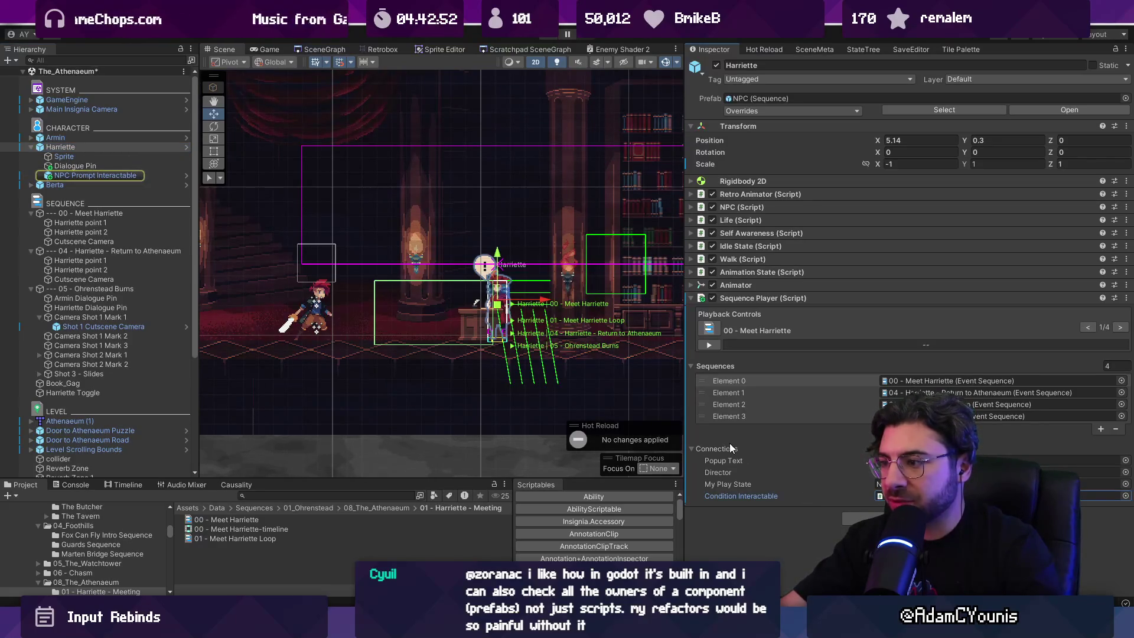
click(712, 449)
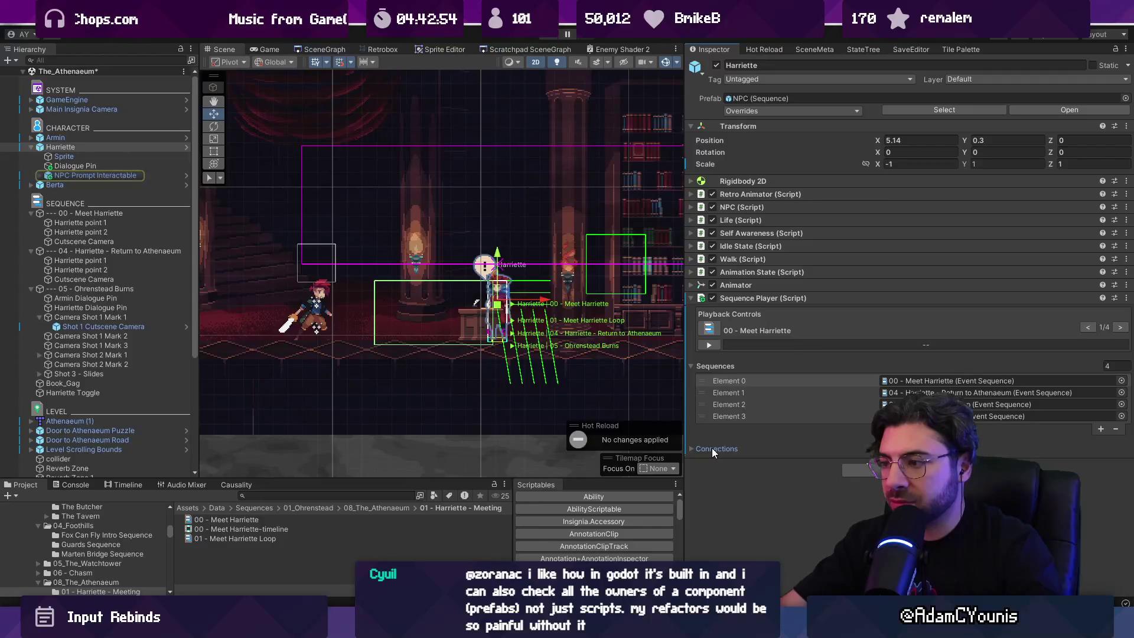
click(40, 176)
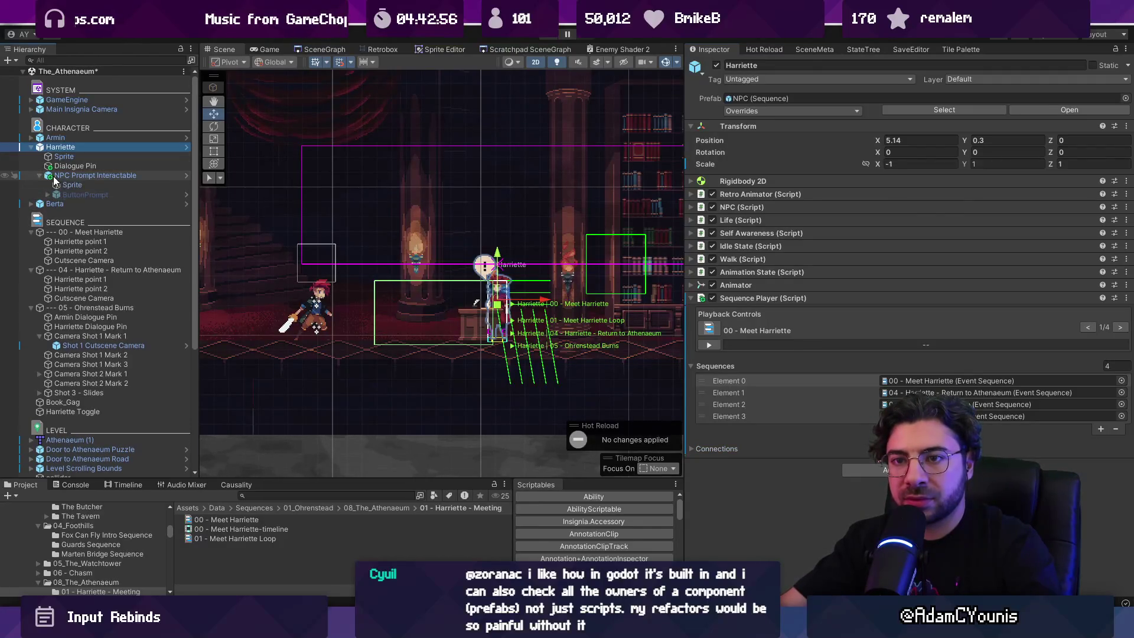
click(54, 176)
scroll(756, 247, down, 5)
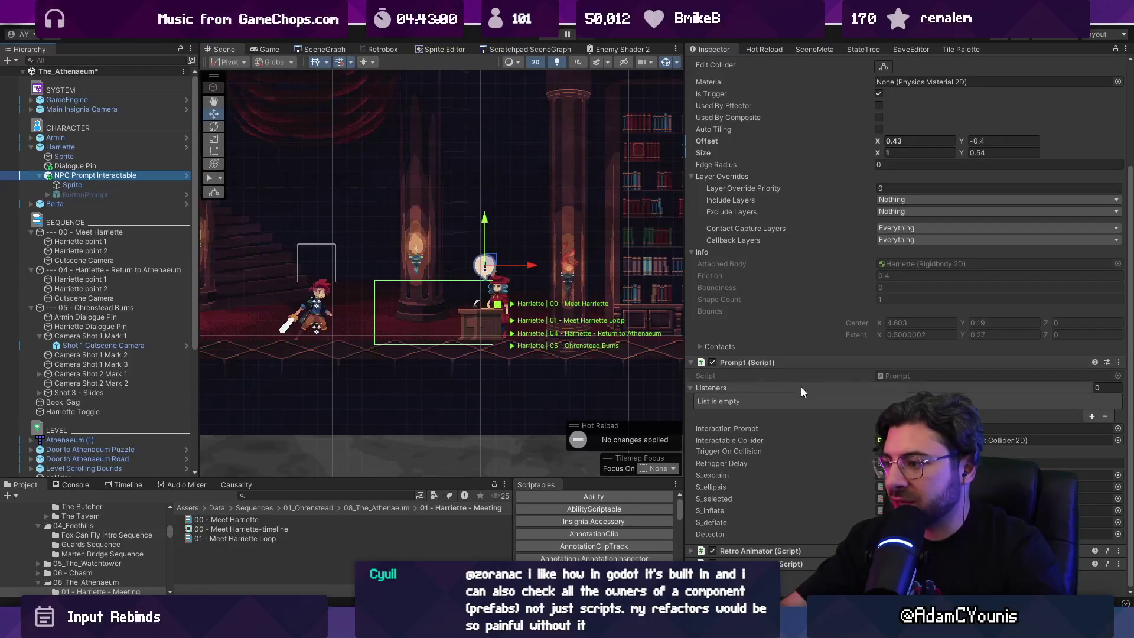
click(744, 440)
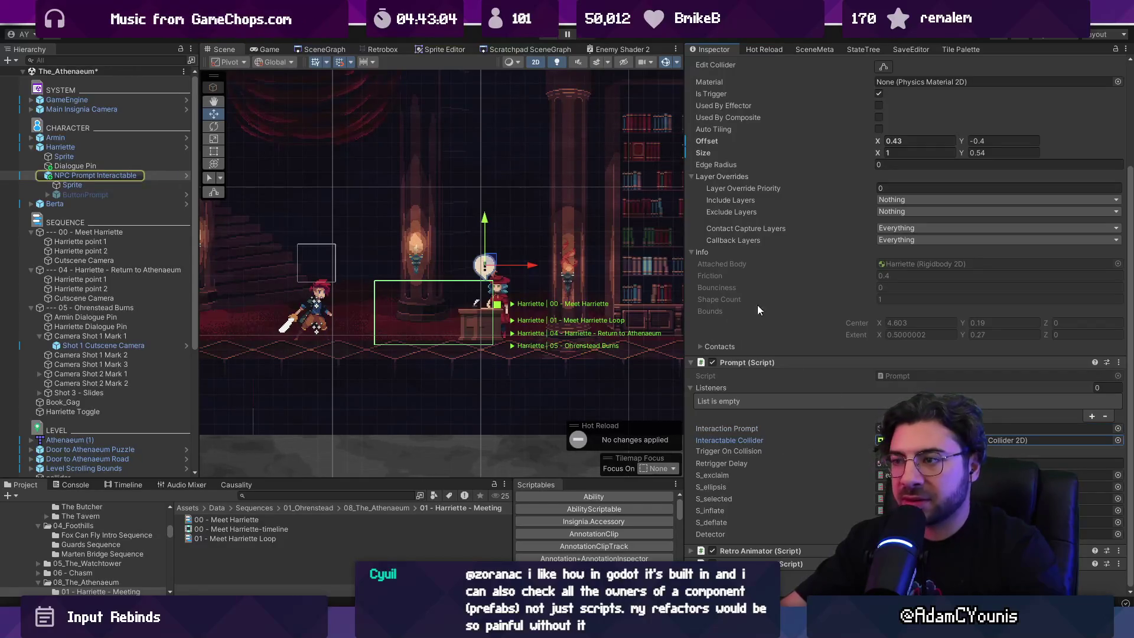
click(150, 175)
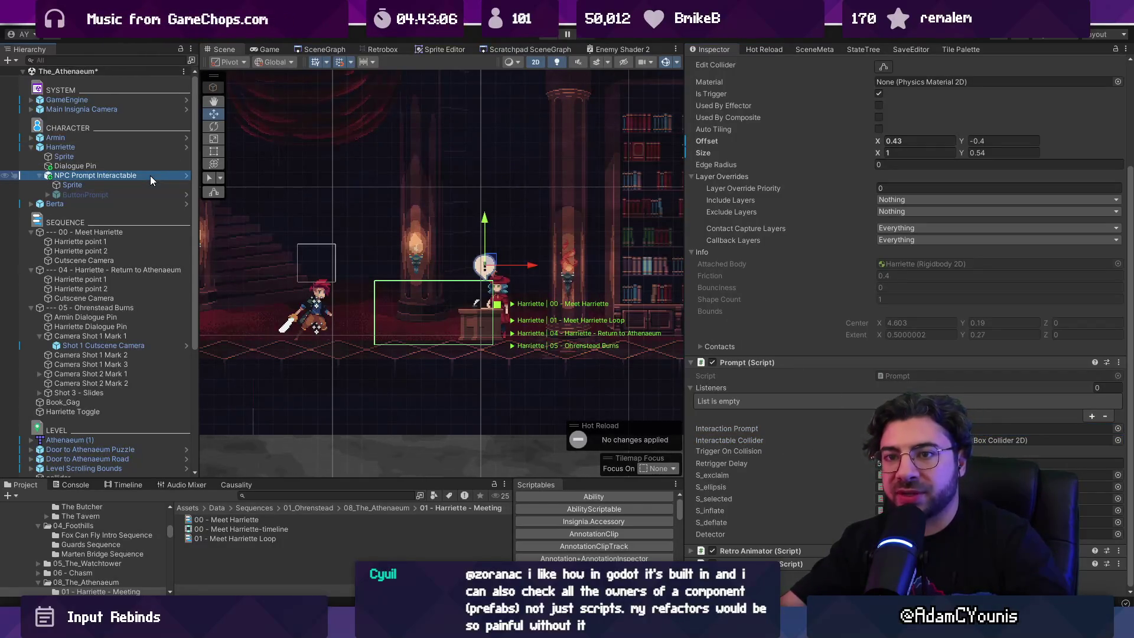
click(325, 49)
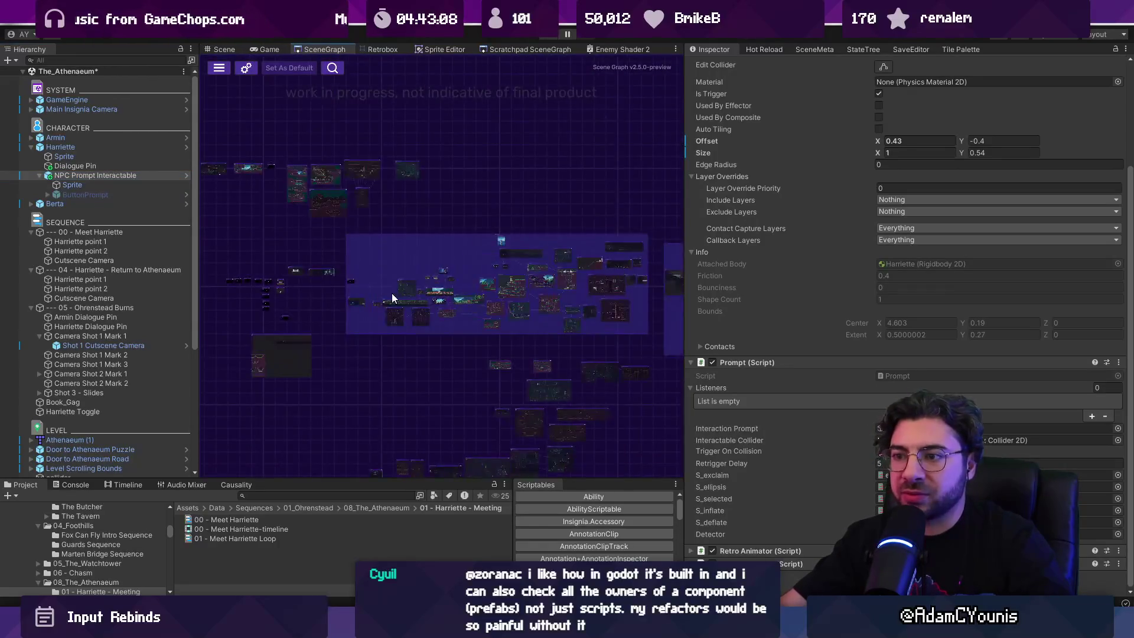
Load the Neighbourhood scene, answer the save prompt, and select the Prompt under Walter Wrapper.
scroll(392, 297, up, 5)
double_click(500, 332)
click(591, 335)
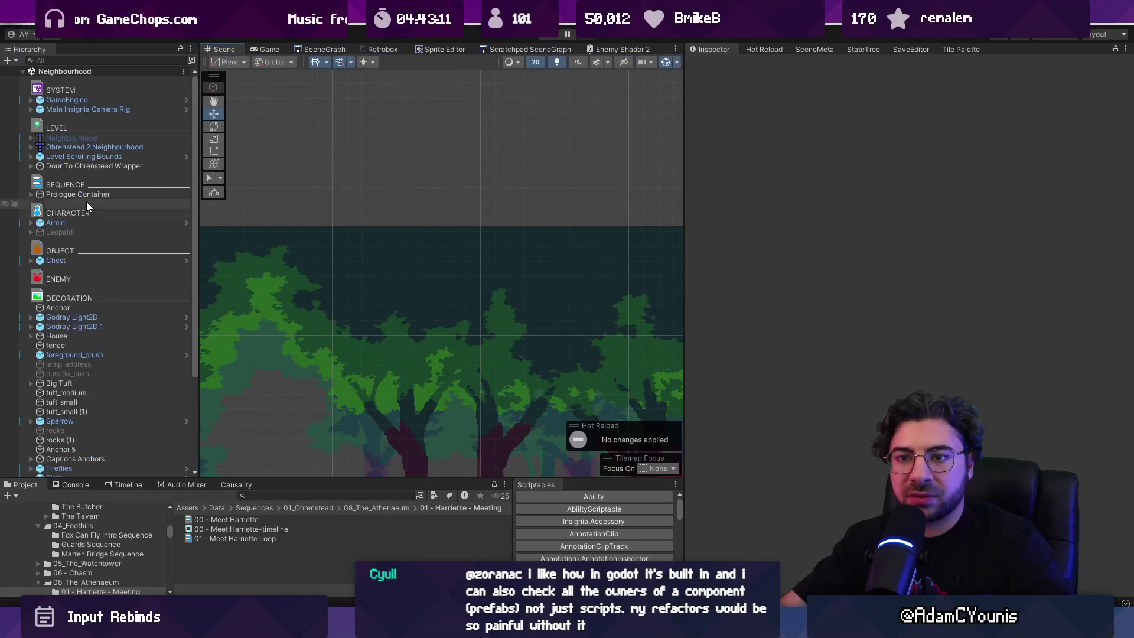
click(87, 196)
scroll(88, 199, down, 3)
scroll(258, 244, down, 5)
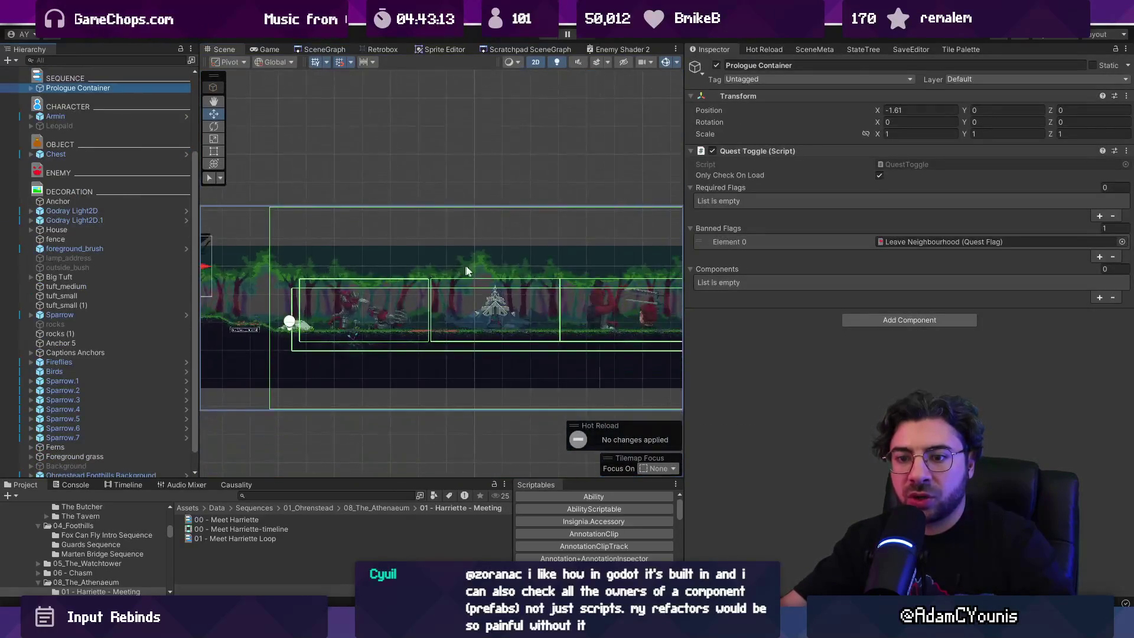
scroll(467, 262, up, 8)
click(444, 231)
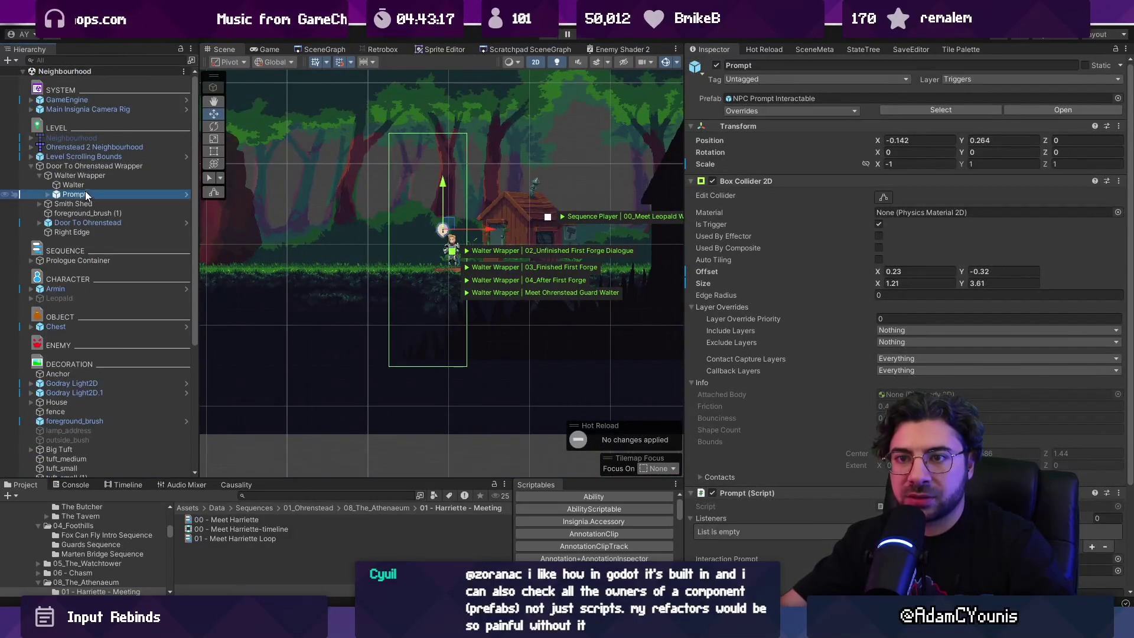
Place an NPC Prompt Interactable under Walter Wrapper and compare it with Prompt's trigger collider.
drag(87, 195, 82, 203)
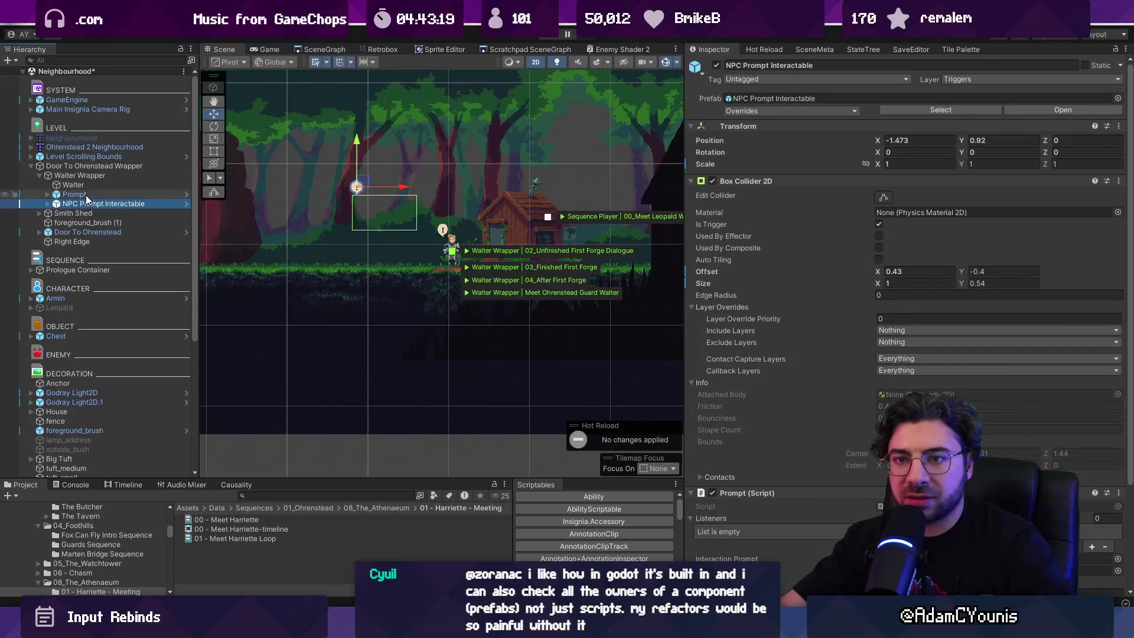
click(83, 195)
scroll(750, 279, down, 4)
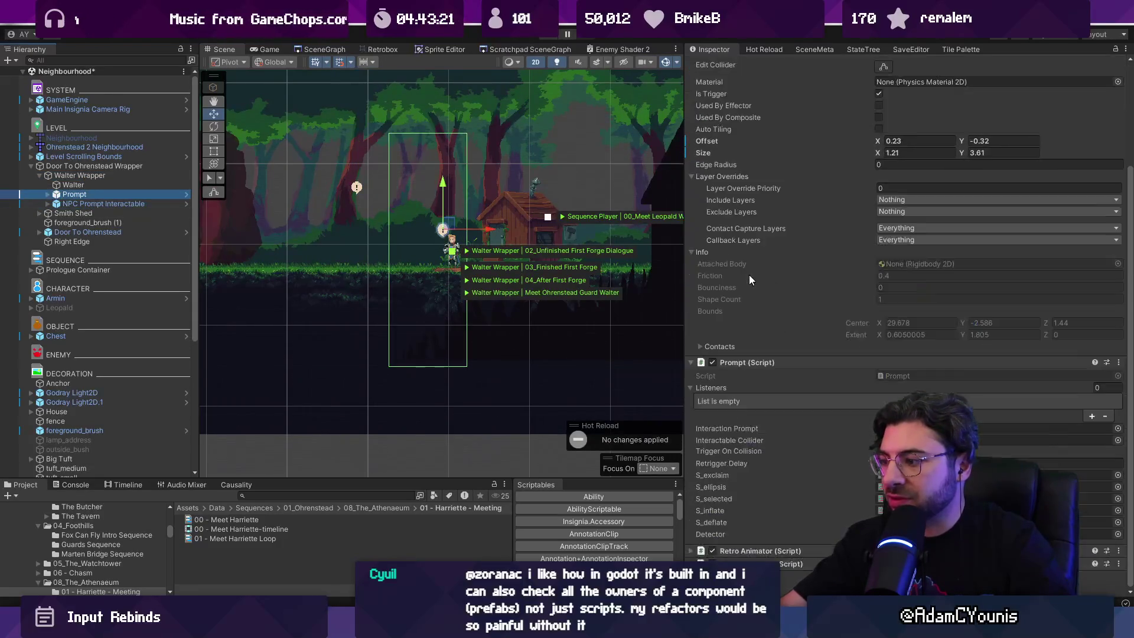
click(93, 203)
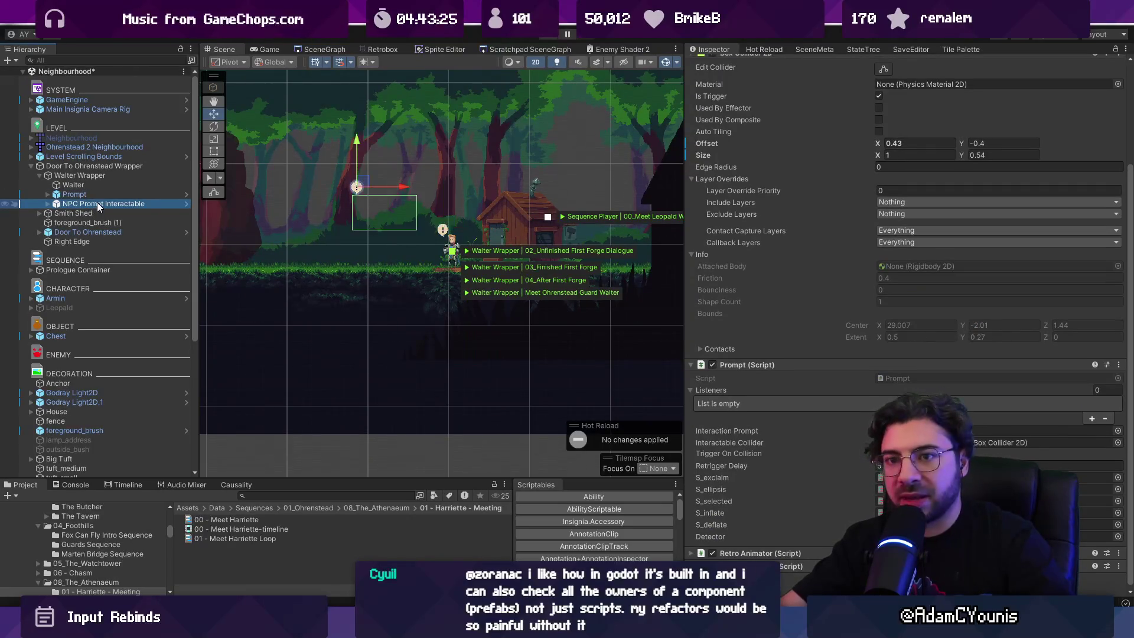
click(97, 202)
click(98, 195)
click(98, 195)
click(98, 202)
scroll(685, 244, up, 3)
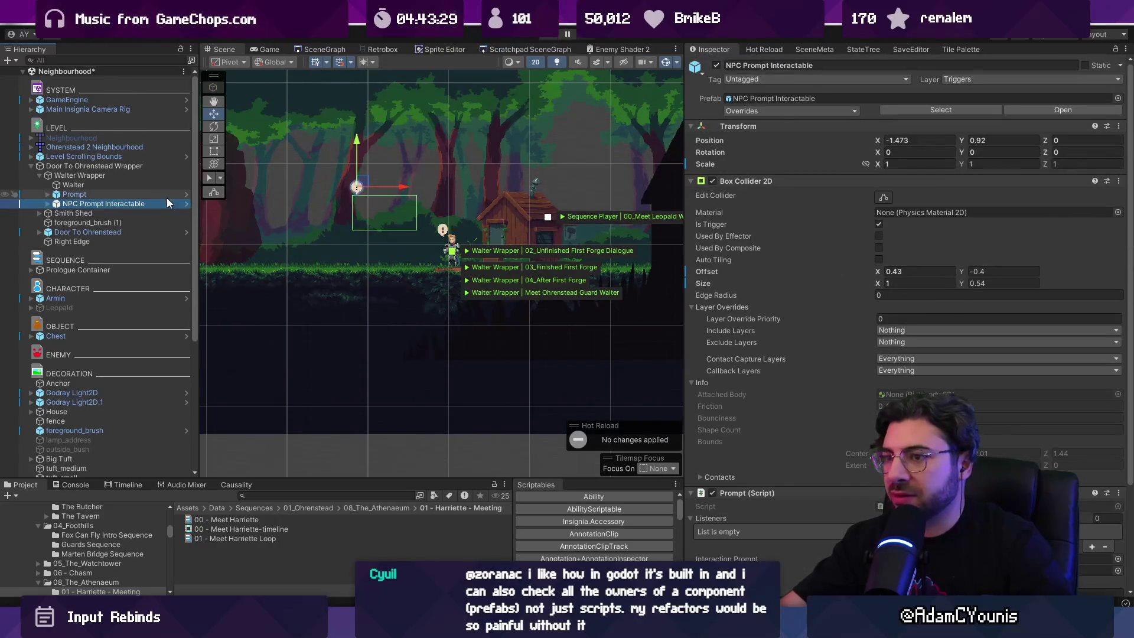
Flick between Prompt and NPC Prompt Interactable to compare their transforms and colliders.
click(136, 195)
click(140, 204)
click(141, 195)
click(140, 201)
click(142, 196)
click(141, 203)
click(141, 194)
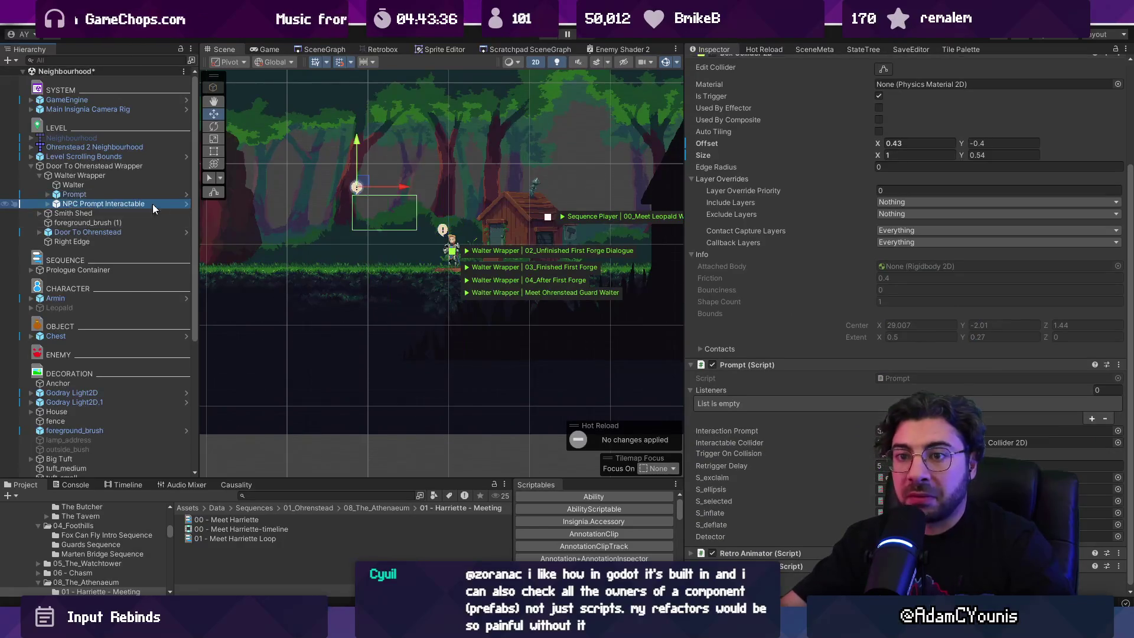
click(48, 204)
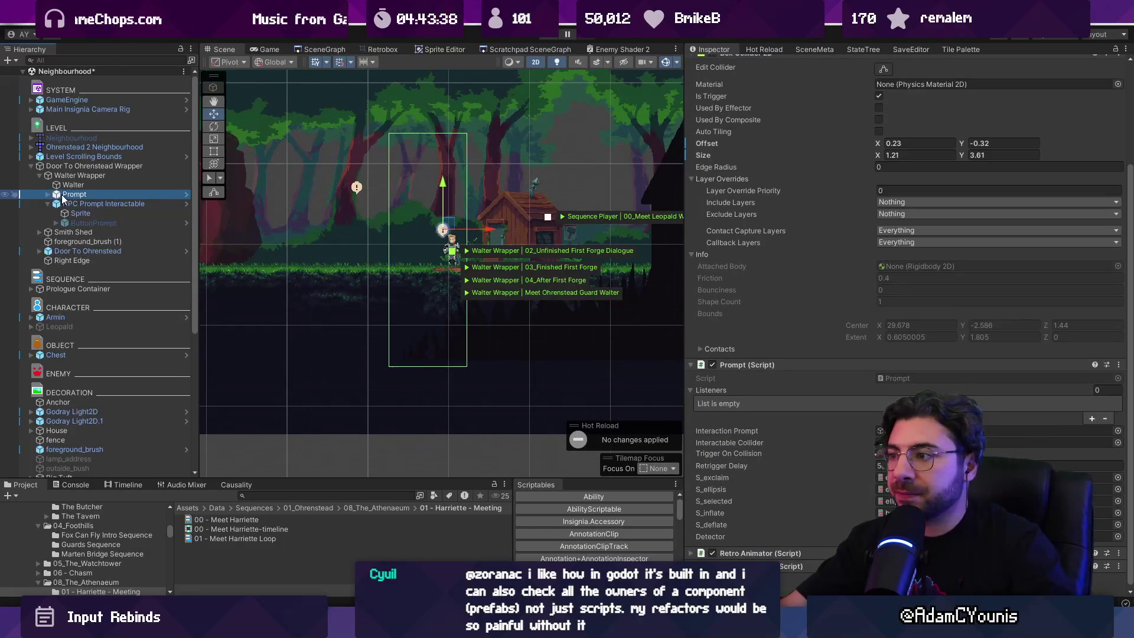
click(143, 204)
click(144, 194)
click(143, 204)
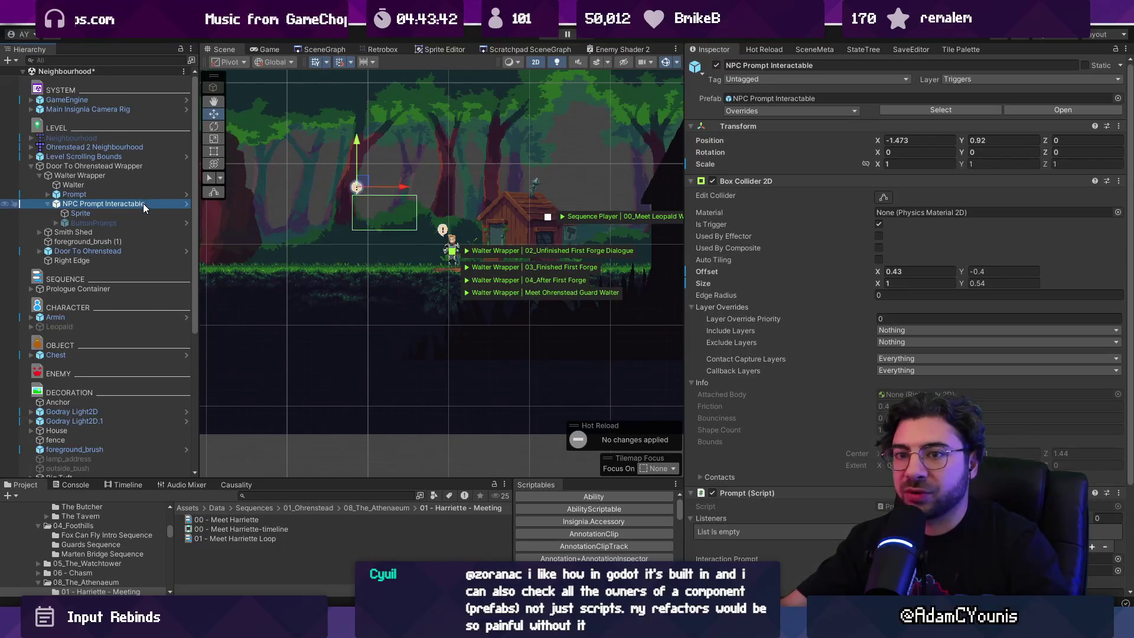
click(133, 194)
click(131, 204)
Compare the detector settings of Prompt and NPC Prompt Interactable.
scroll(878, 367, down, 3)
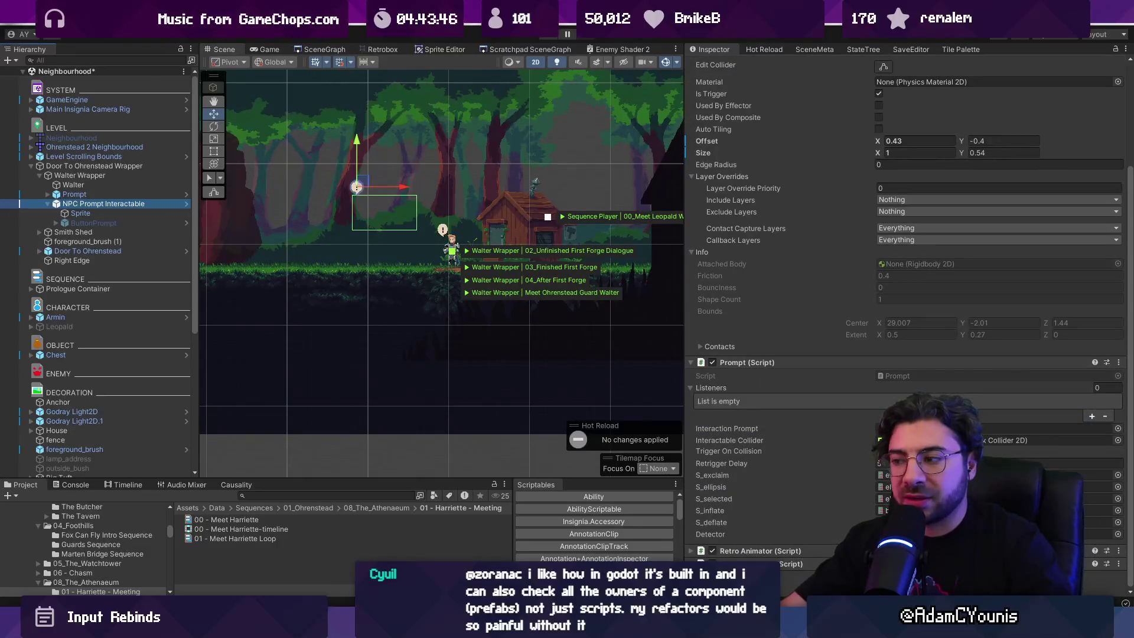
scroll(856, 477, down, 3)
scroll(826, 524, down, 1)
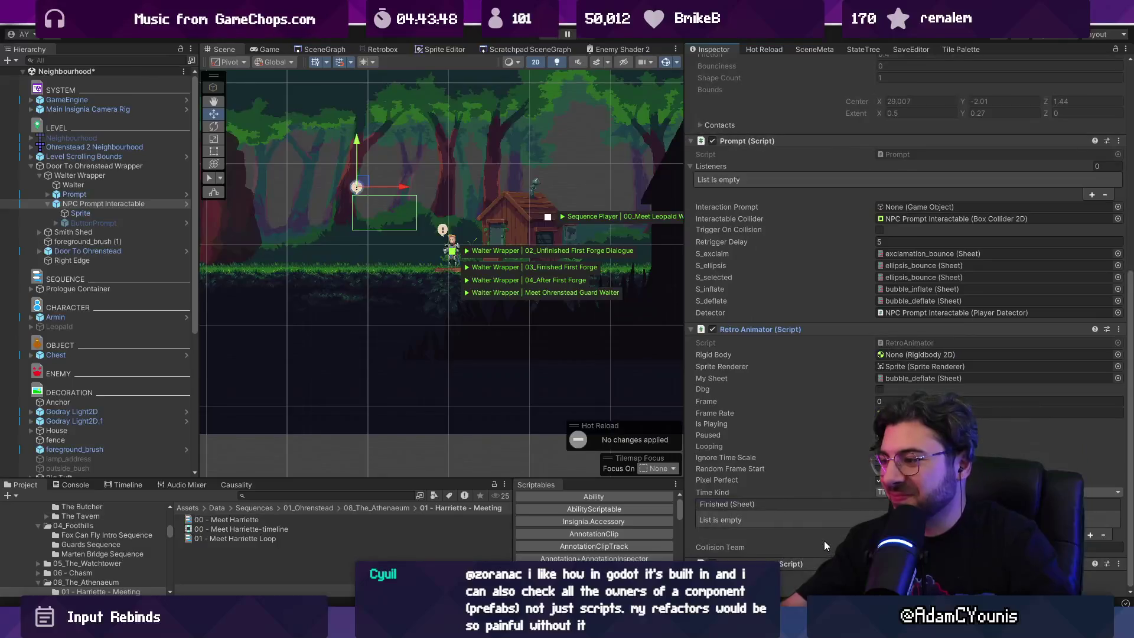
scroll(826, 524, down, 3)
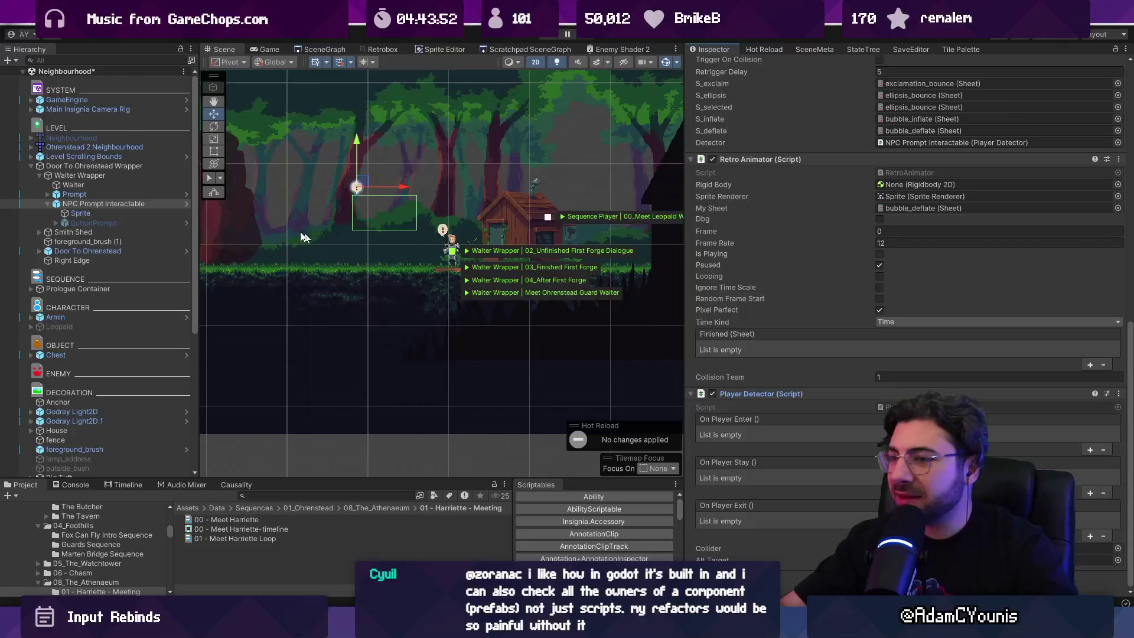
click(136, 196)
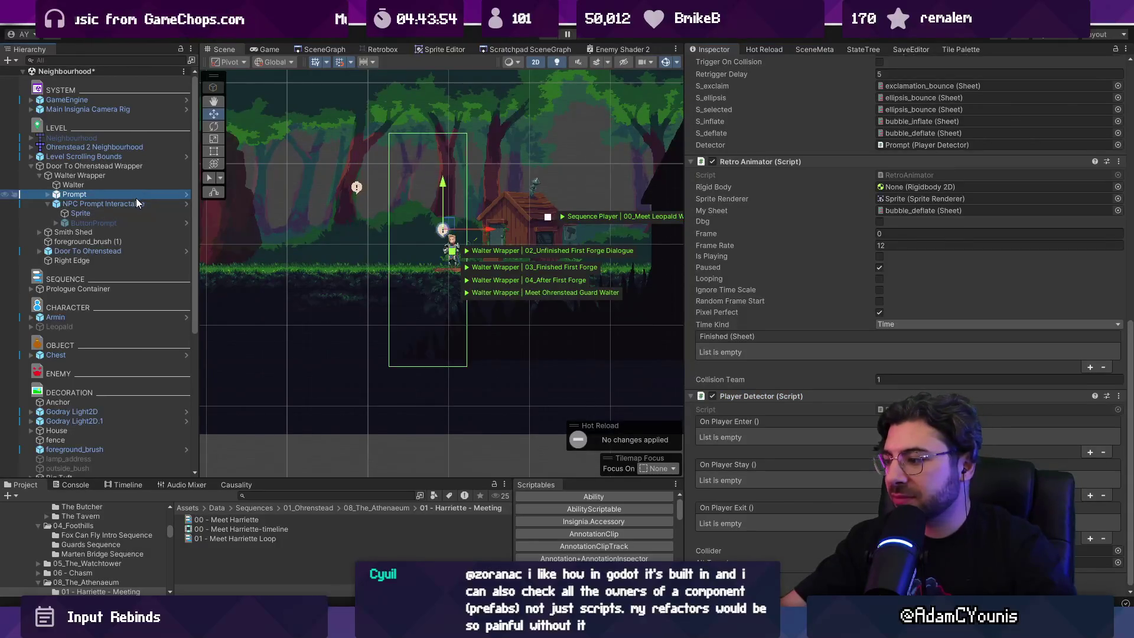
click(138, 204)
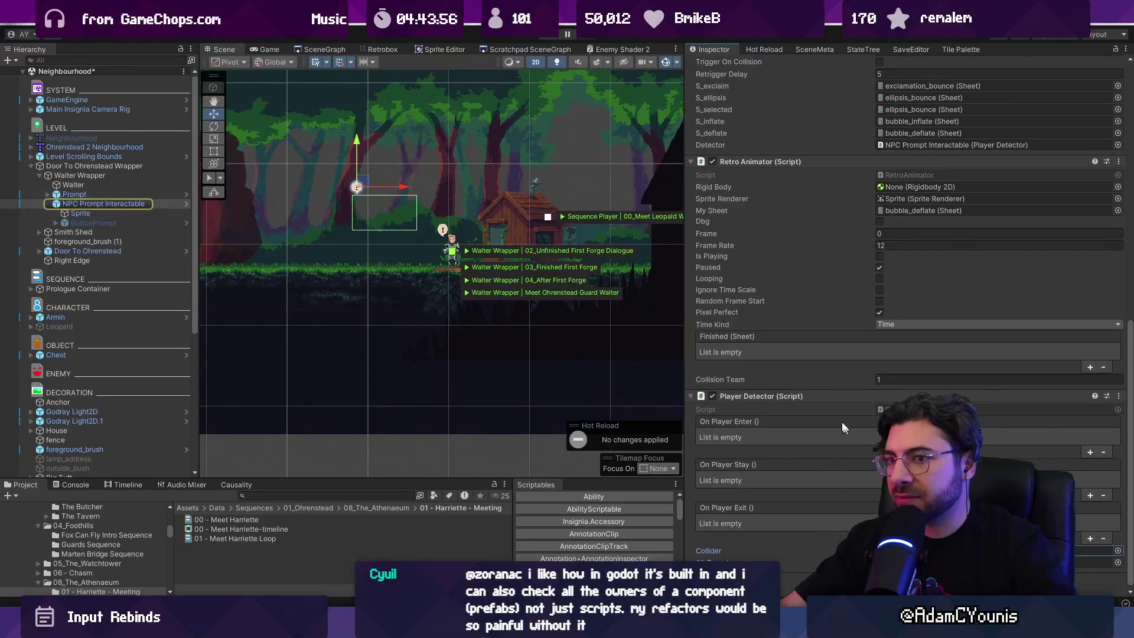
click(154, 195)
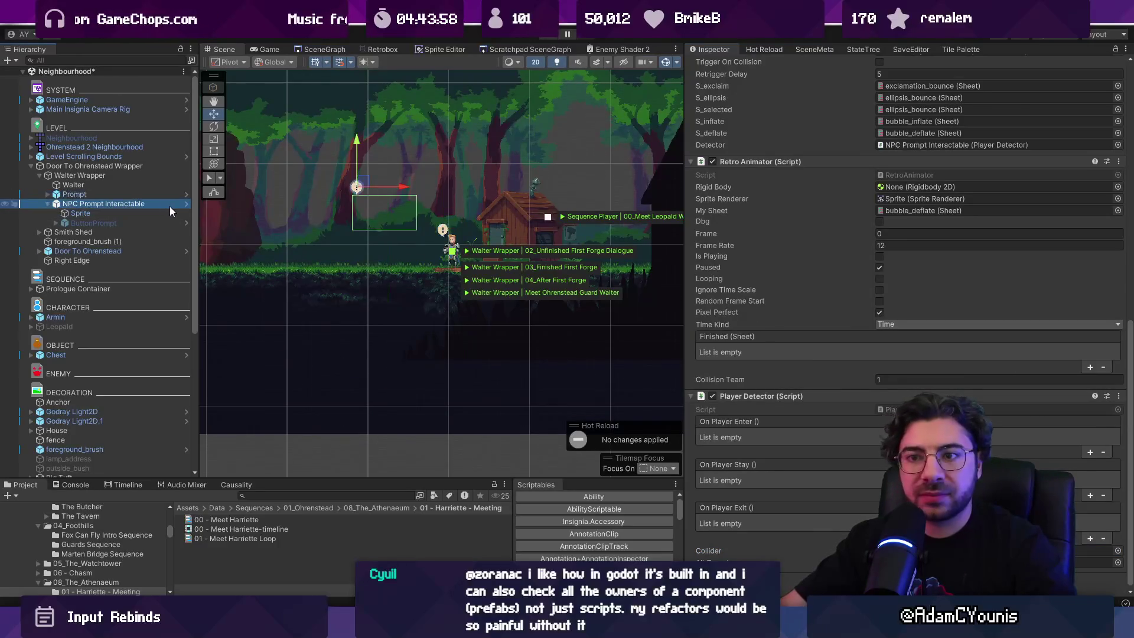
click(169, 205)
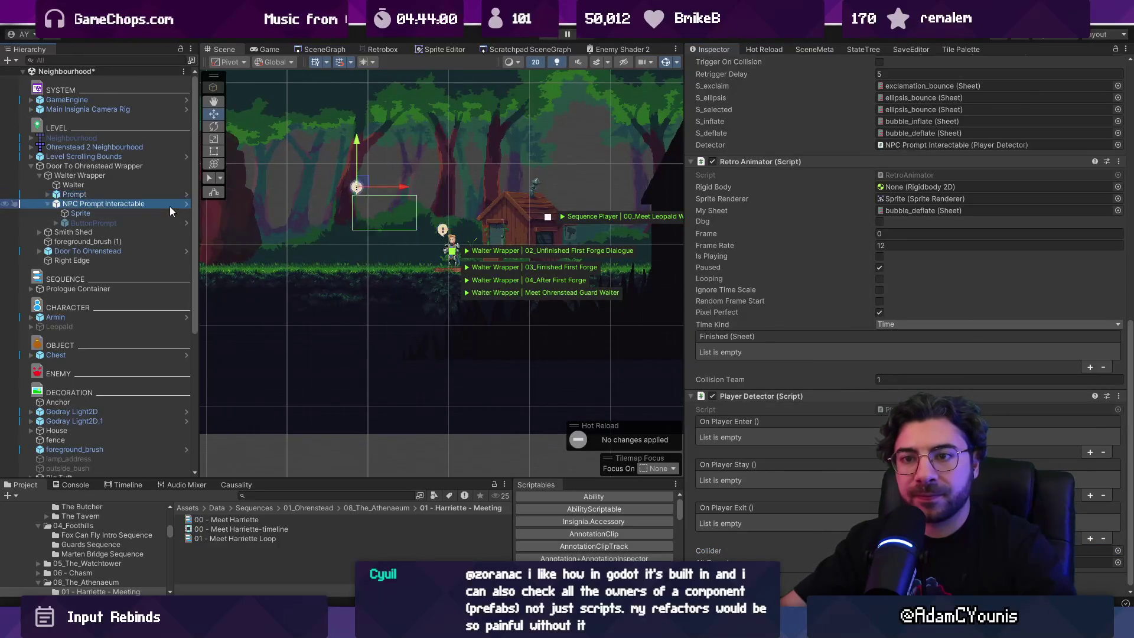
Remove the redundant NPC Prompt Interactable from Walter Wrapper and review Prompt's settings.
drag(169, 206, 150, 206)
key(ctrl+z)
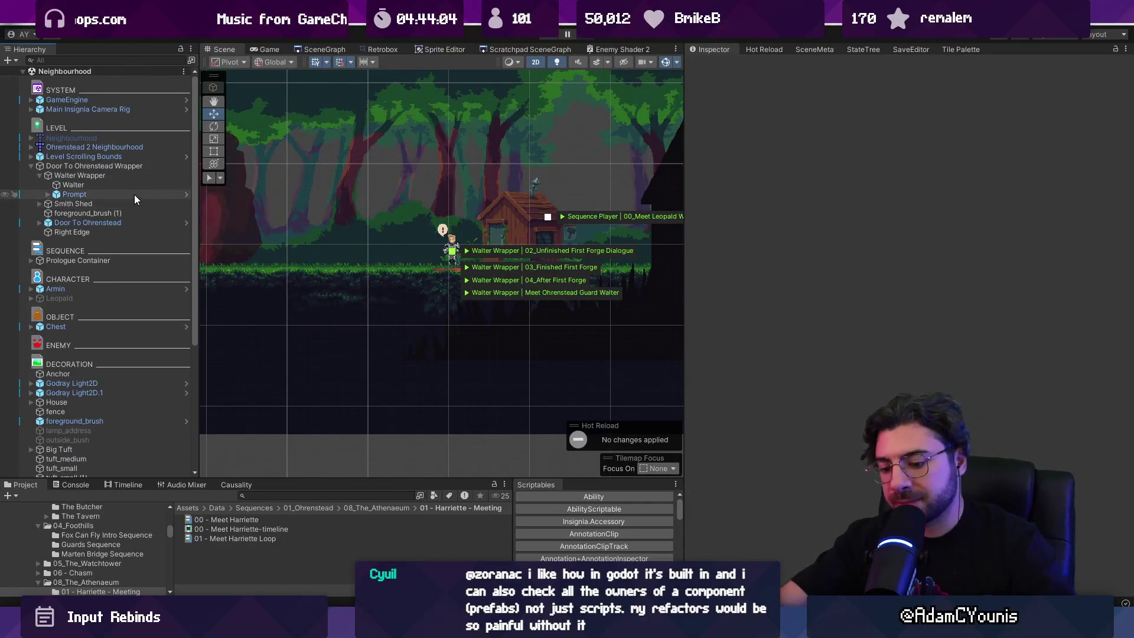
key(ctrl+z)
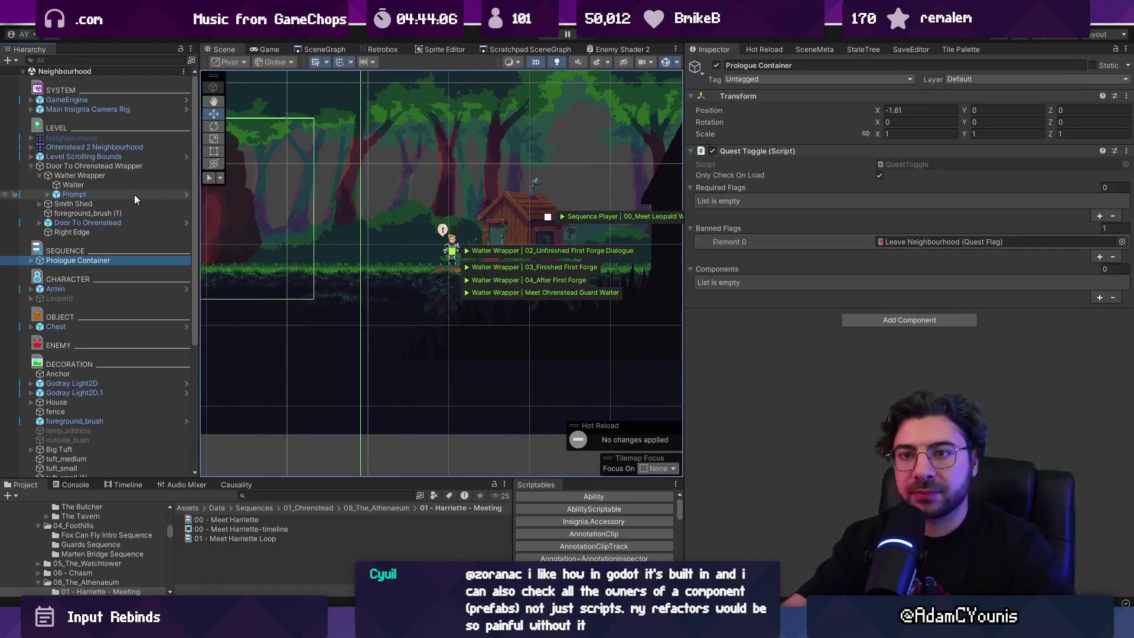
click(133, 194)
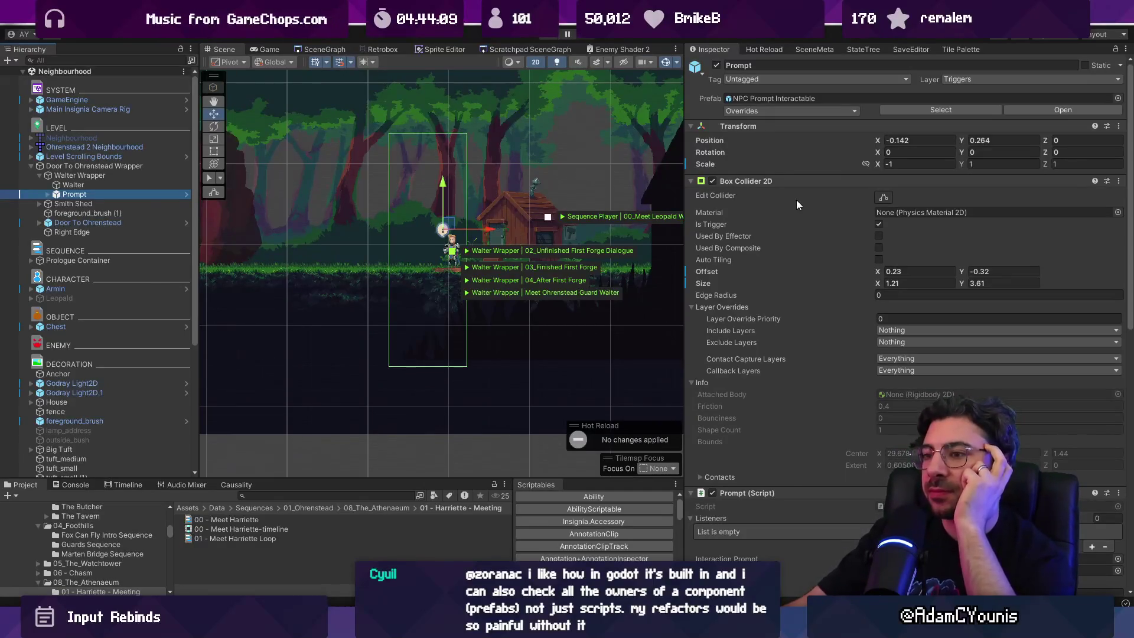
scroll(835, 253, down, 3)
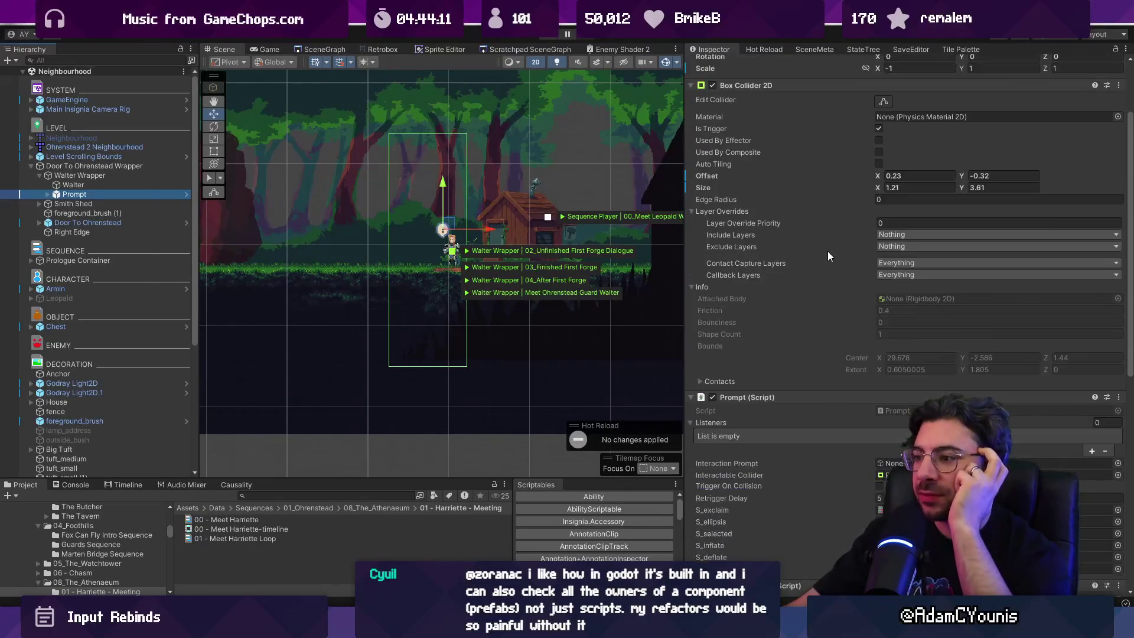
scroll(827, 251, down, 4)
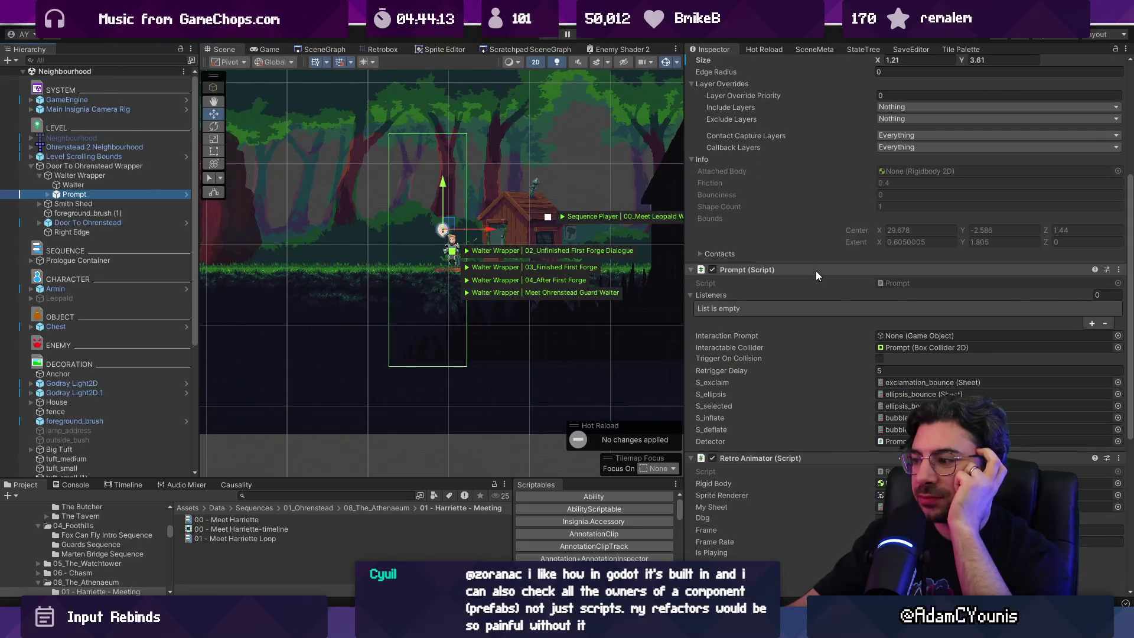
Play-test until Walter says "You there! Is this your workshop?", then stop and return to SceneGraph.
click(543, 36)
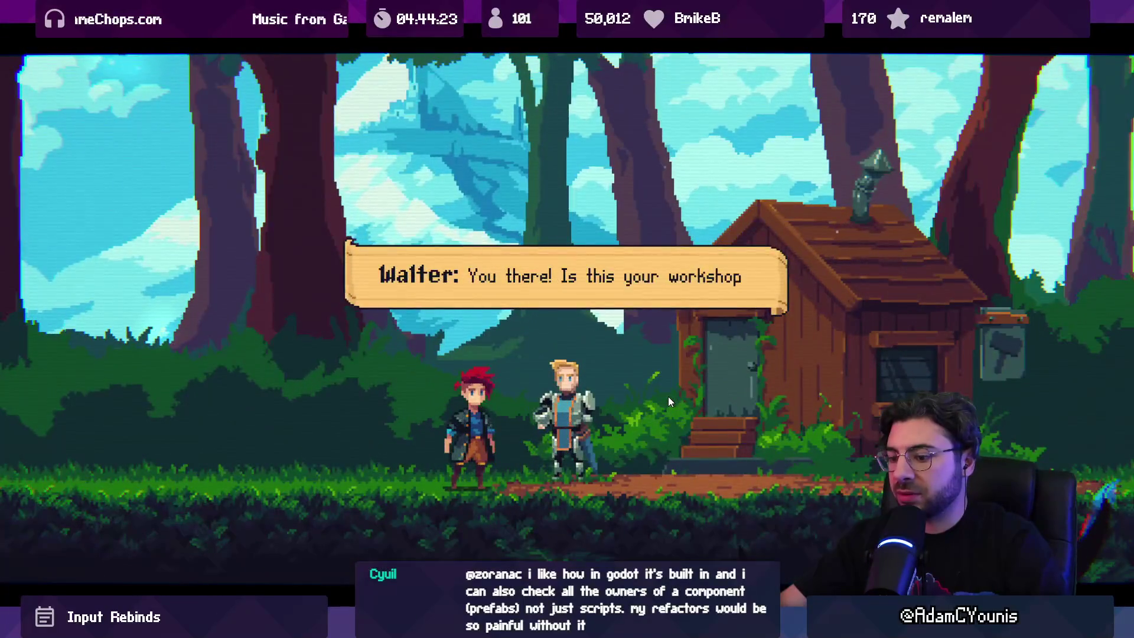
key(F11)
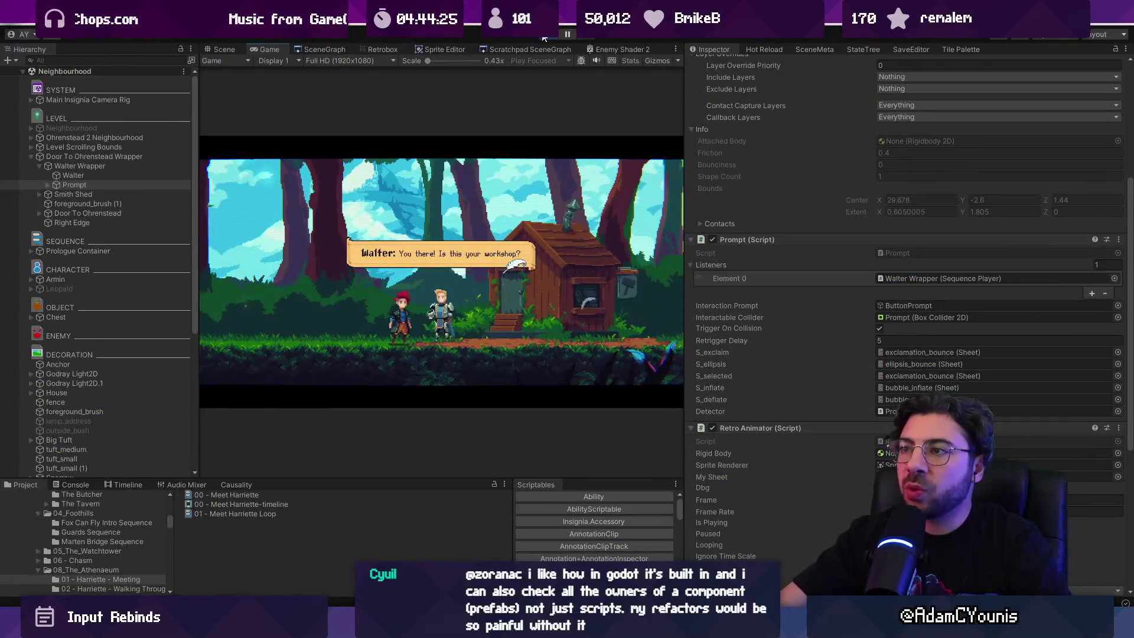
key(ctrl+p)
click(308, 49)
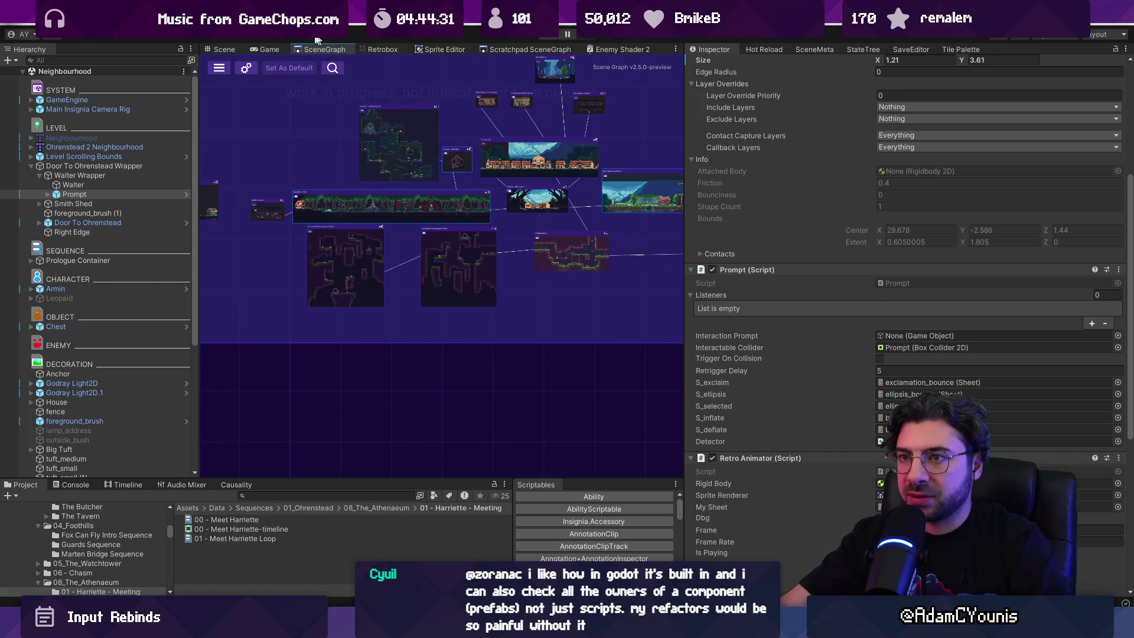
Load The_Athenaeum and play-test until Harriette says "Welcome to the Ohrenstead Athenaeum.", then stop.
scroll(488, 214, up, 6)
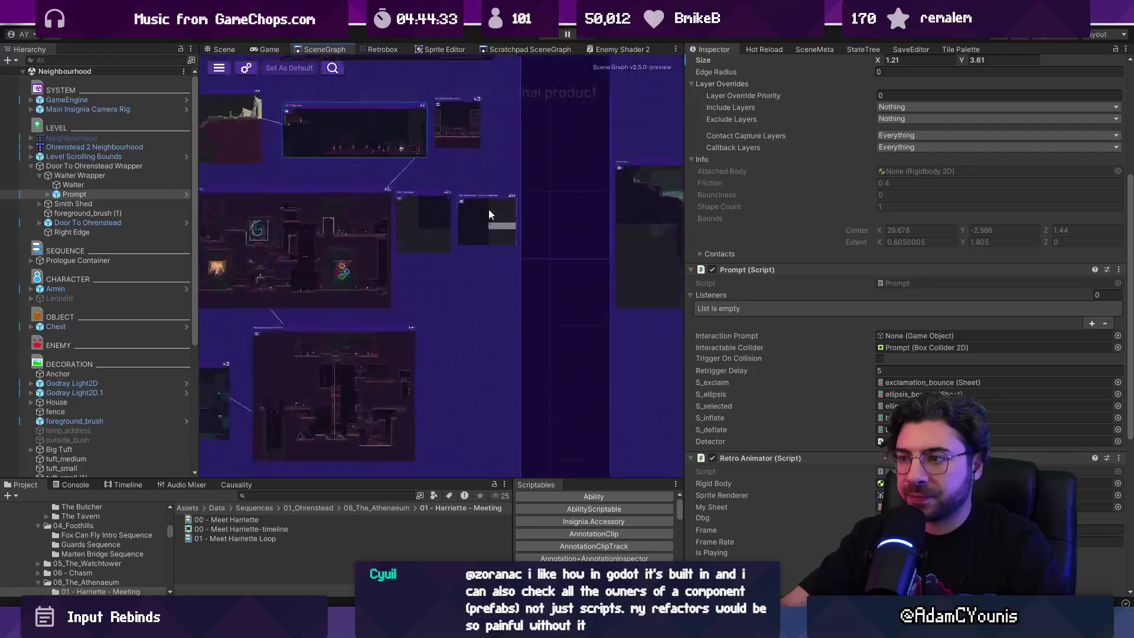
scroll(469, 169, up, 3)
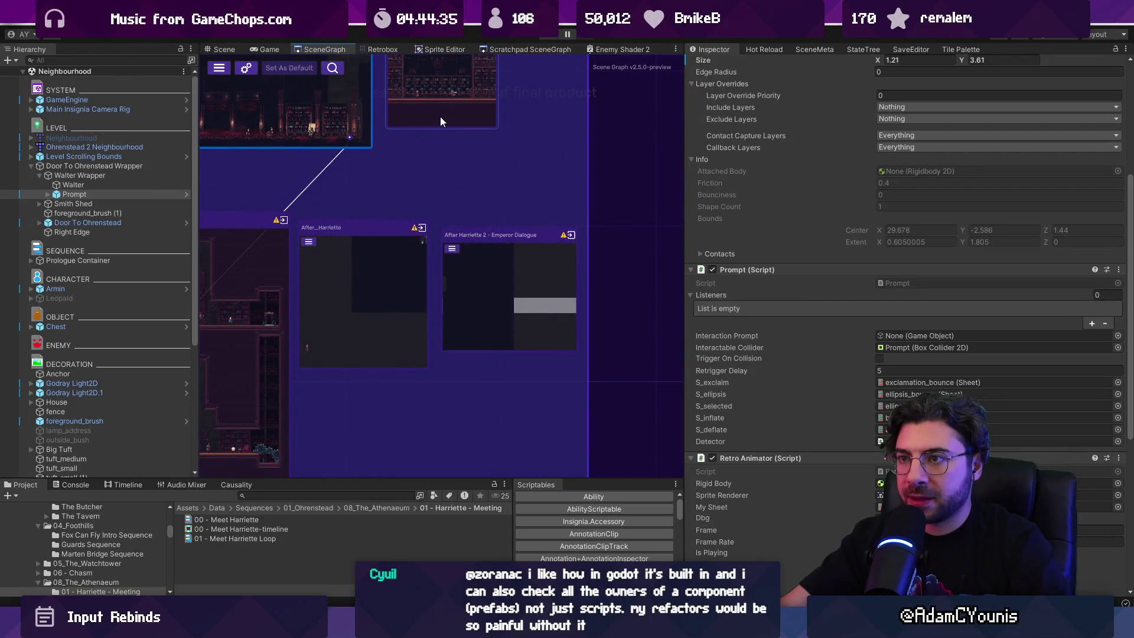
double_click(284, 100)
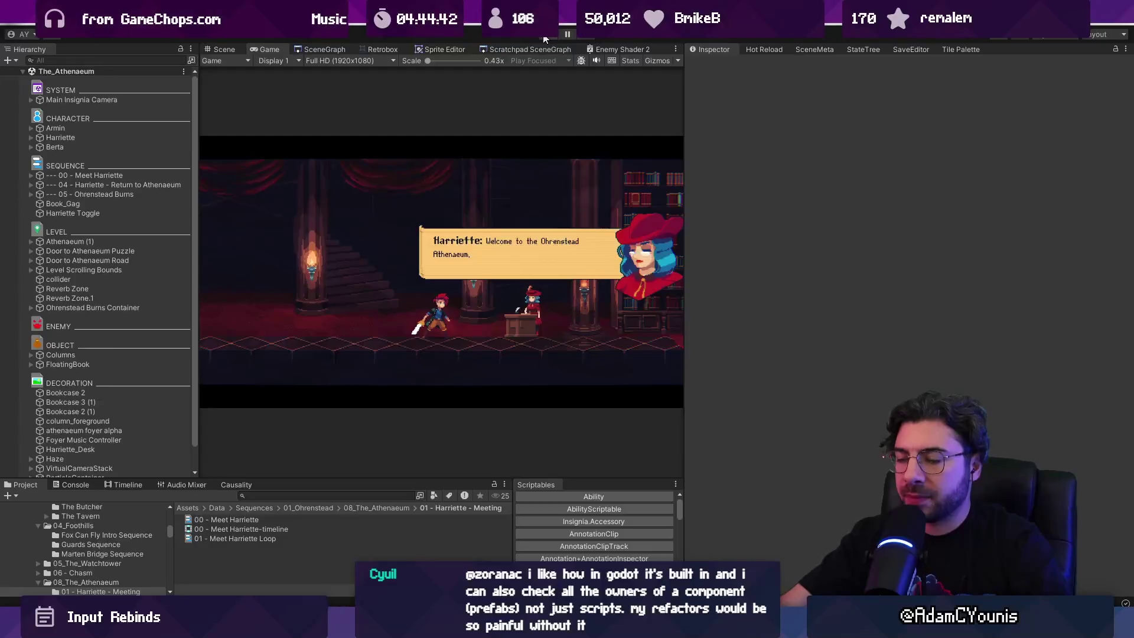
click(544, 38)
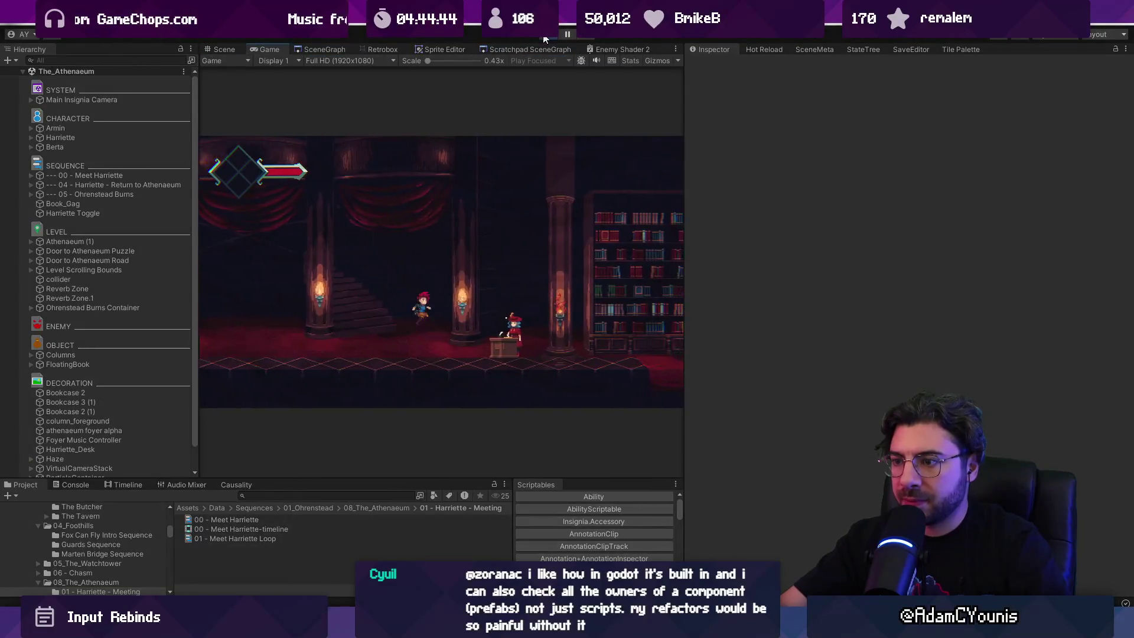
click(259, 46)
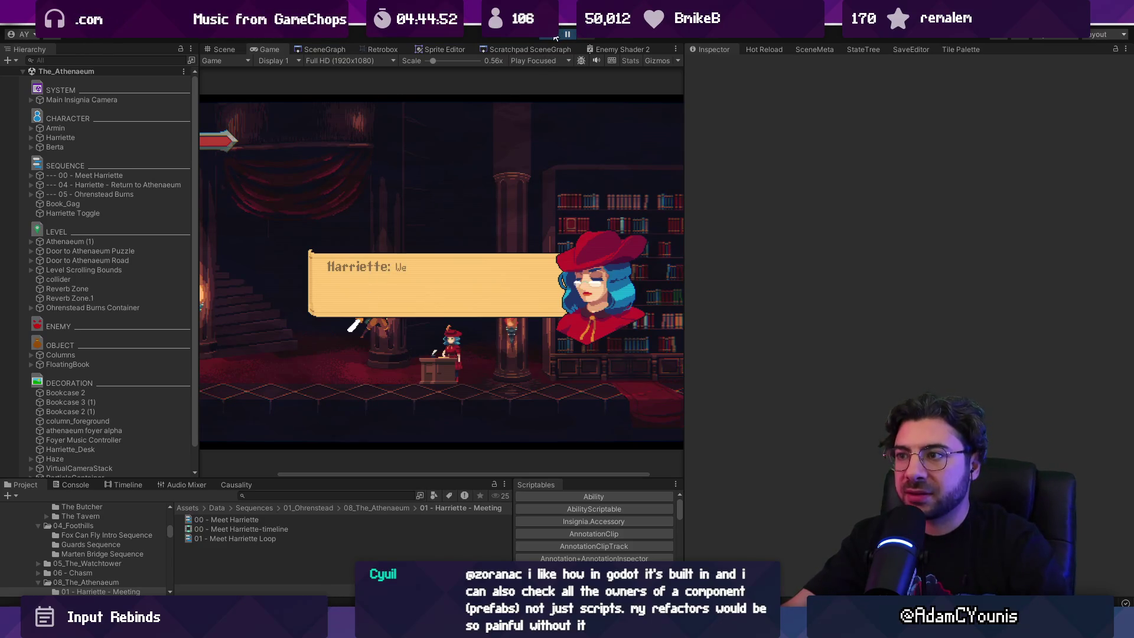
click(555, 37)
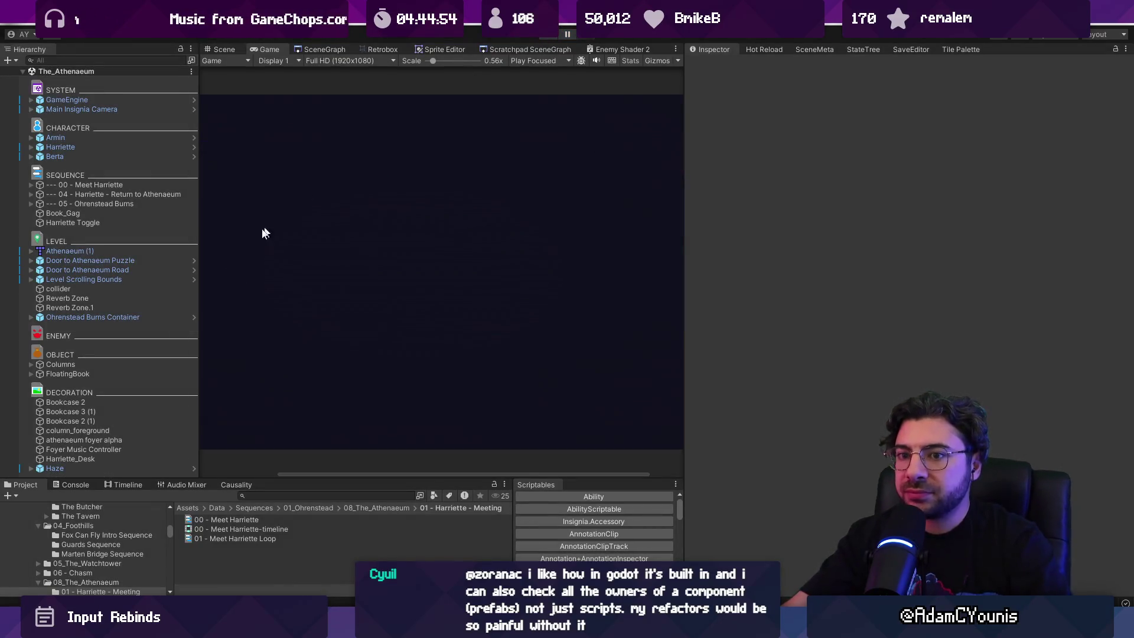
Show the 00 - Meet Harriette timeline tracks in an enlarged Timeline panel.
click(258, 529)
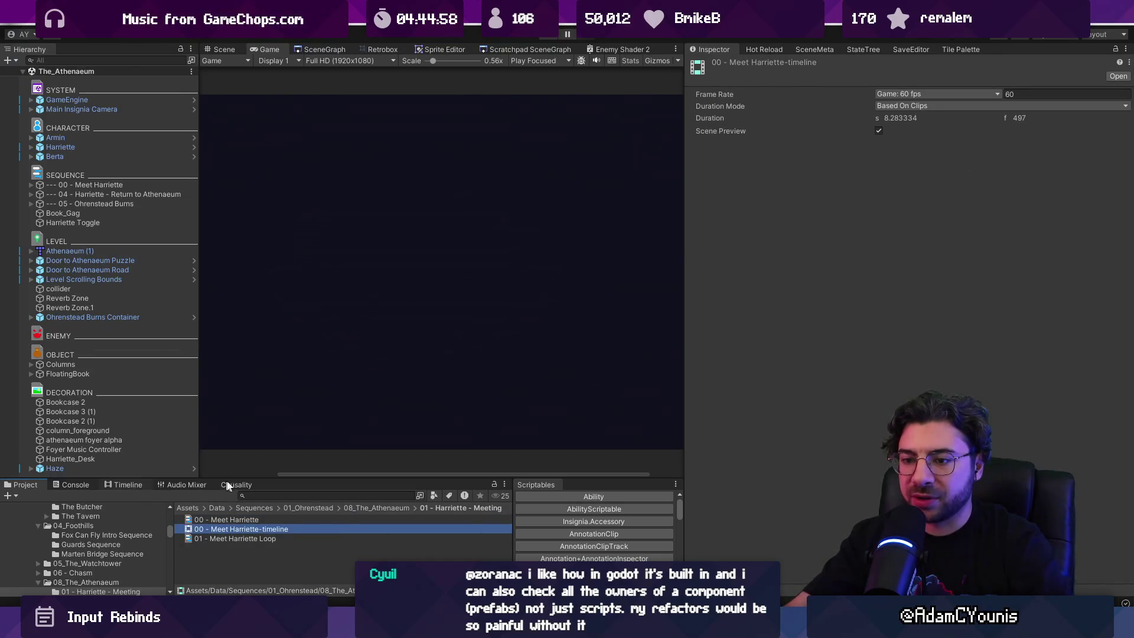
click(127, 484)
drag(283, 477, 281, 311)
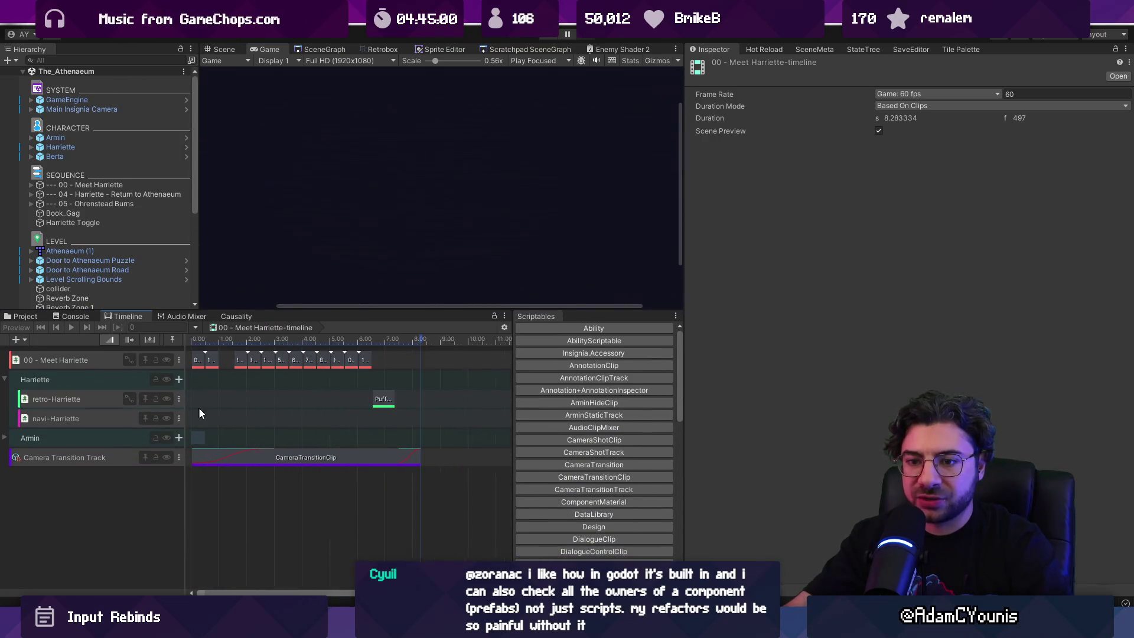
scroll(206, 407, up, 10)
scroll(217, 389, up, 4)
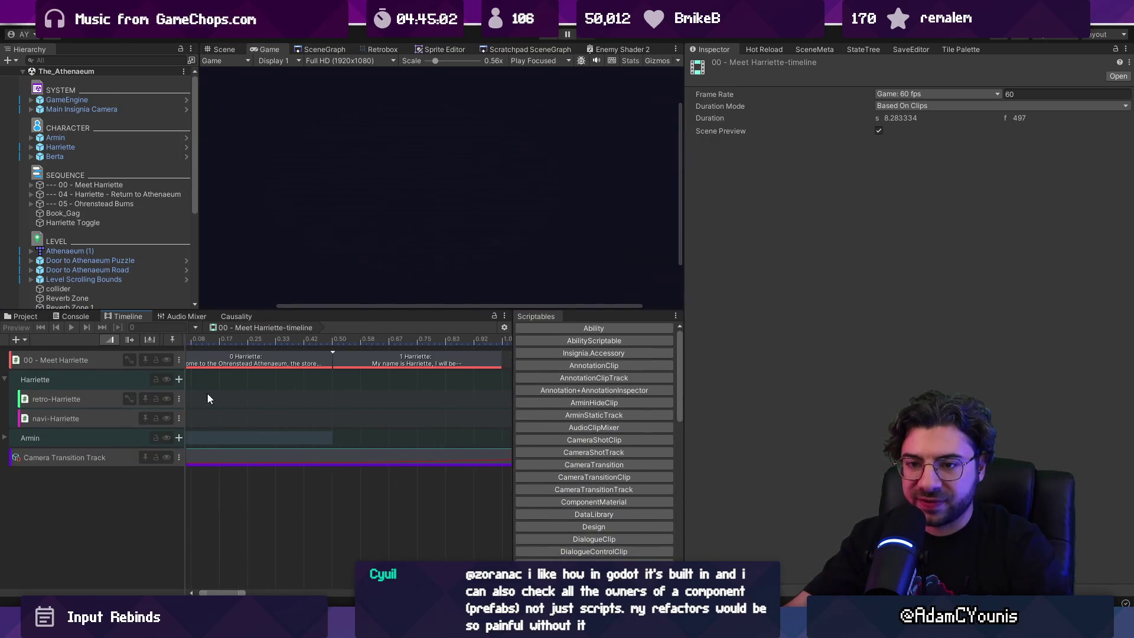
Expand the Armin group, select its Idle Combat clip, then switch to the SceneGraph.
click(6, 437)
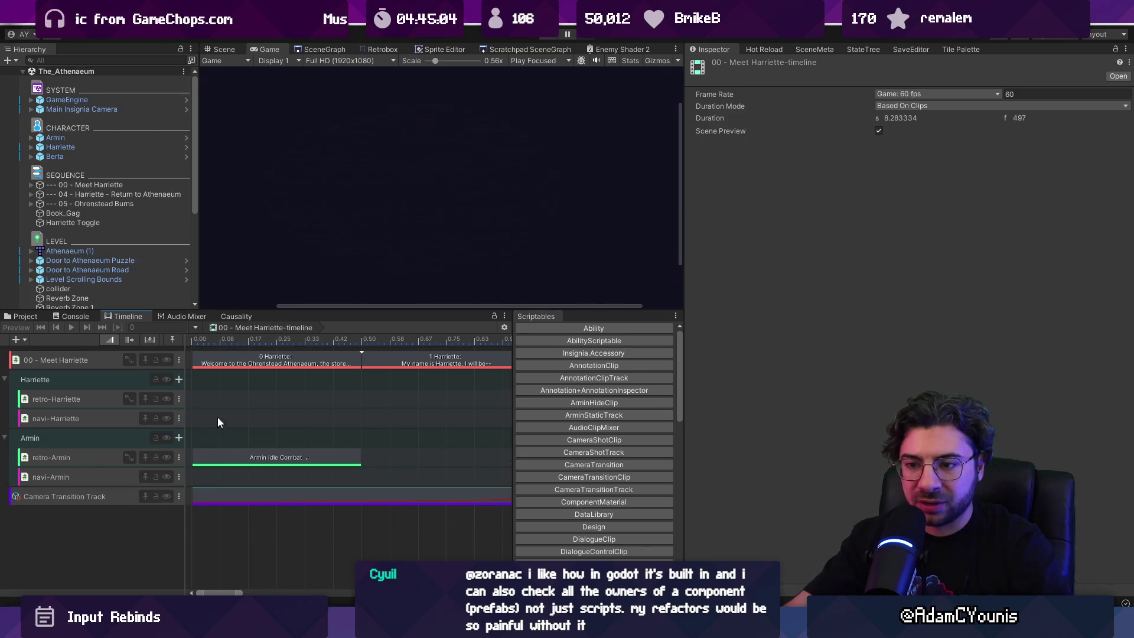
scroll(218, 417, up, 3)
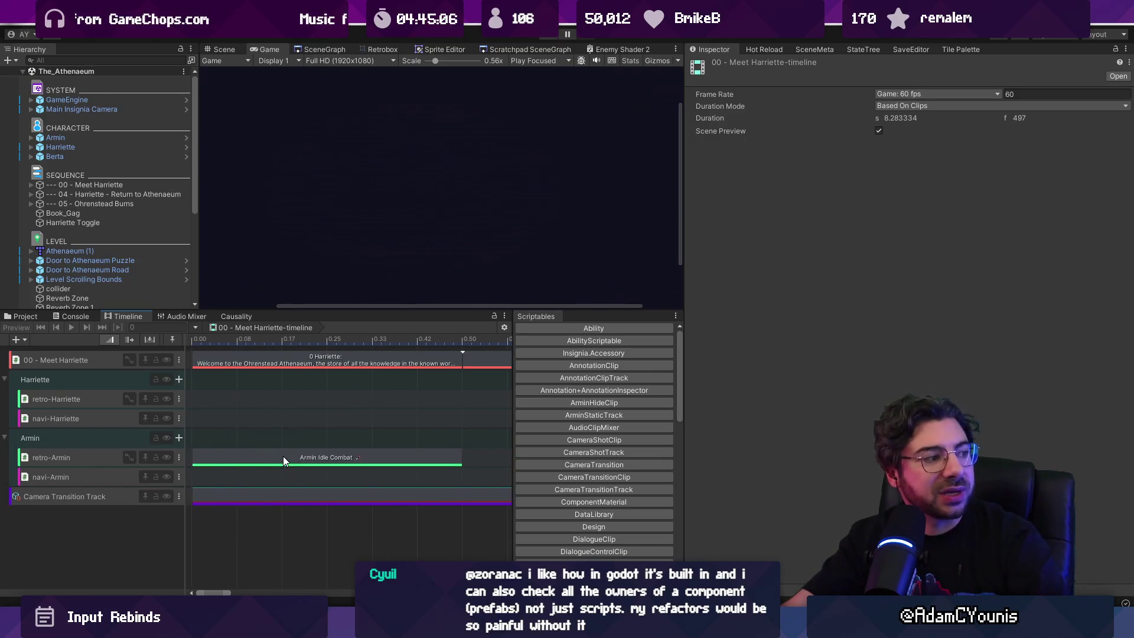
click(221, 460)
click(229, 509)
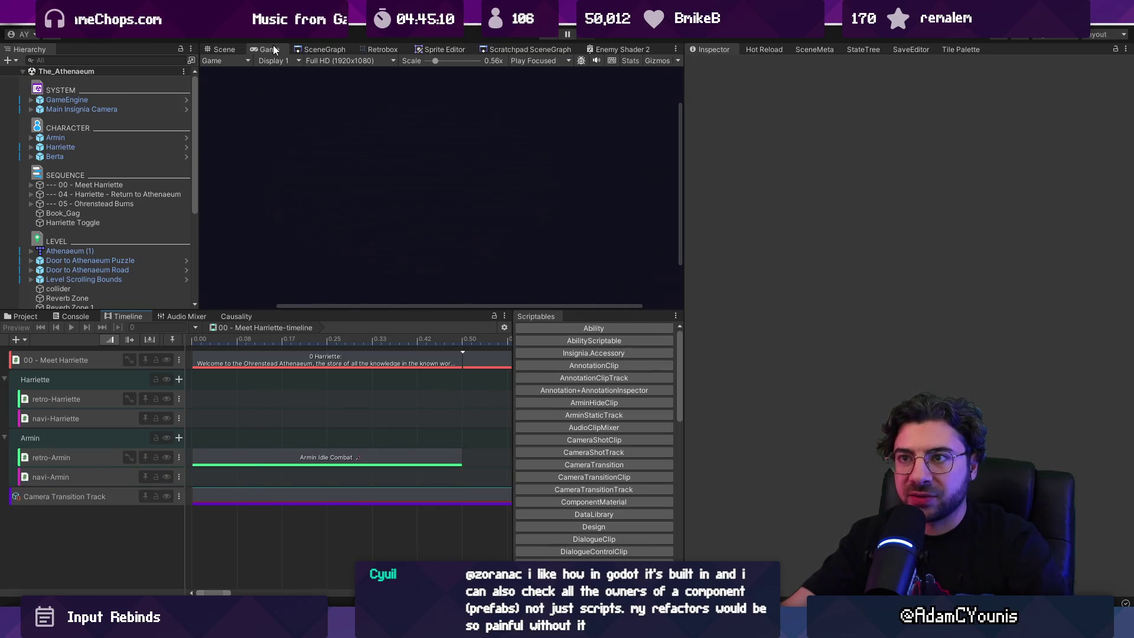
click(322, 49)
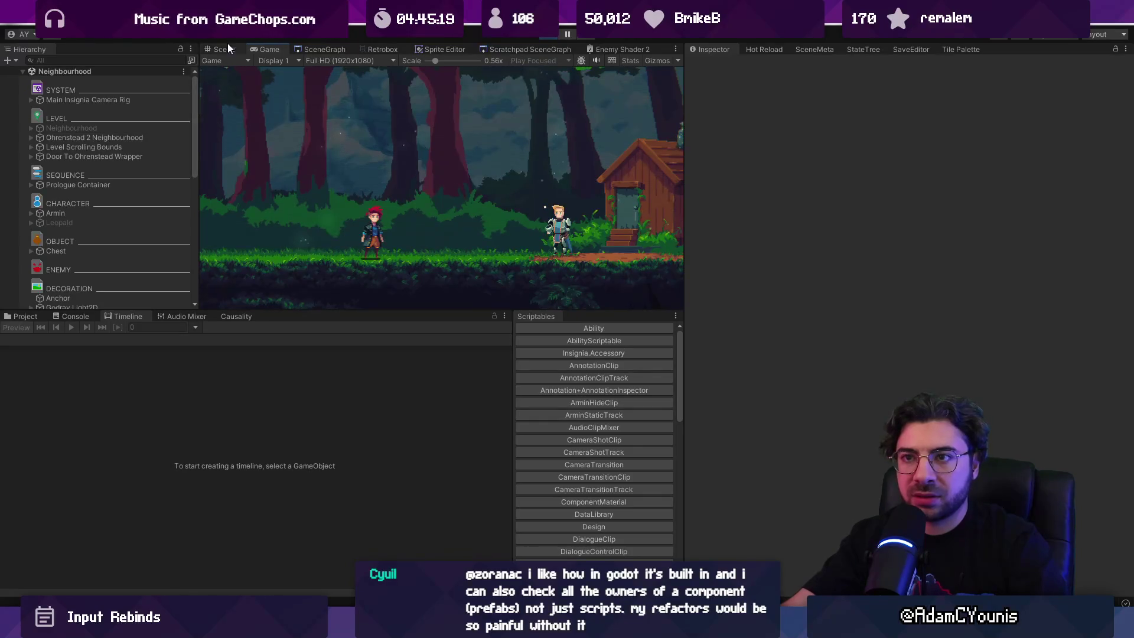
Select Walter Wrapper and open its Meet Ohrenstead Guard Walter sequence.
click(228, 48)
drag(424, 161, 463, 196)
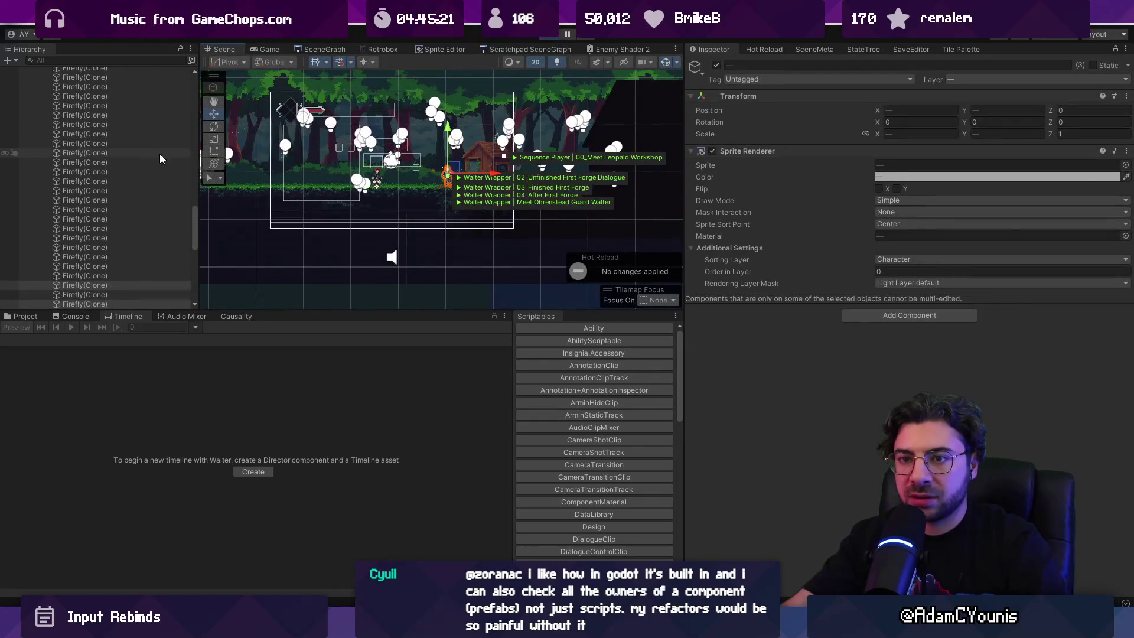
scroll(161, 167, up, 10)
click(143, 156)
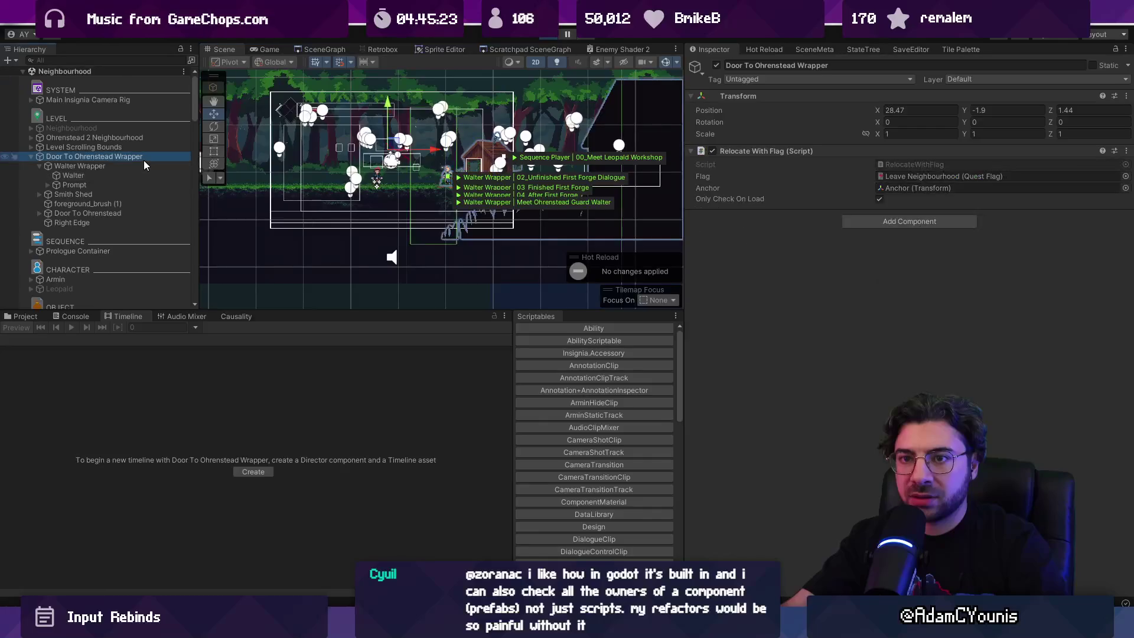
click(475, 201)
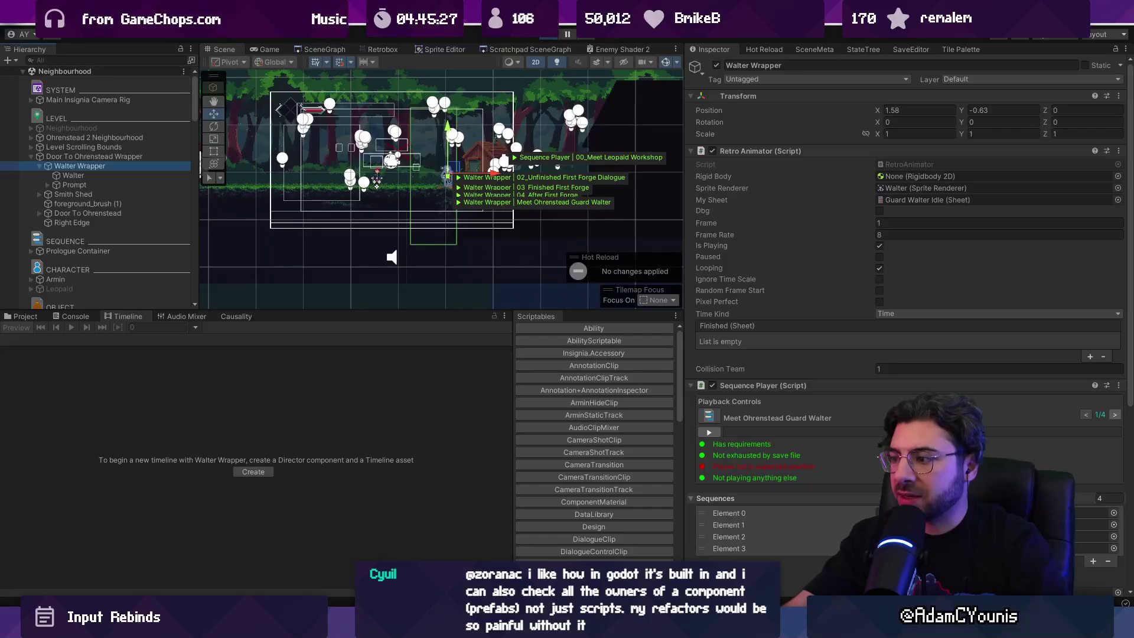
double_click(777, 417)
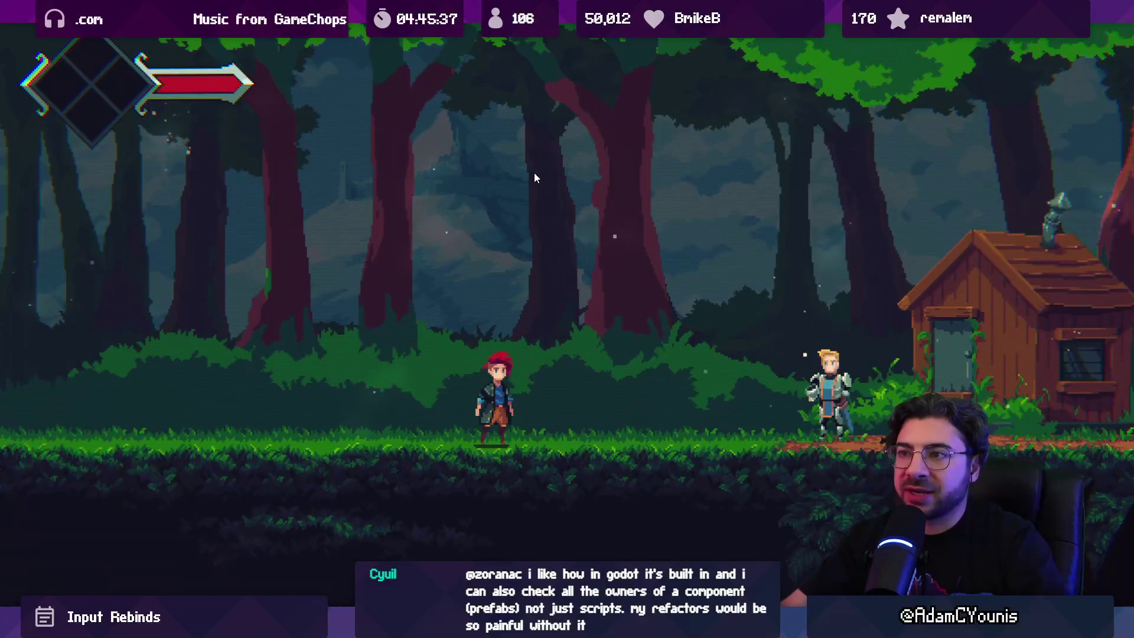
Walk the player right to Walter, frame-step until his "You there!" dialogue starts, then stop.
key(Right)
key(space)
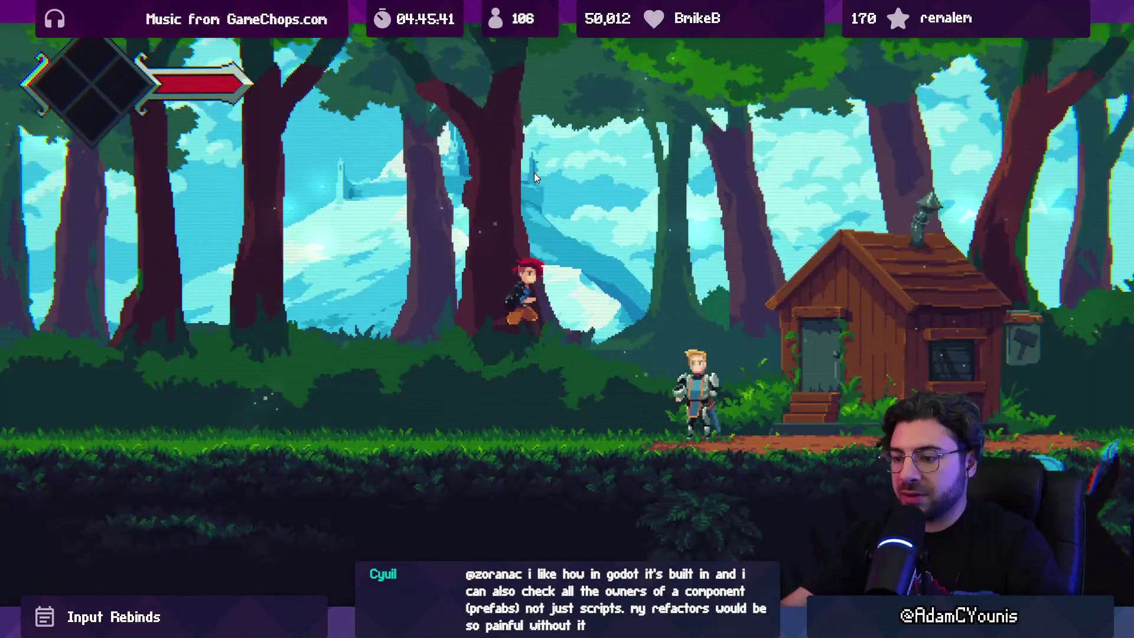
key(ctrl+shift+p)
drag(532, 127, 477, 182)
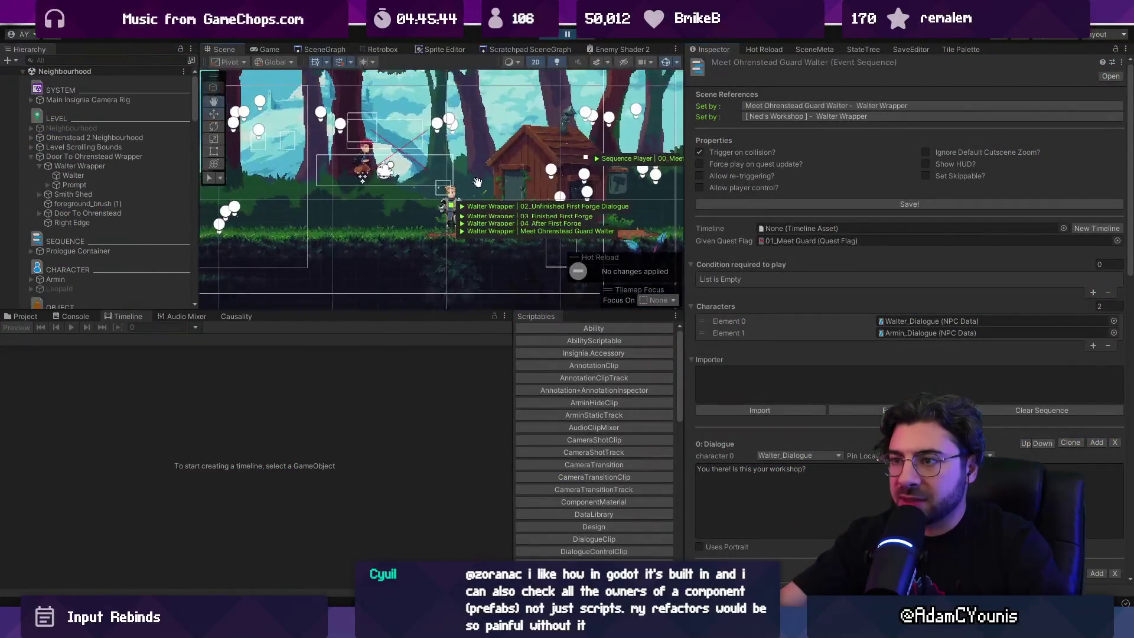
scroll(528, 161, up, 2)
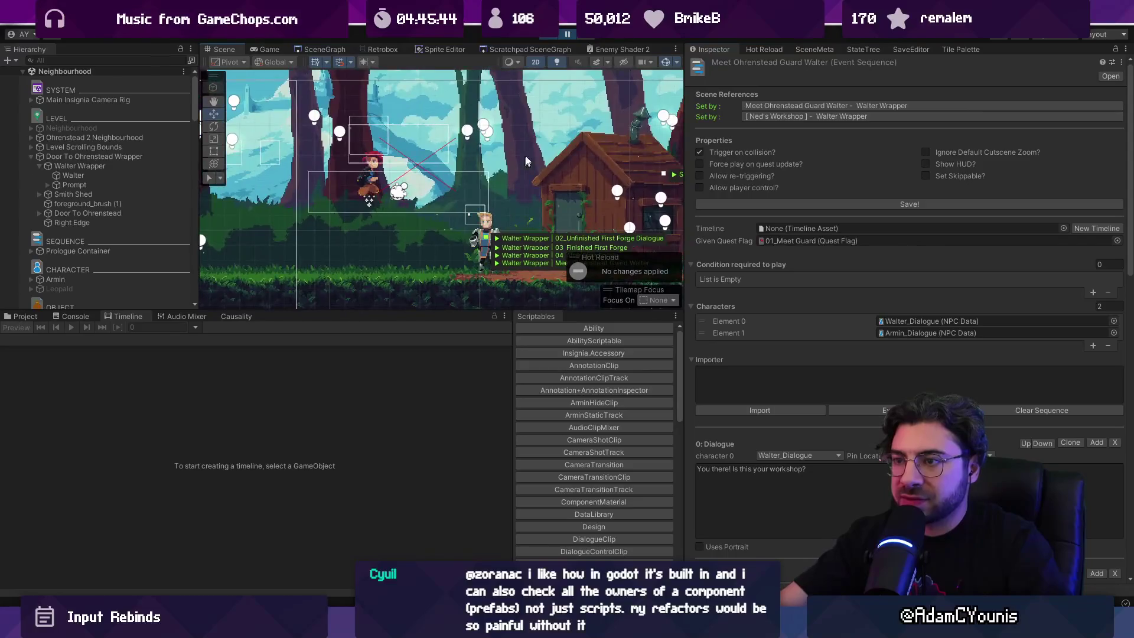
click(581, 36)
click(582, 36)
click(582, 37)
click(583, 36)
click(583, 36)
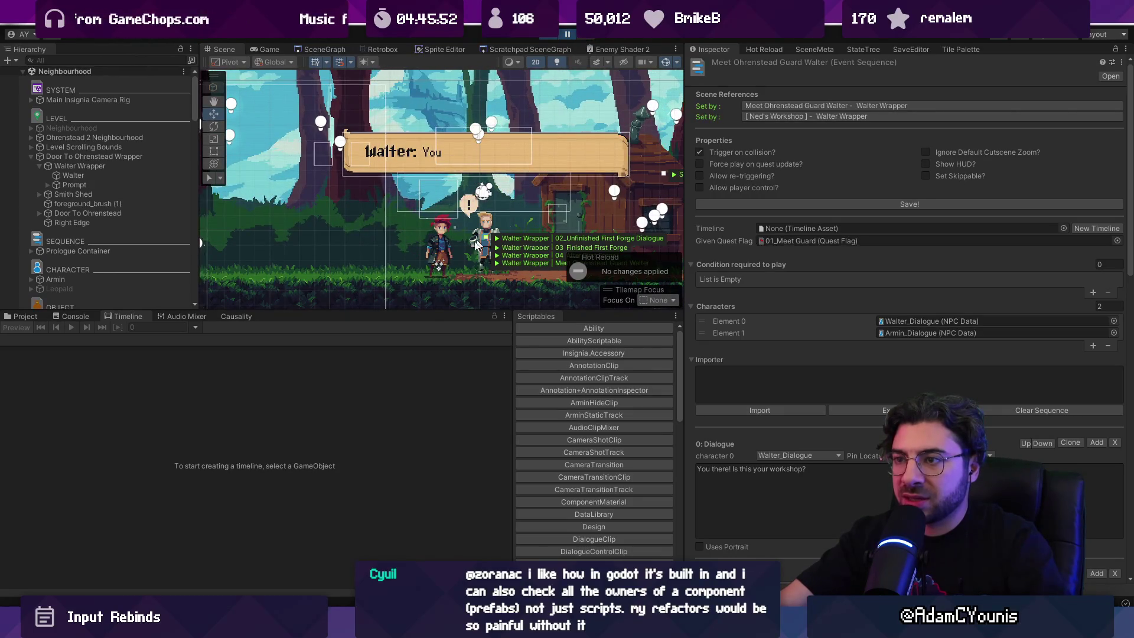
click(550, 37)
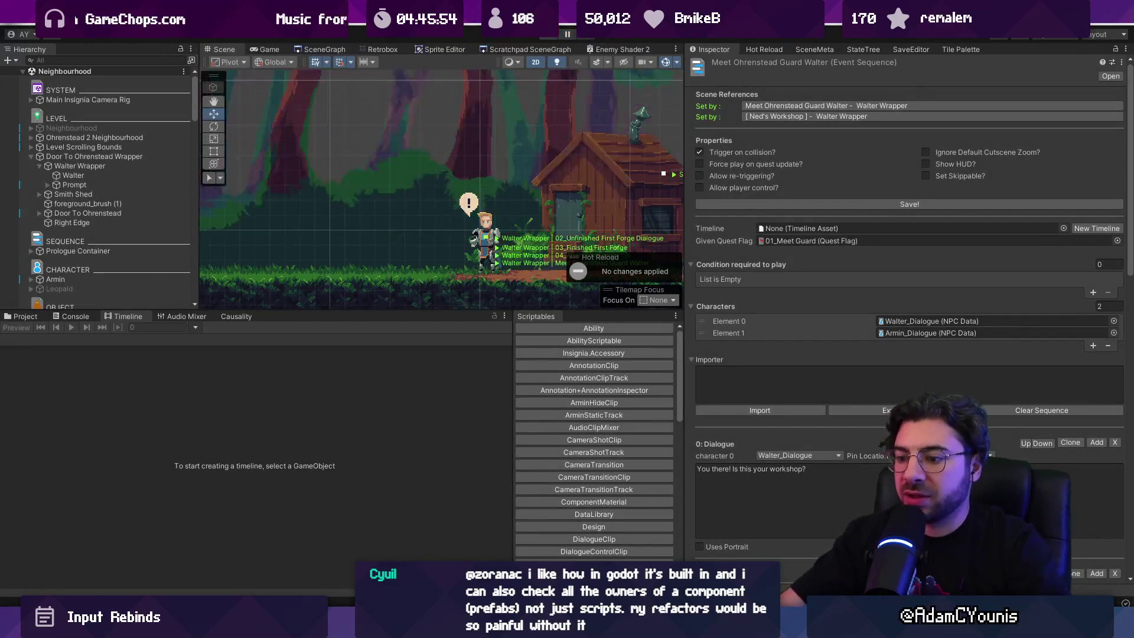
key(alt+Tab)
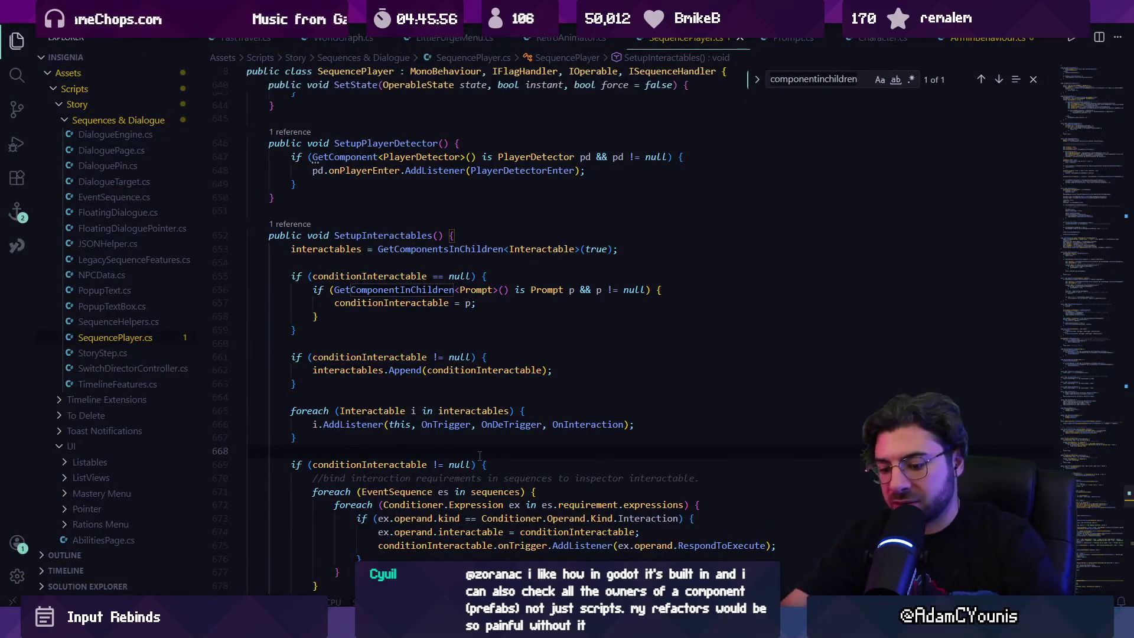
Search SequencePlayer.cs for 'director' and peek at PrepareEvent's definition before coming back.
key(ctrl+f)
text(director)
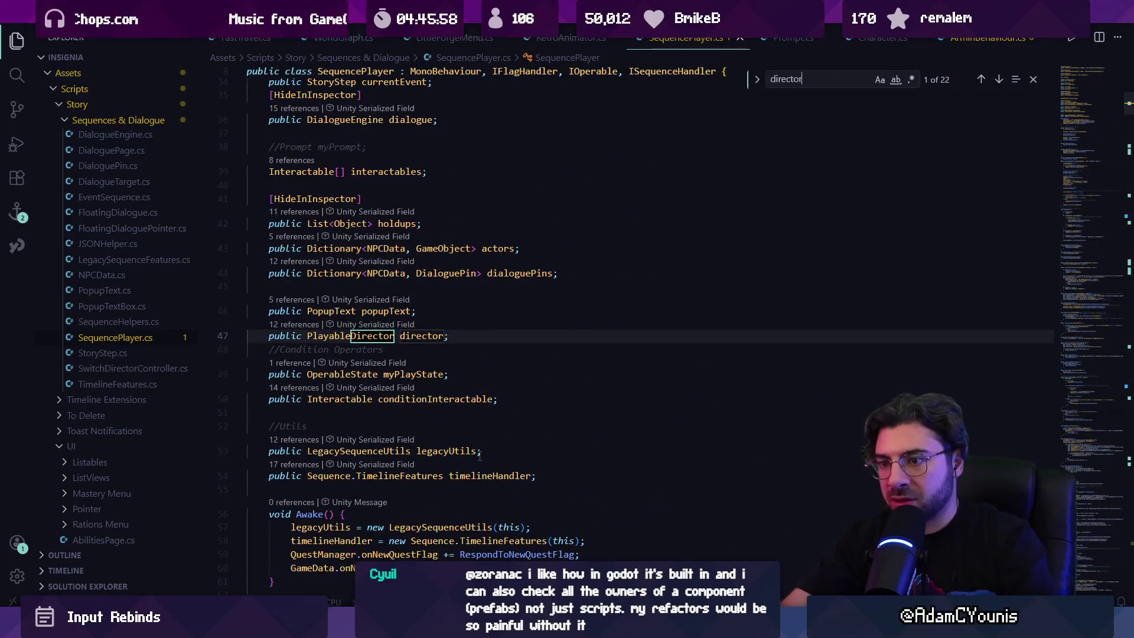
key(Return)
key(Return)
key(Return)
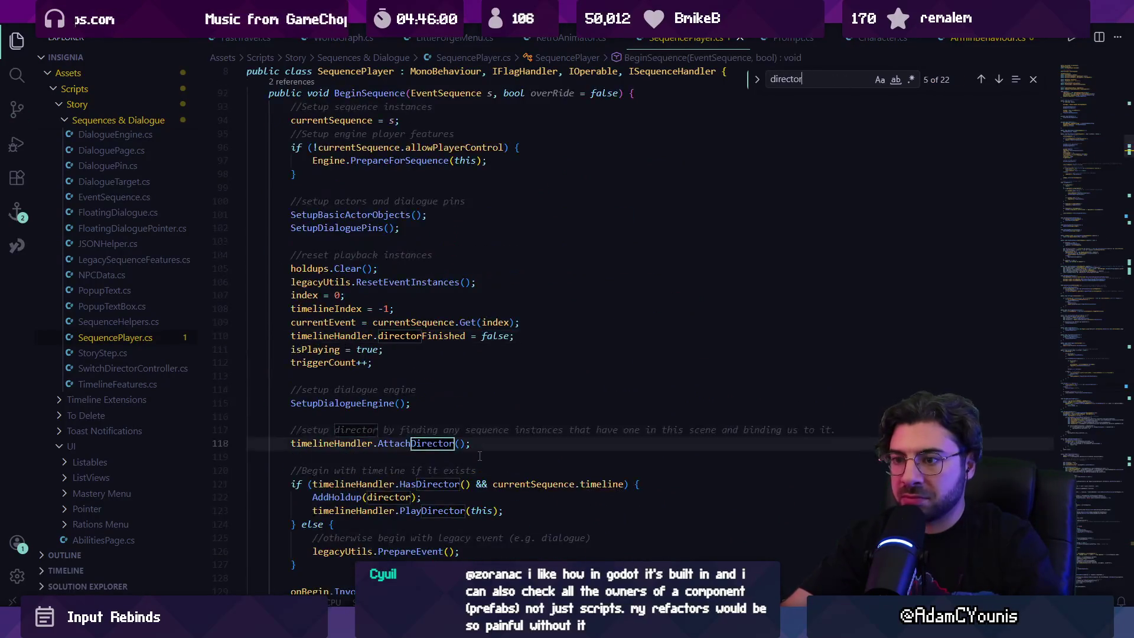
key(Return)
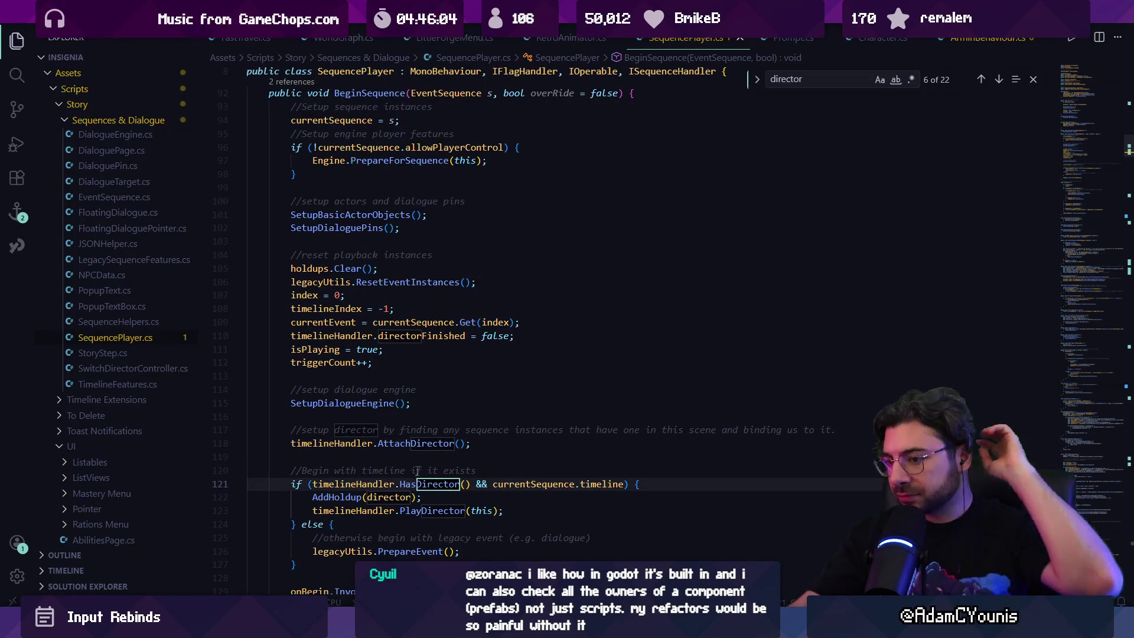
scroll(413, 467, down, 2)
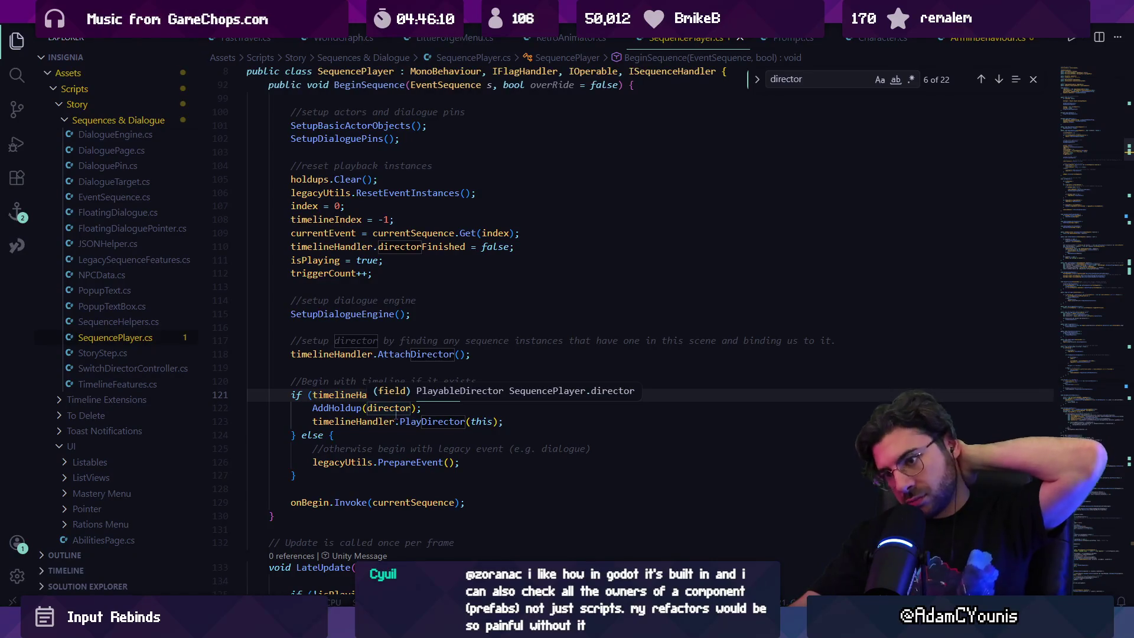
click(401, 462)
ctrl+click(401, 462)
key(alt+Left)
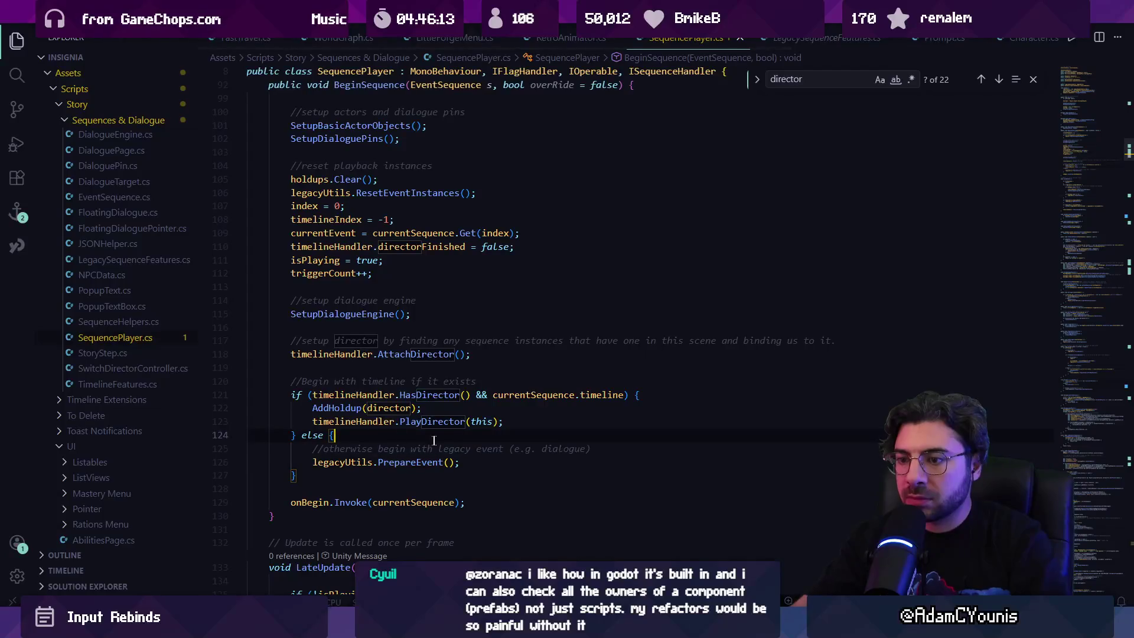
Search the script for 'Readyplayer', then for 'prepareforinteraction'.
key(ctrl+f)
text(Ready)
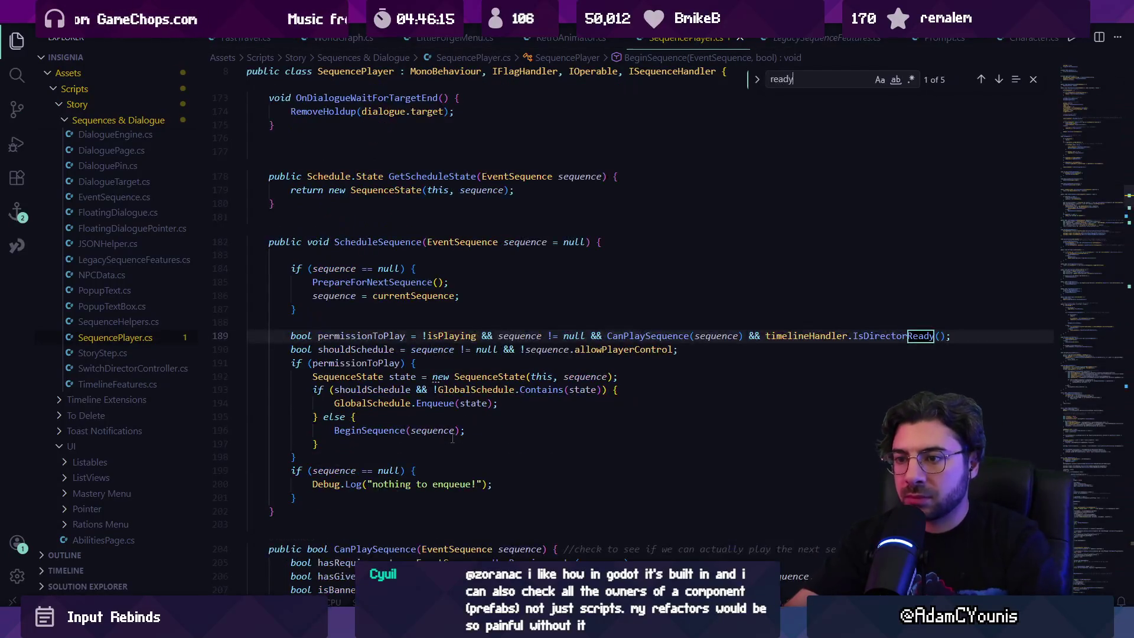
text(player)
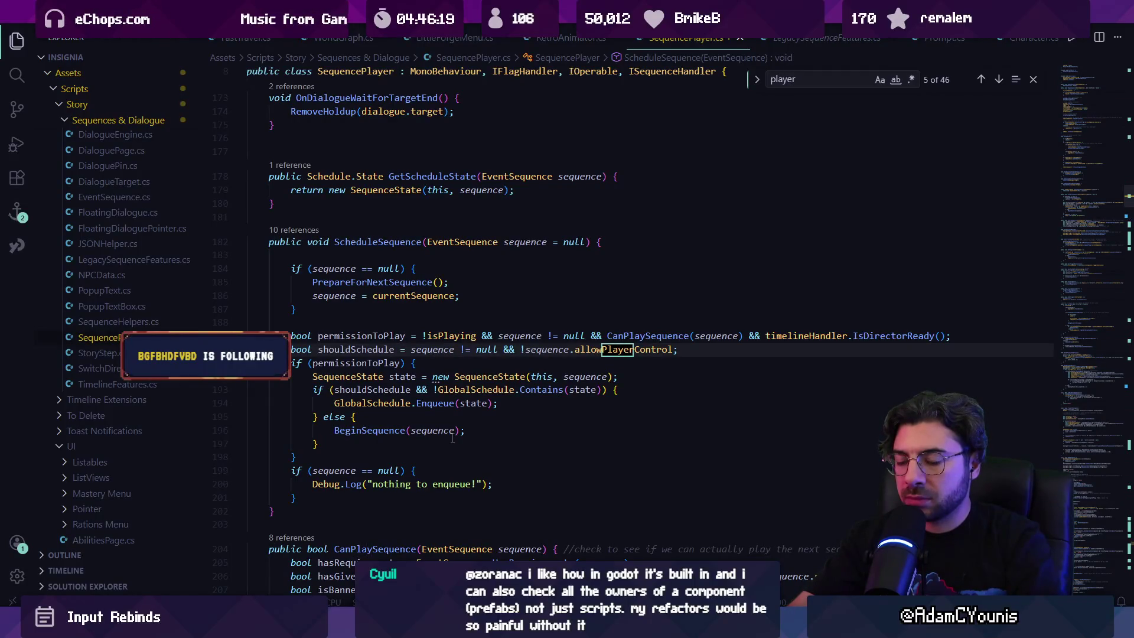
key(Return)
key(Return)
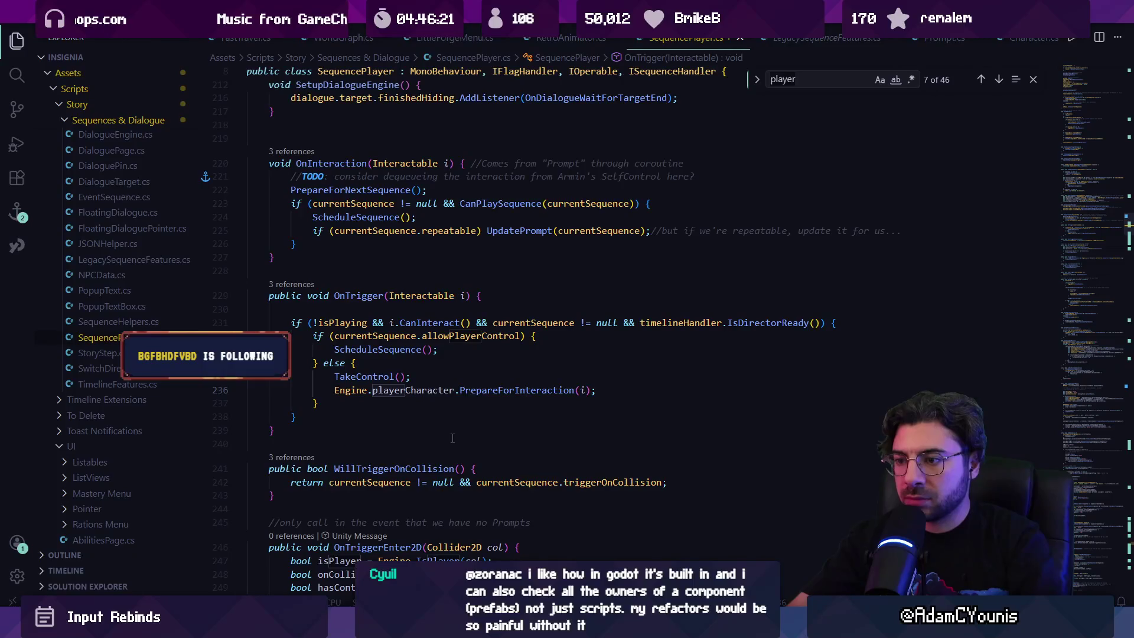
text(oreoare)
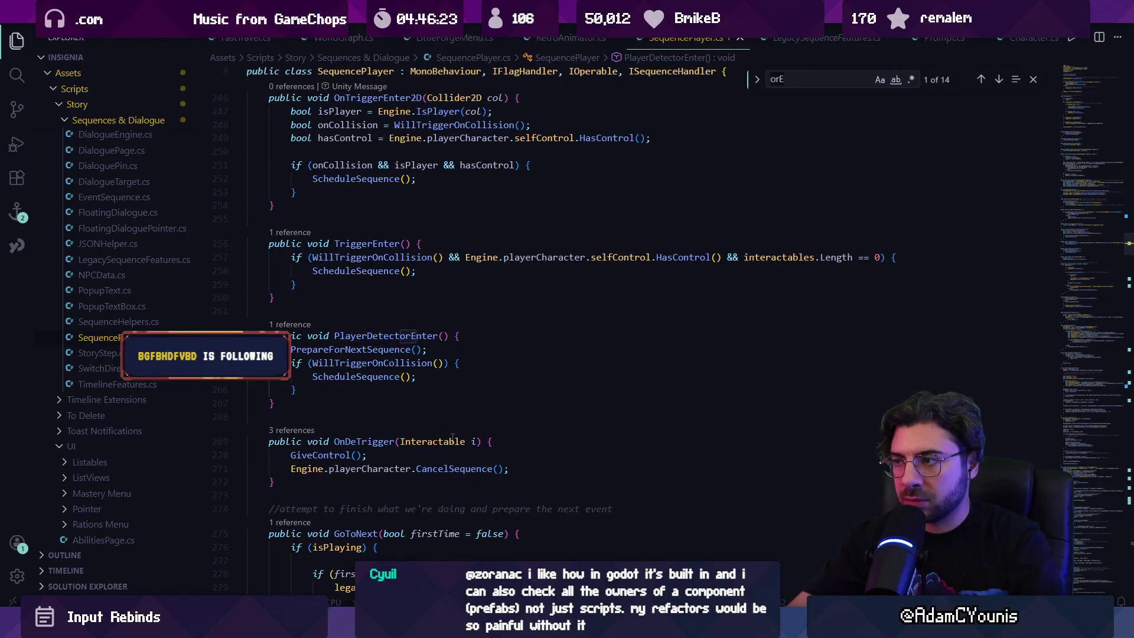
key(BackSpace)
key(BackSpace)
key(BackSpace)
text(preparefor)
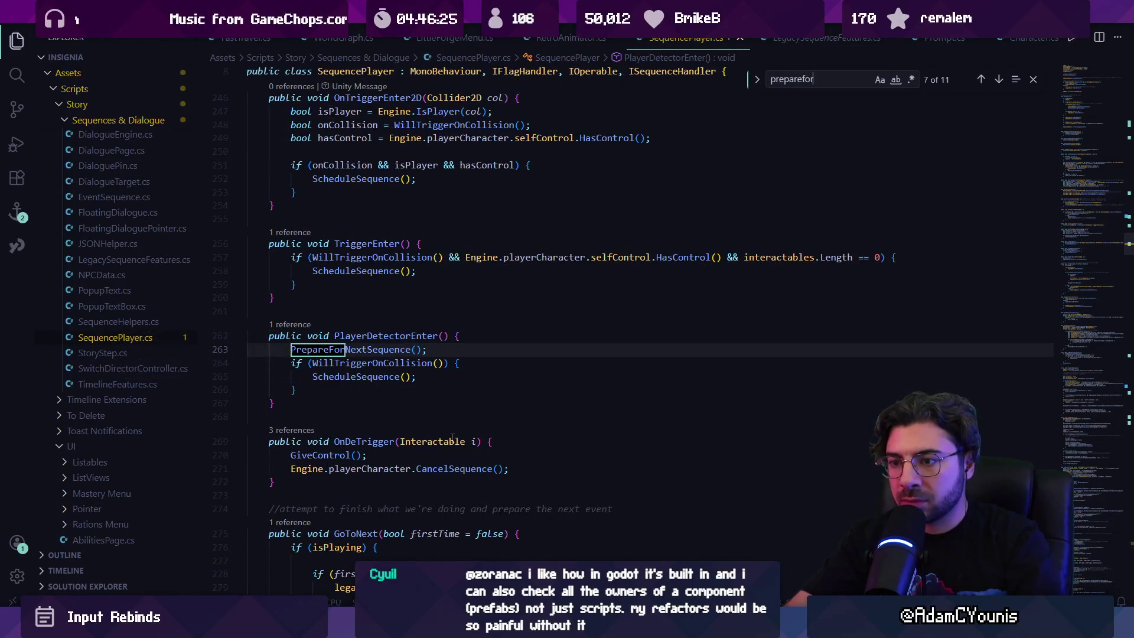
text(iunte)
key(BackSpace)
text(nteraction)
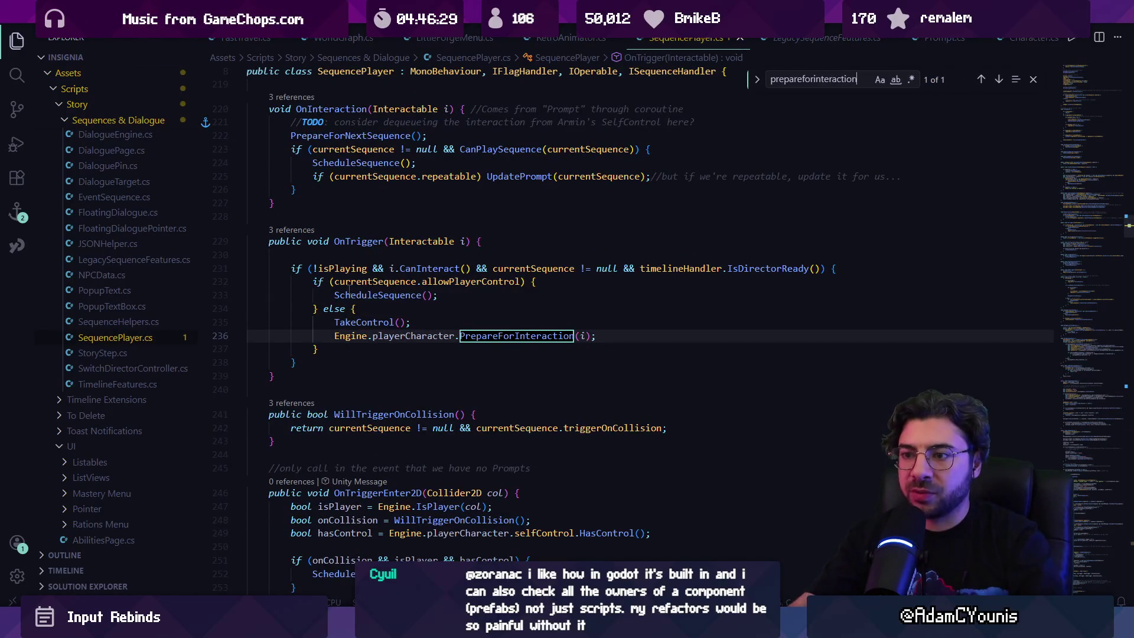
Inspect OnTrigger's conditions: isPlaying, CanInteract, currentSequence, IsDirectorReady and allowPlayerControl.
click(342, 268)
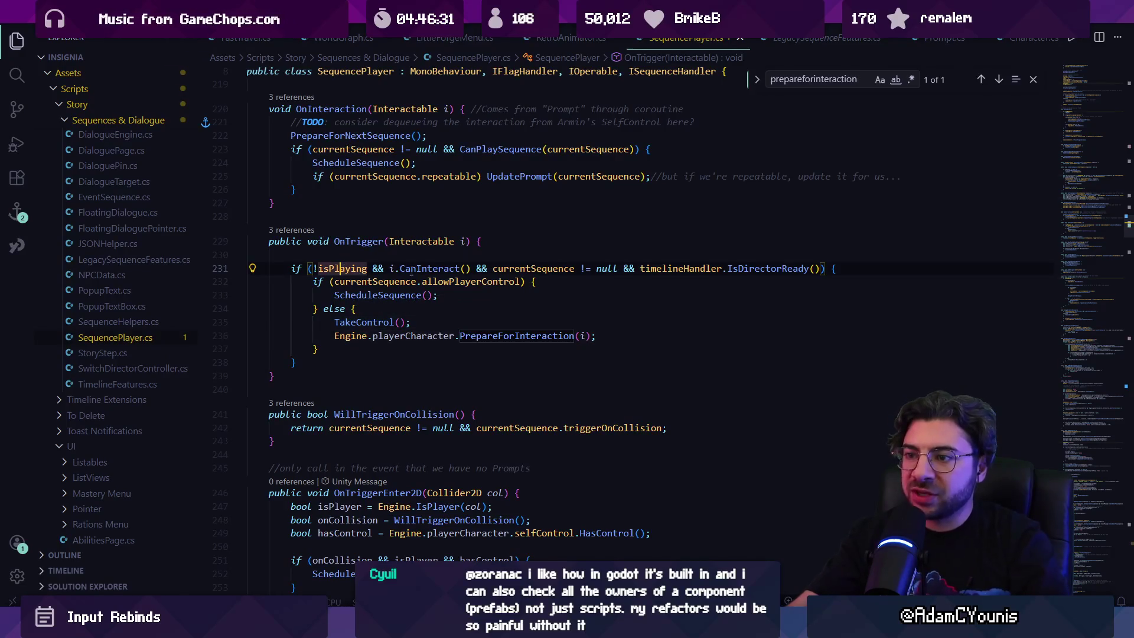
click(421, 268)
click(516, 267)
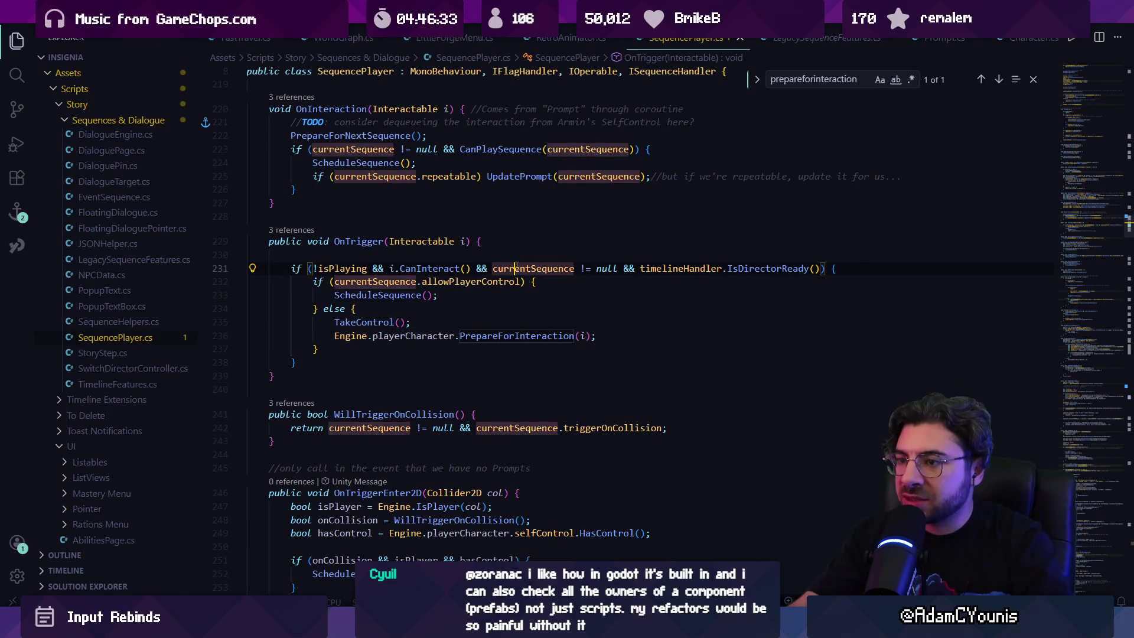
click(743, 269)
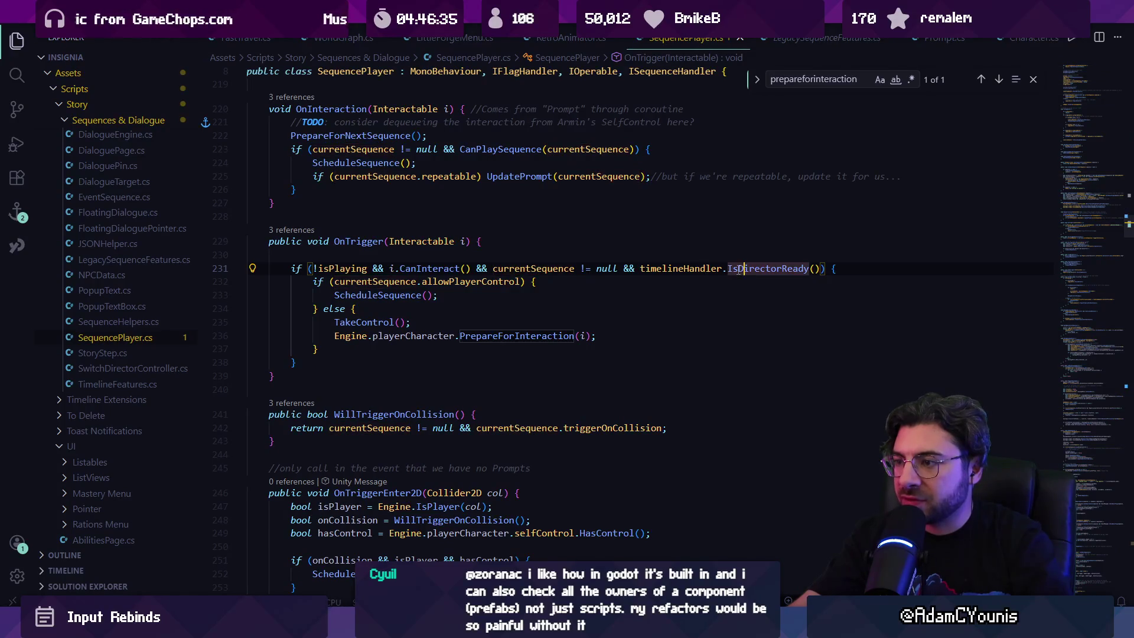
drag(641, 270, 818, 263)
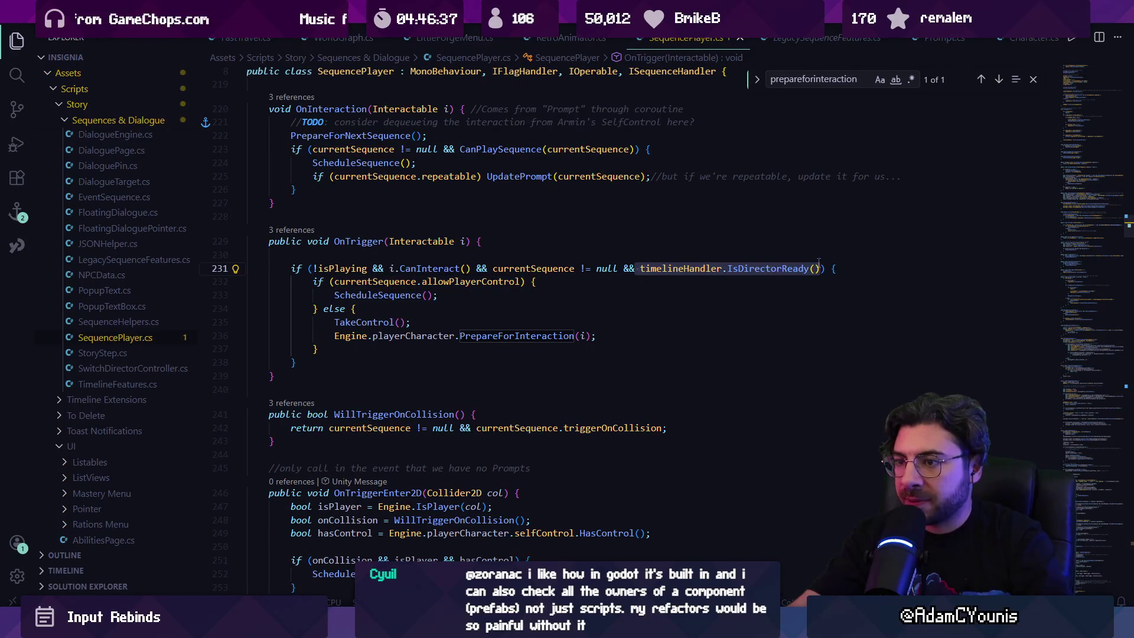
click(389, 281)
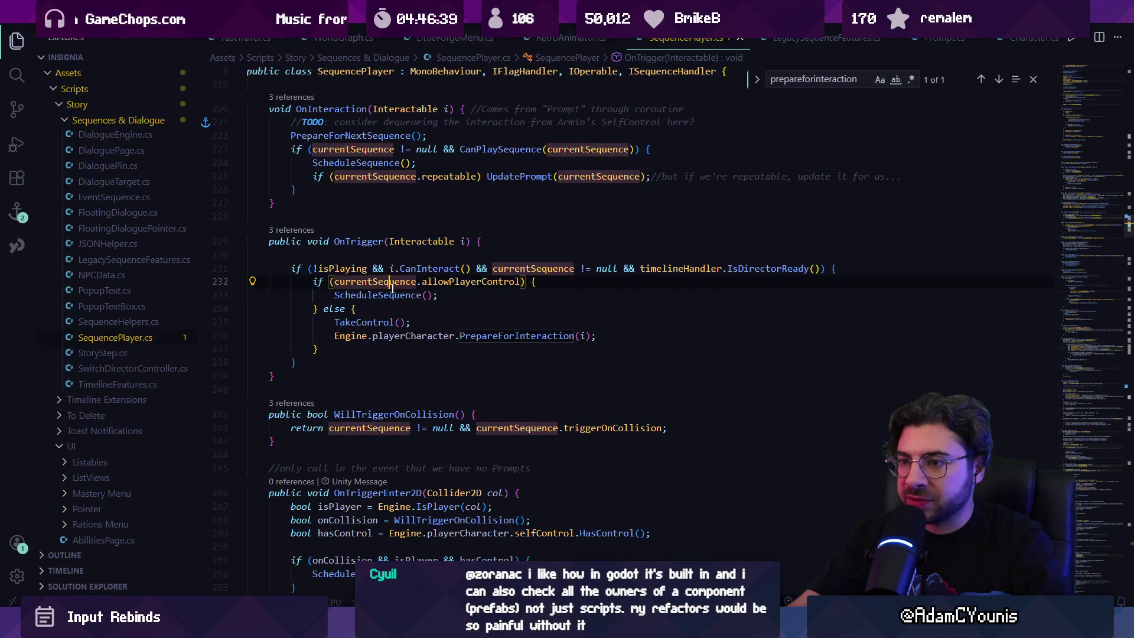
click(363, 295)
key(Down)
key(Down)
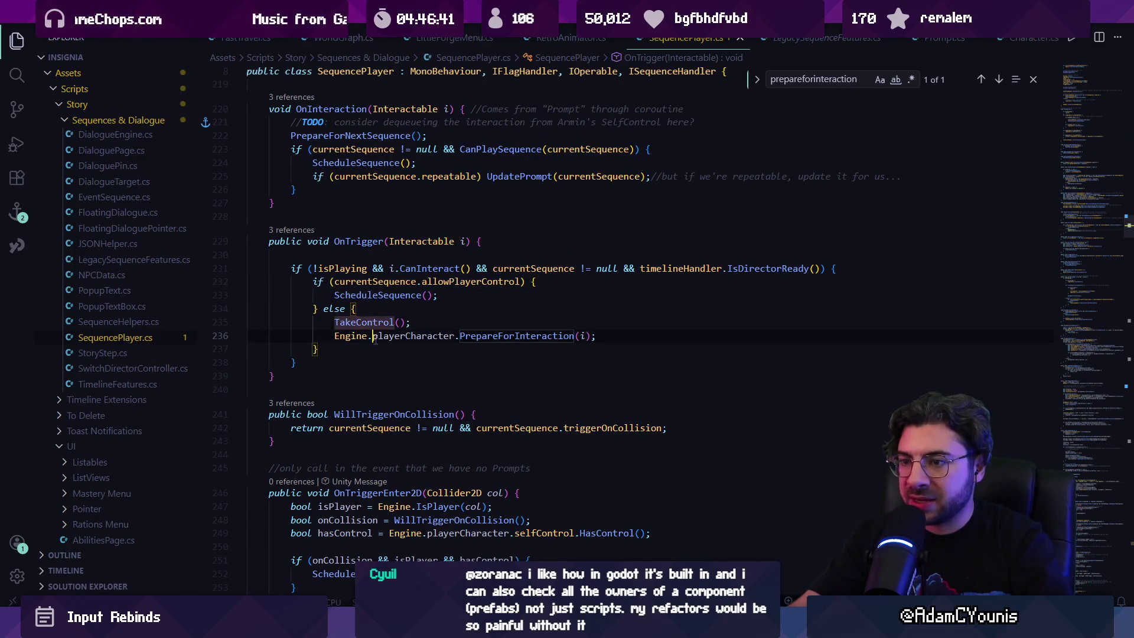
Add Debug.Log("prepping armin for sequence...") above TakeControl(), save, and play-test in Unity.
click(379, 294)
key(ctrl+shift+Return)
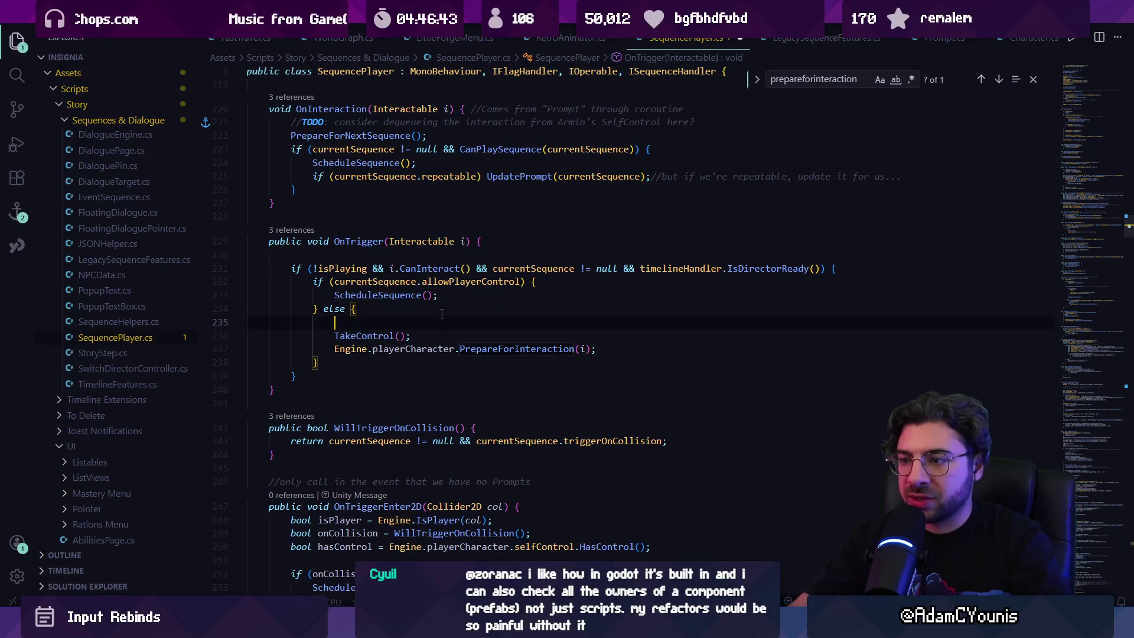
text(Debug.Log()
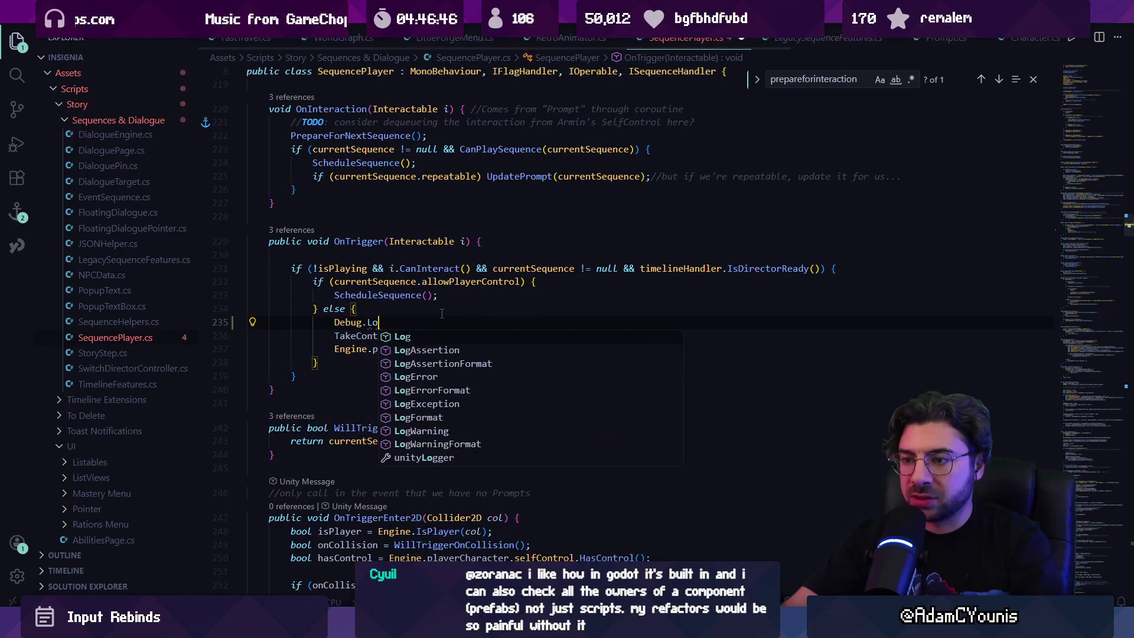
text("prepp)
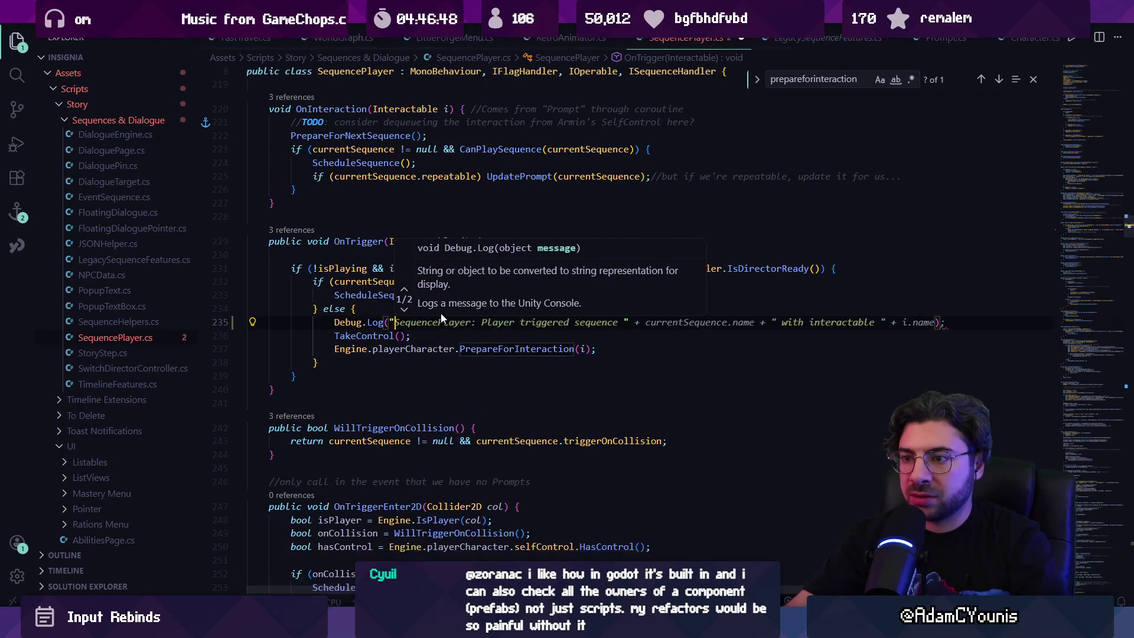
text(ing armin for seque)
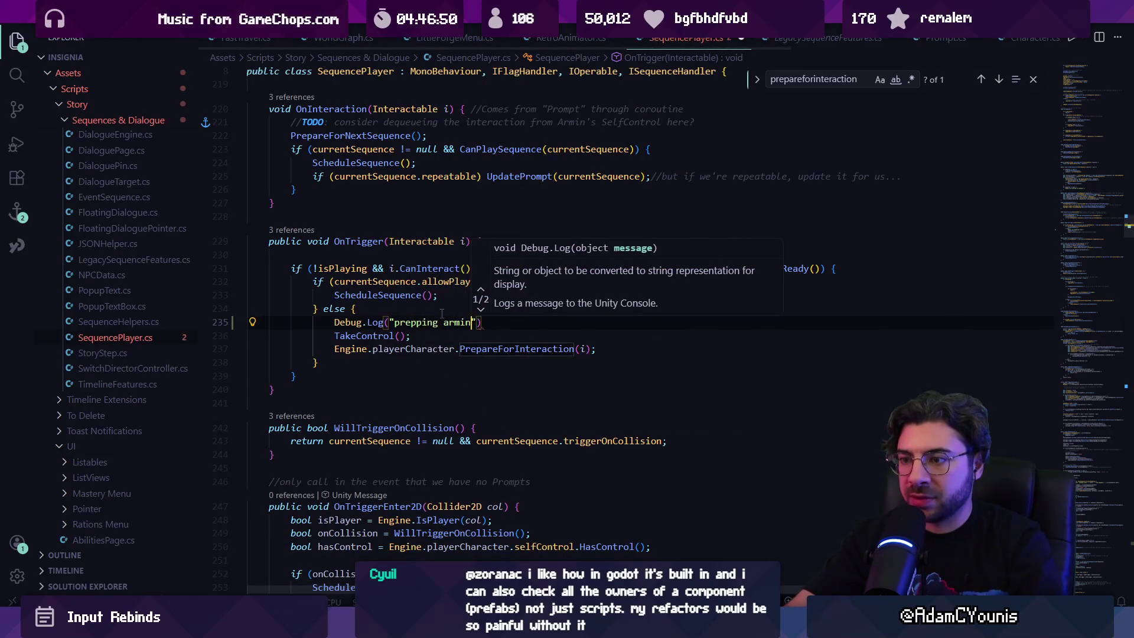
key(Tab)
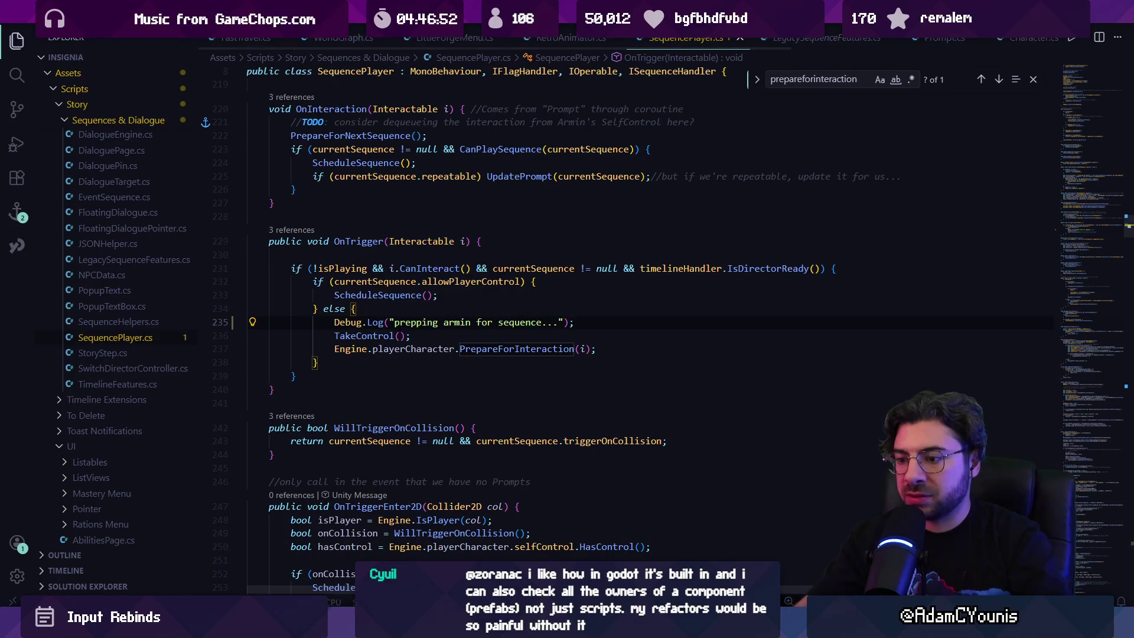
key(alt+Tab)
click(548, 35)
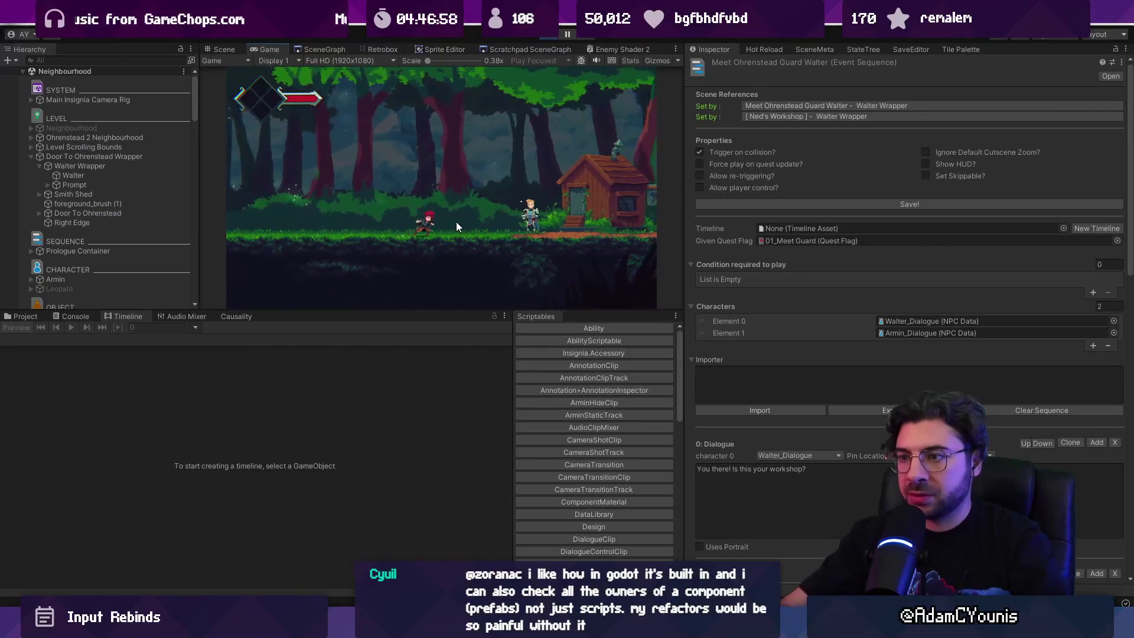
Stop the game, check the Console, and open The_Athenaeum from the SceneGraph without saving.
key(ctrl+p)
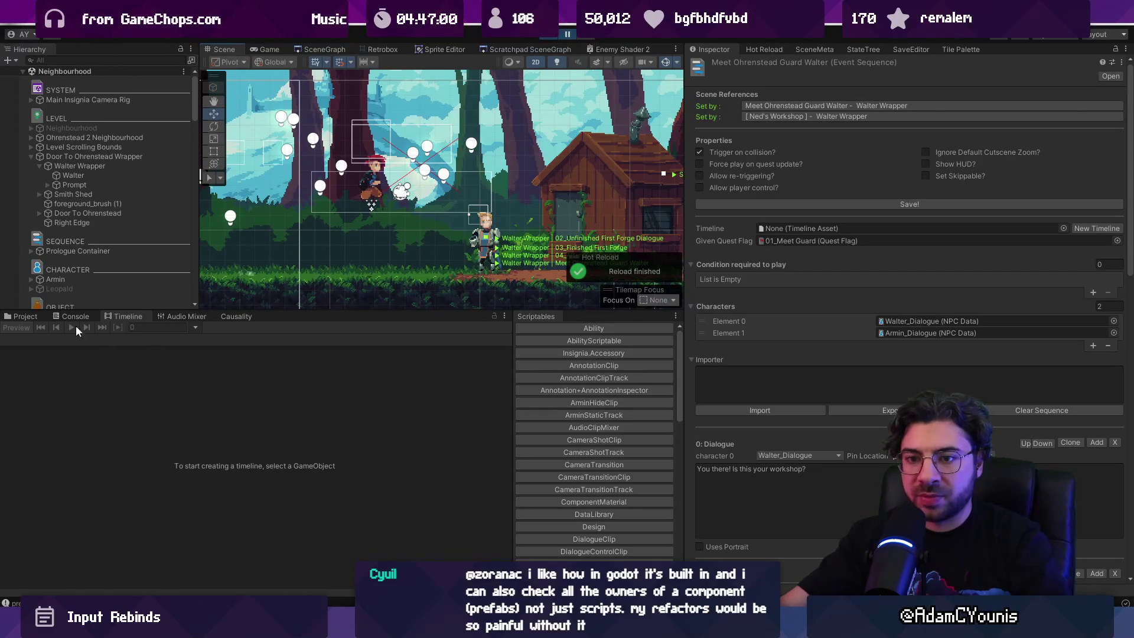
click(71, 317)
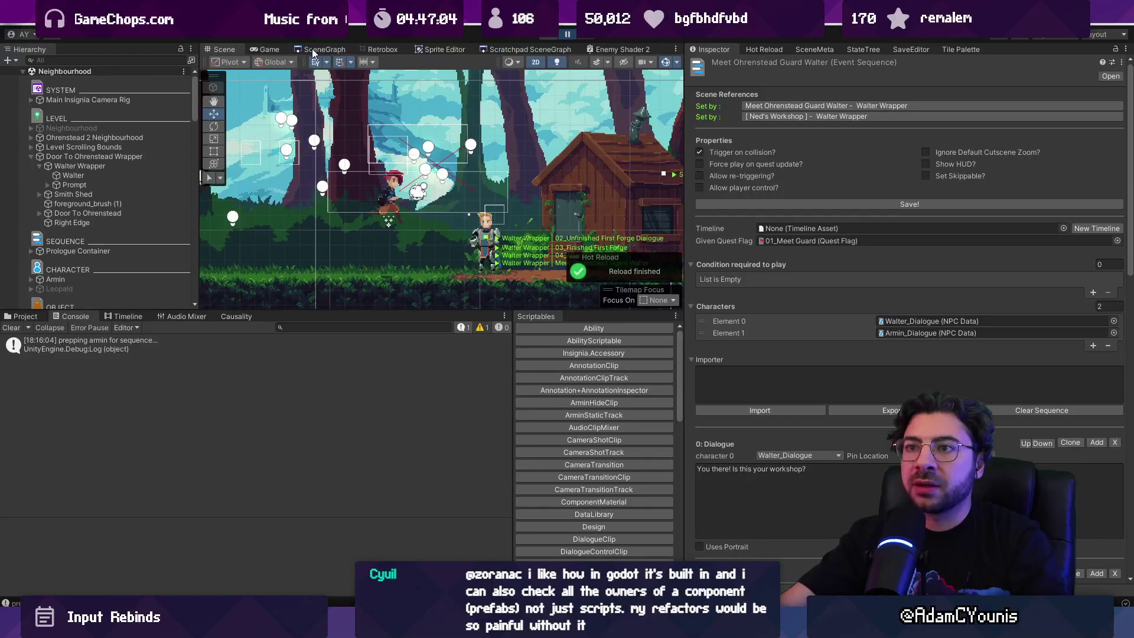
click(313, 54)
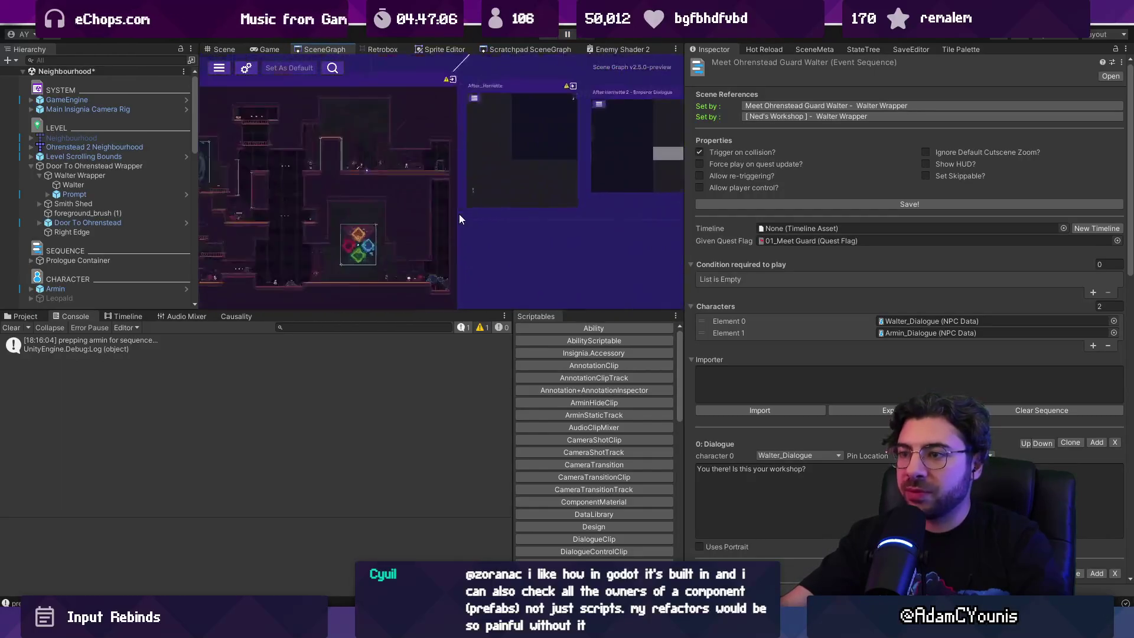
drag(459, 214, 387, 330)
double_click(431, 135)
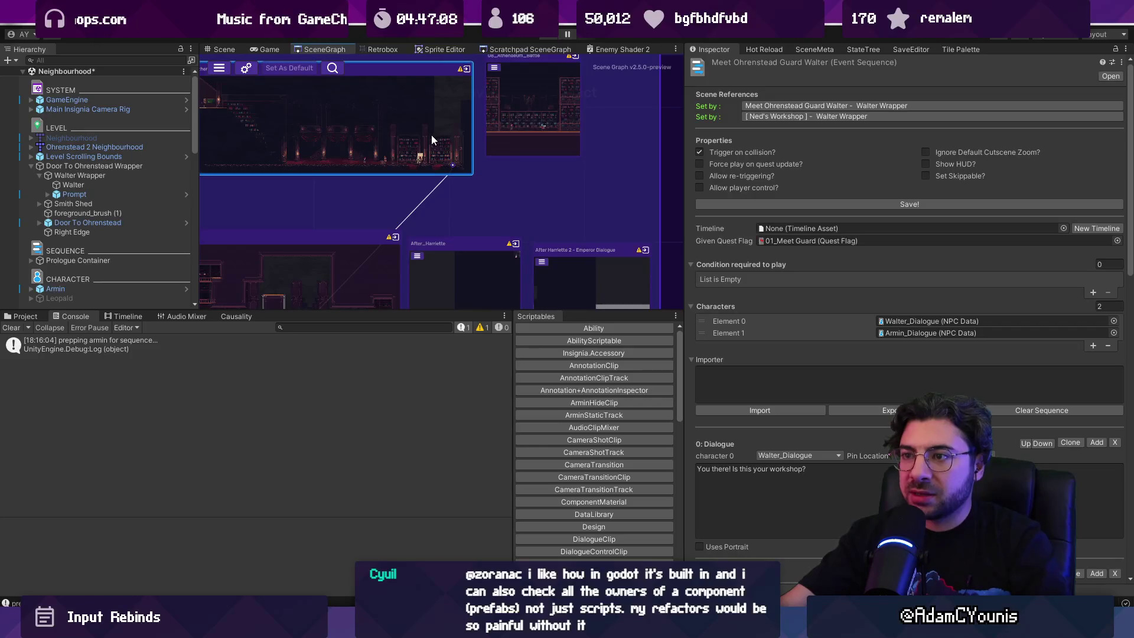
click(601, 336)
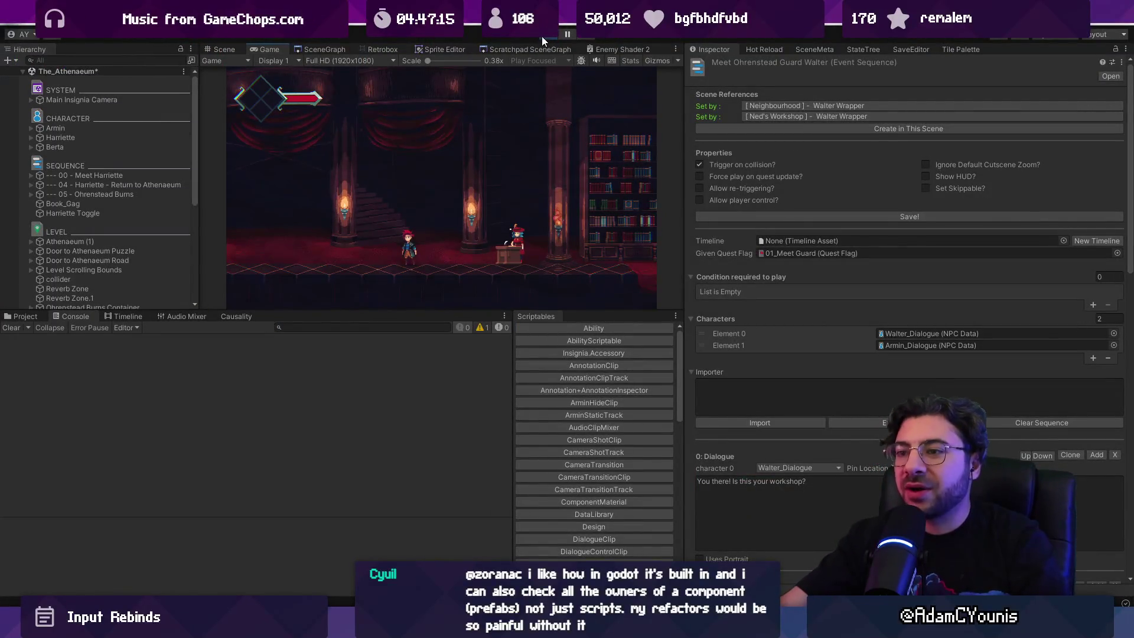
Browse the Project window up to the 01_Ohrenstead Quests folder.
key(alt+Tab)
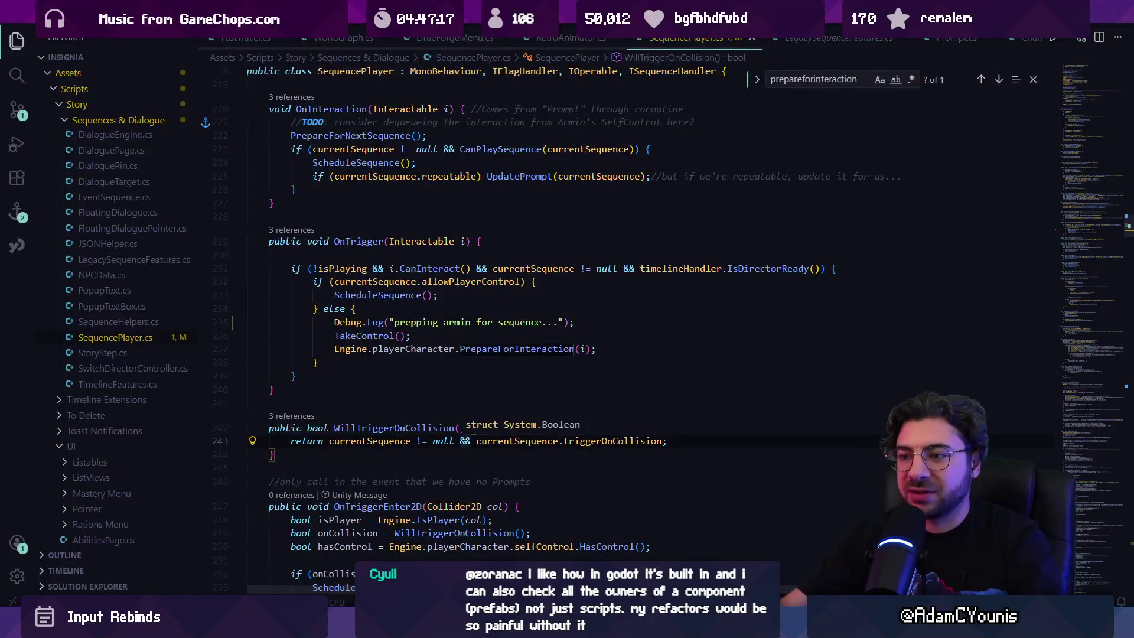
key(alt+Tab)
click(305, 339)
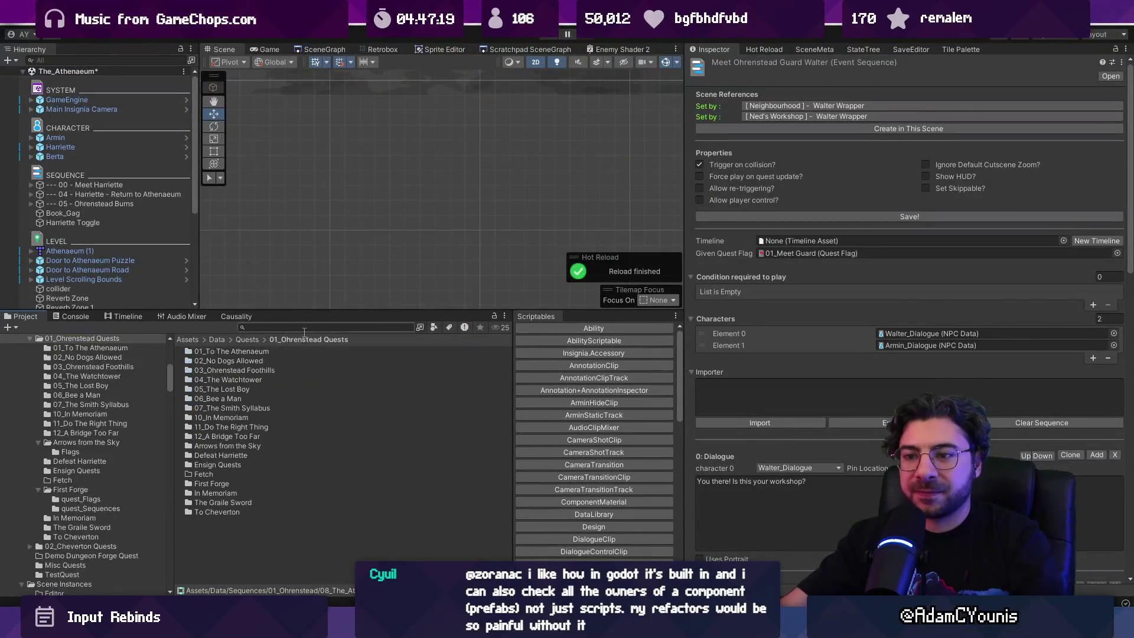
Find the Armin prefab, uncheck Pixel Perfect on its Retro Animator, then exit and play.
text(arminve)
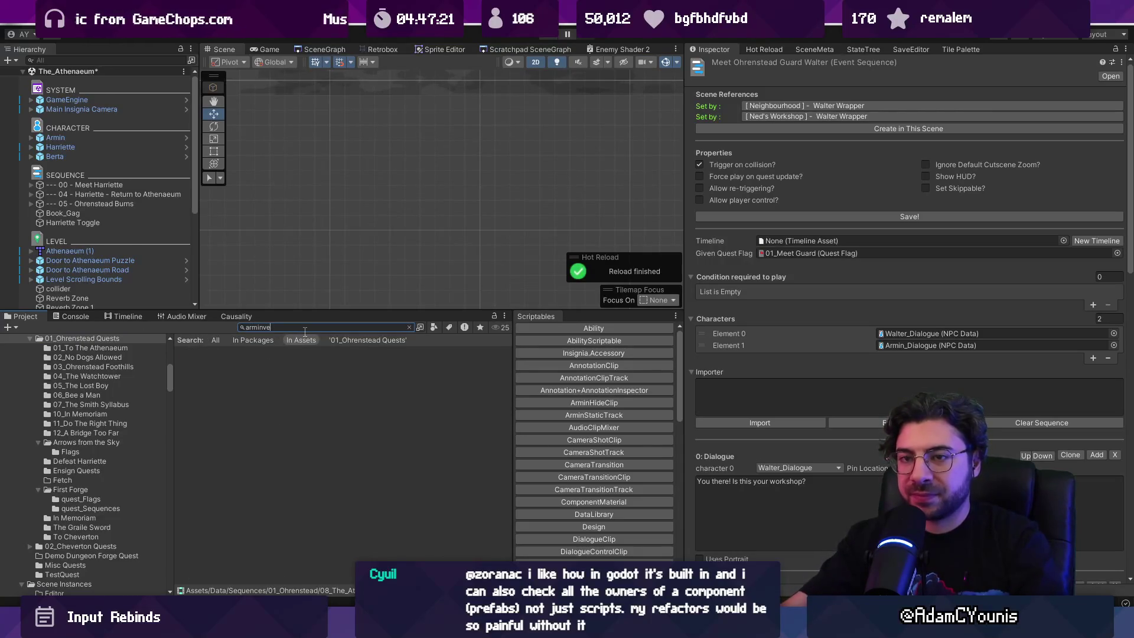
double_click(250, 538)
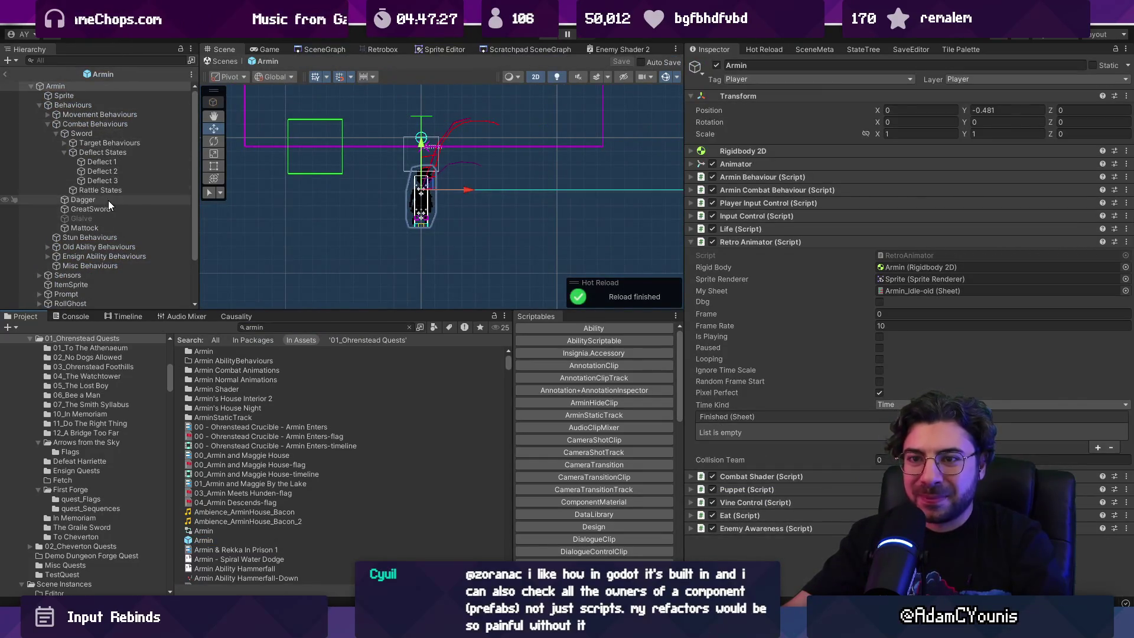
scroll(107, 195, down, 2)
scroll(104, 212, up, 2)
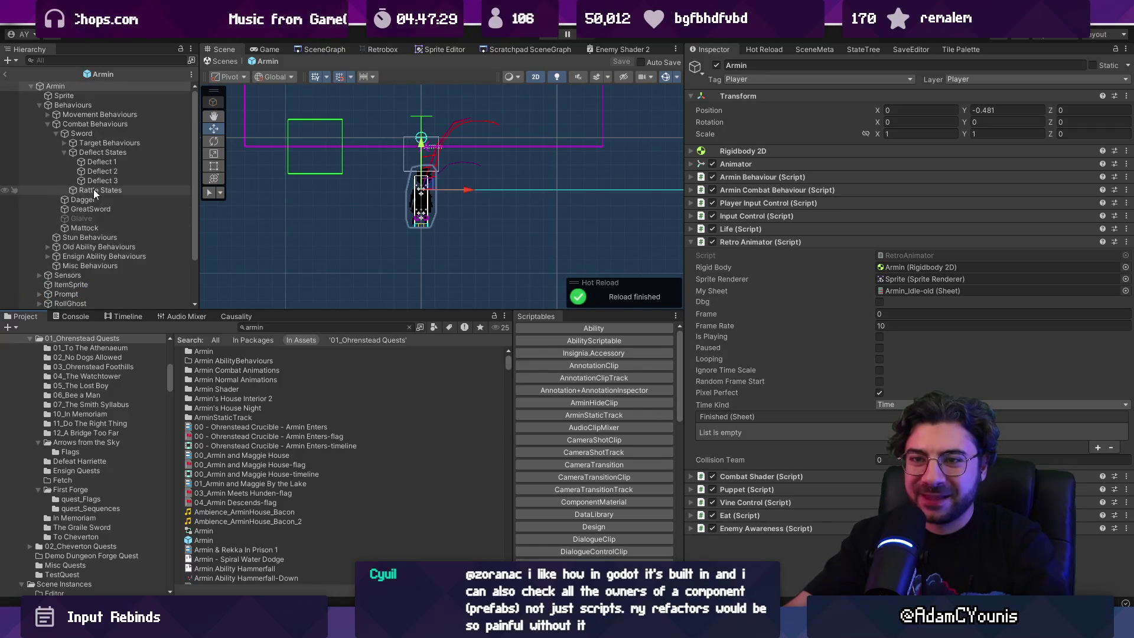
click(63, 95)
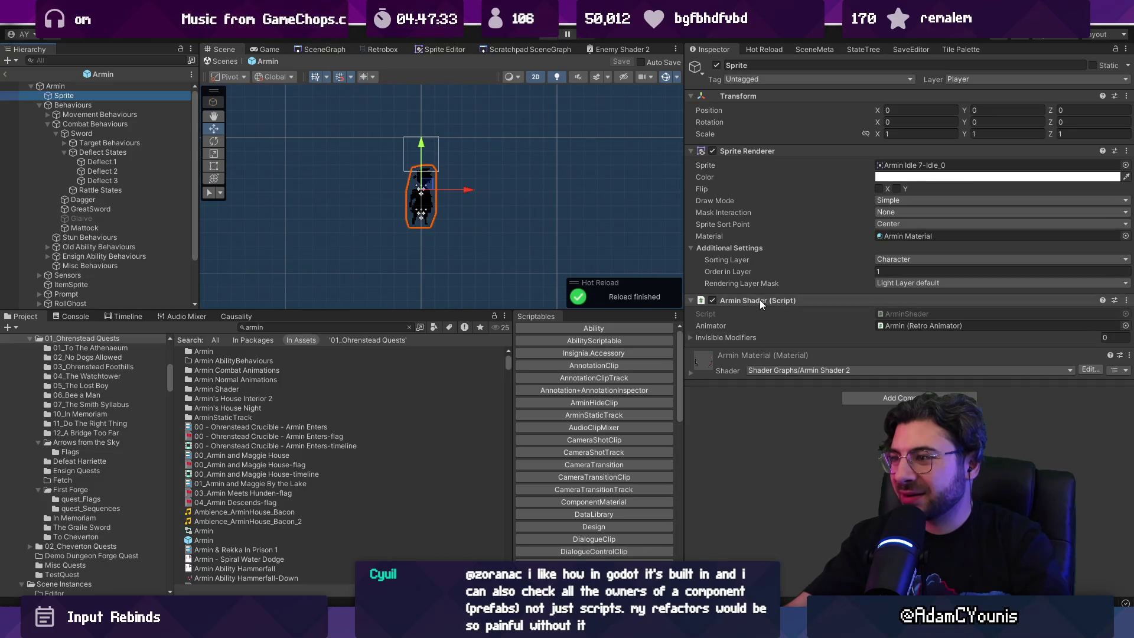
click(468, 197)
click(879, 393)
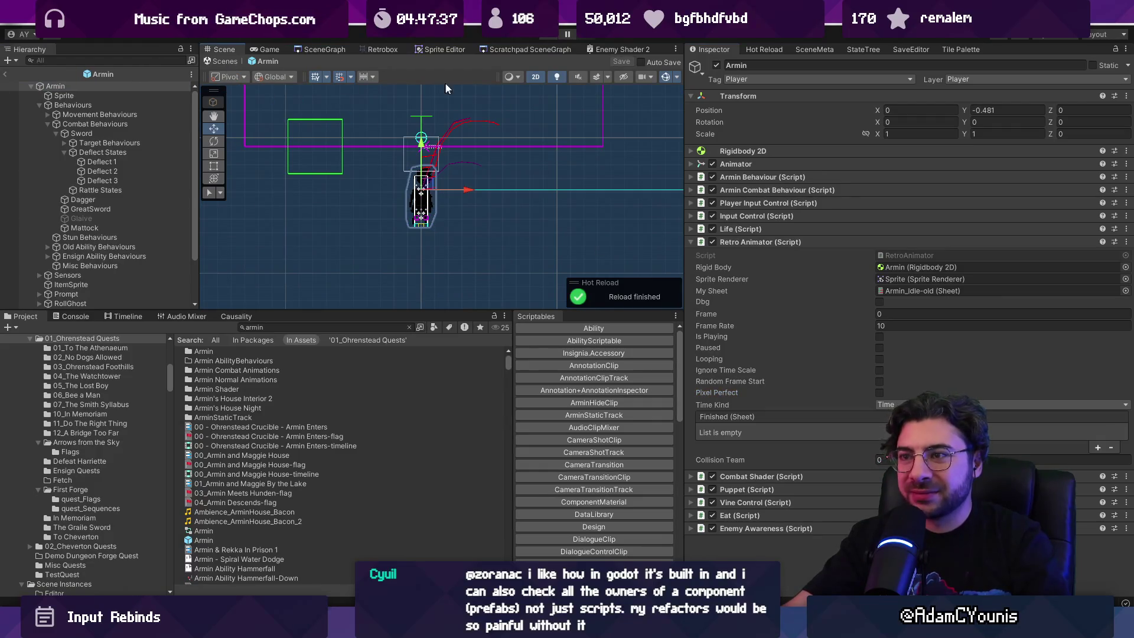
click(548, 37)
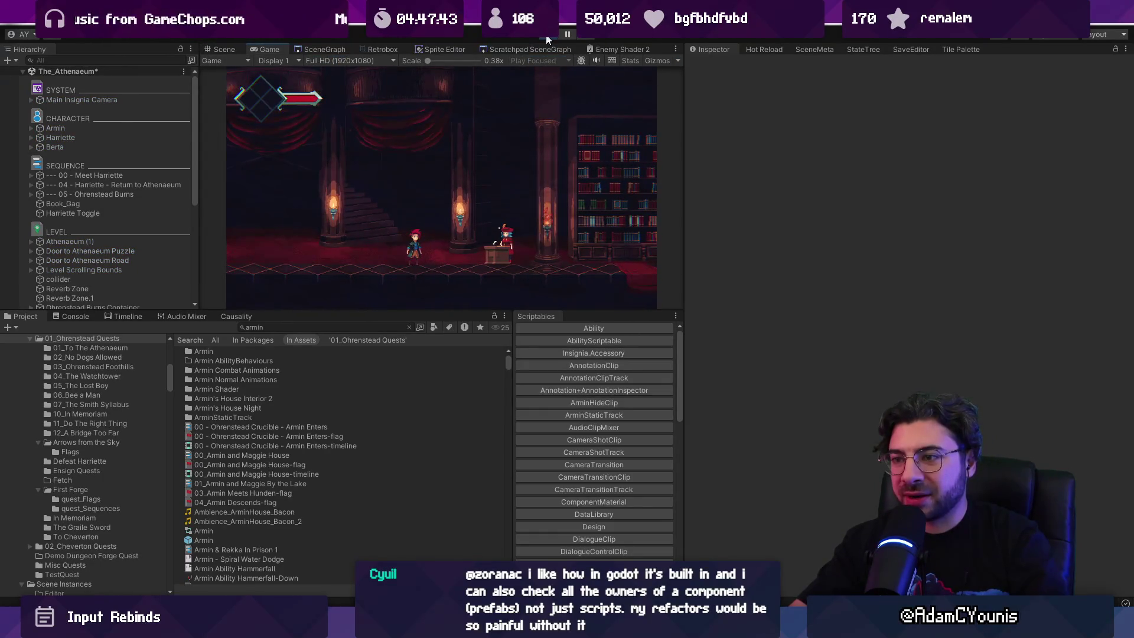
Stop the game, view the empty Console, zoom onto the Athenaeum level, and return to SequencePlayer.cs.
click(547, 37)
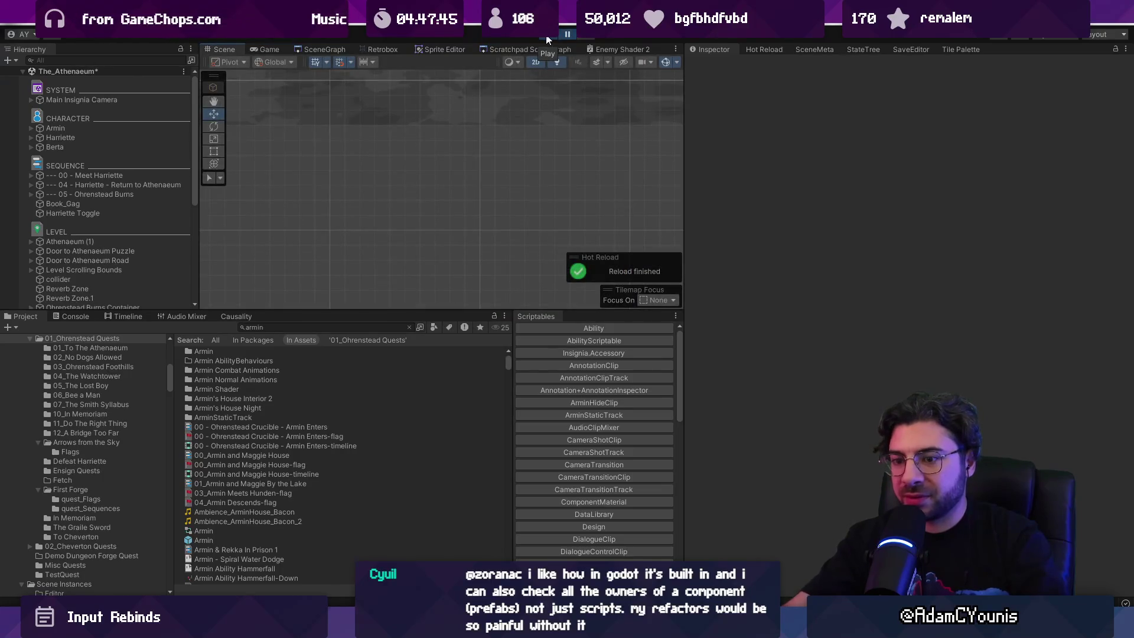
click(91, 317)
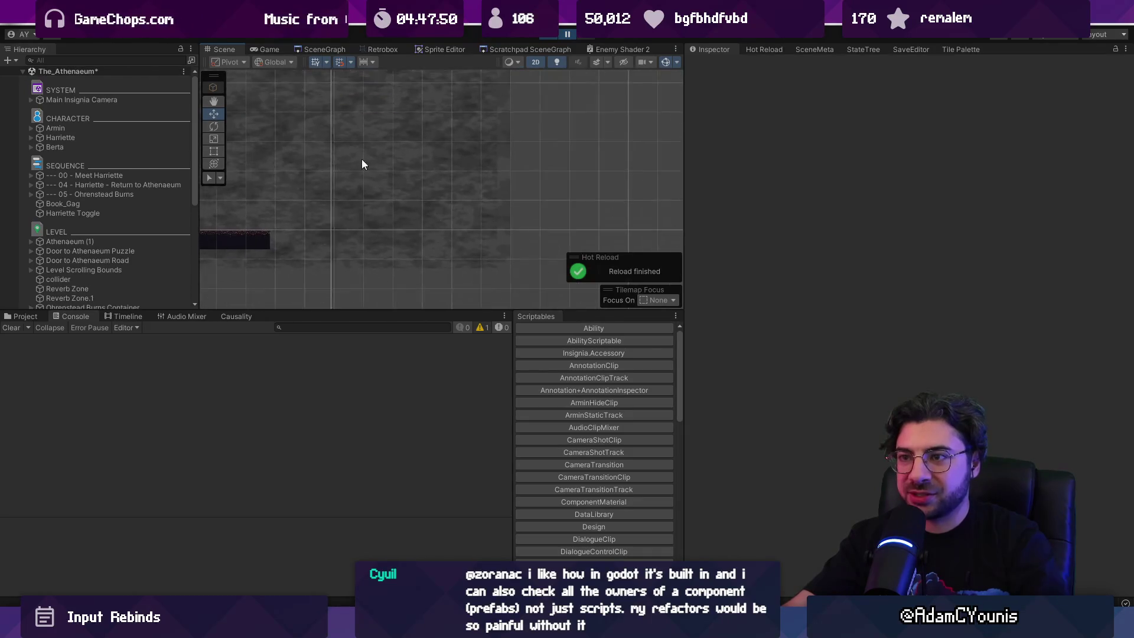
scroll(392, 203, up, 5)
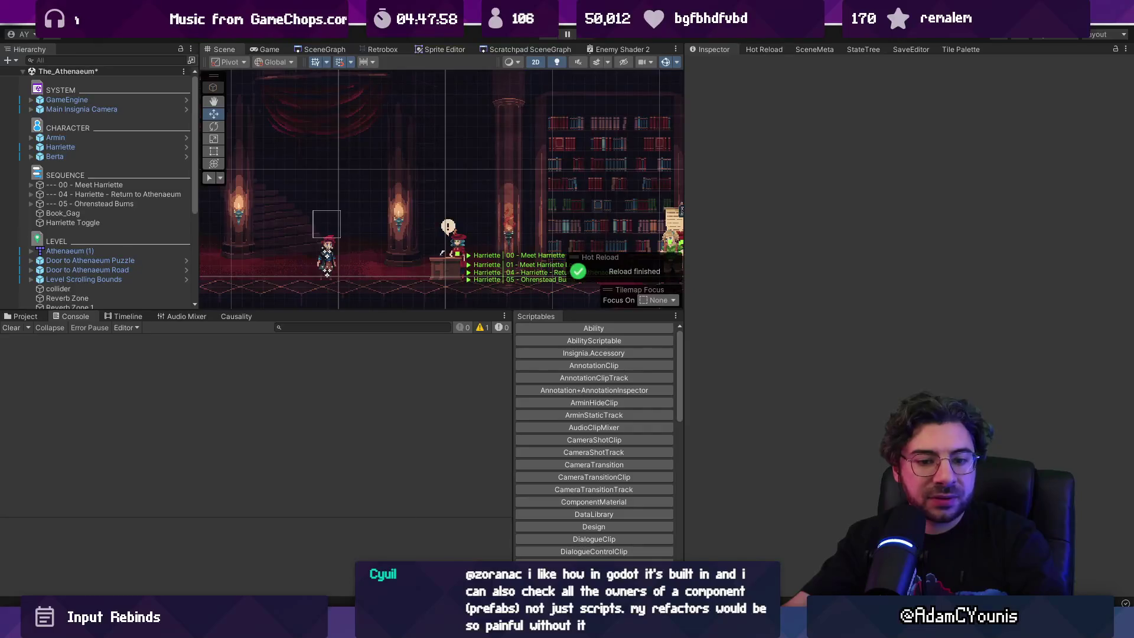
key(alt+Tab)
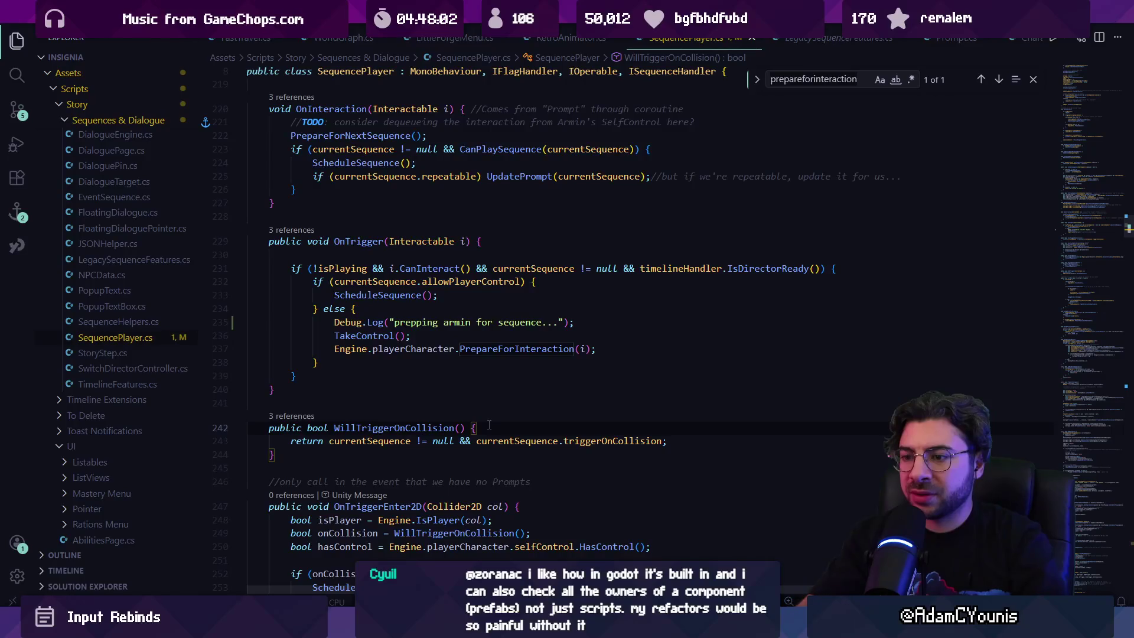
Add a collision-trigger Debug.Log in OnTriggerEnter2D, save, and play-test in Unity.
scroll(489, 425, down, 3)
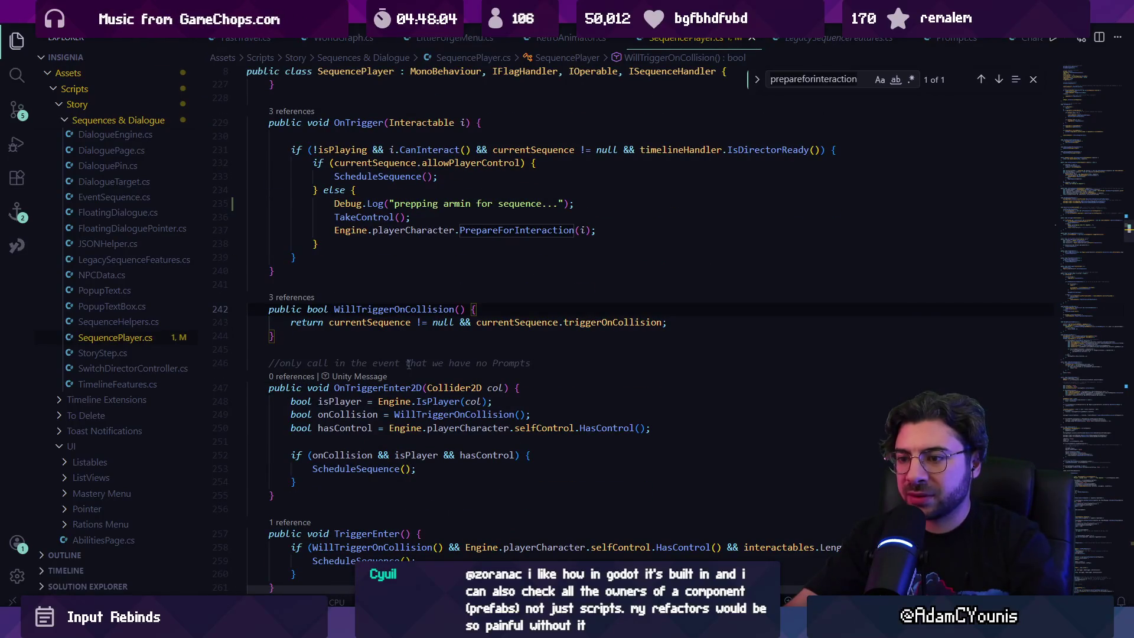
click(540, 454)
key(Return)
text(Debug.Log)
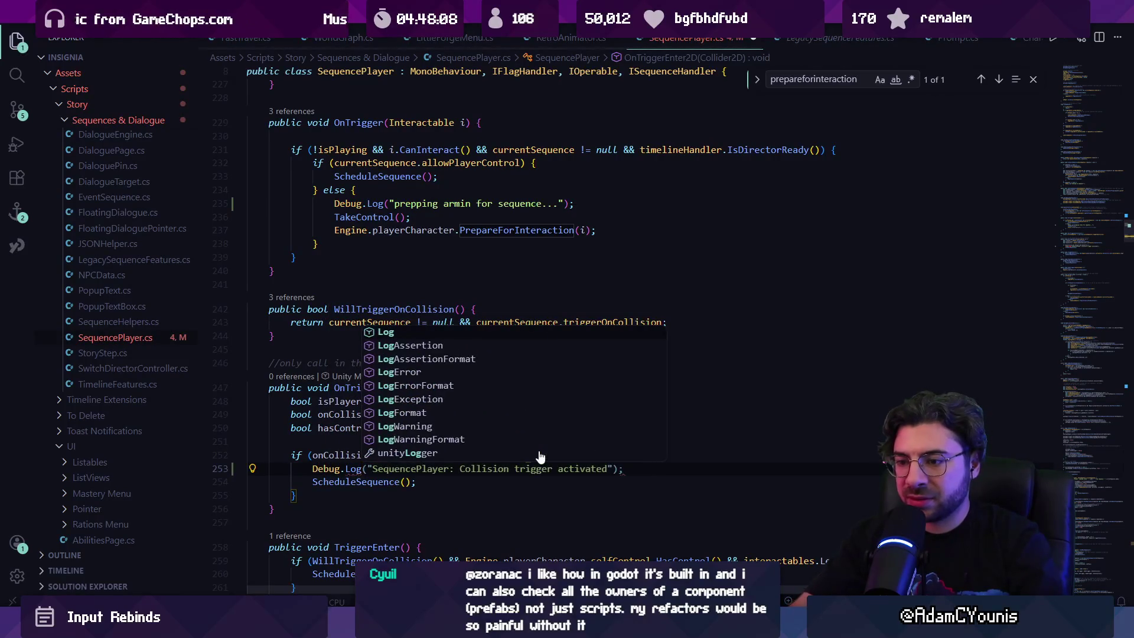
key(Tab)
key(ctrl+s)
key(alt+Tab)
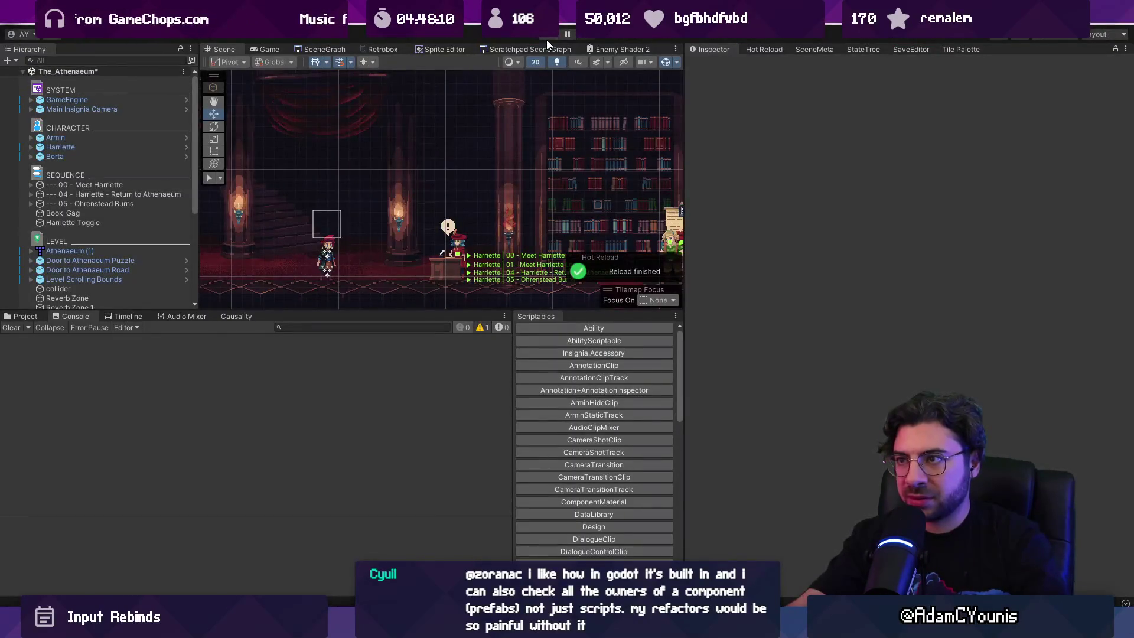
click(547, 39)
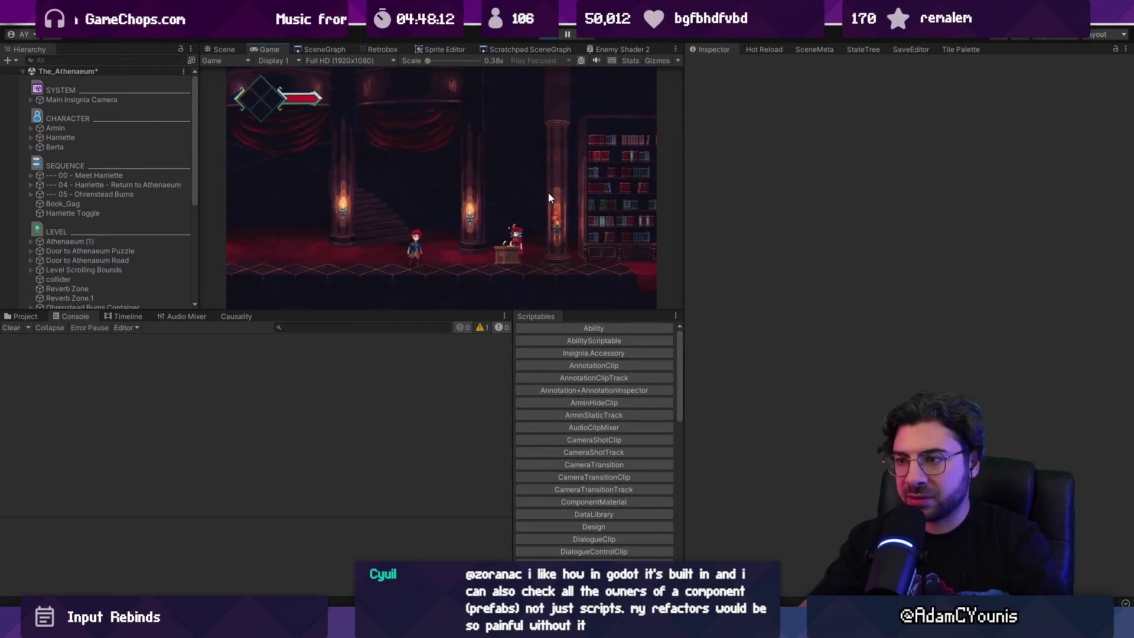
Trace the 'Collision trigger activated' Console entry to its code line and delete it.
click(385, 348)
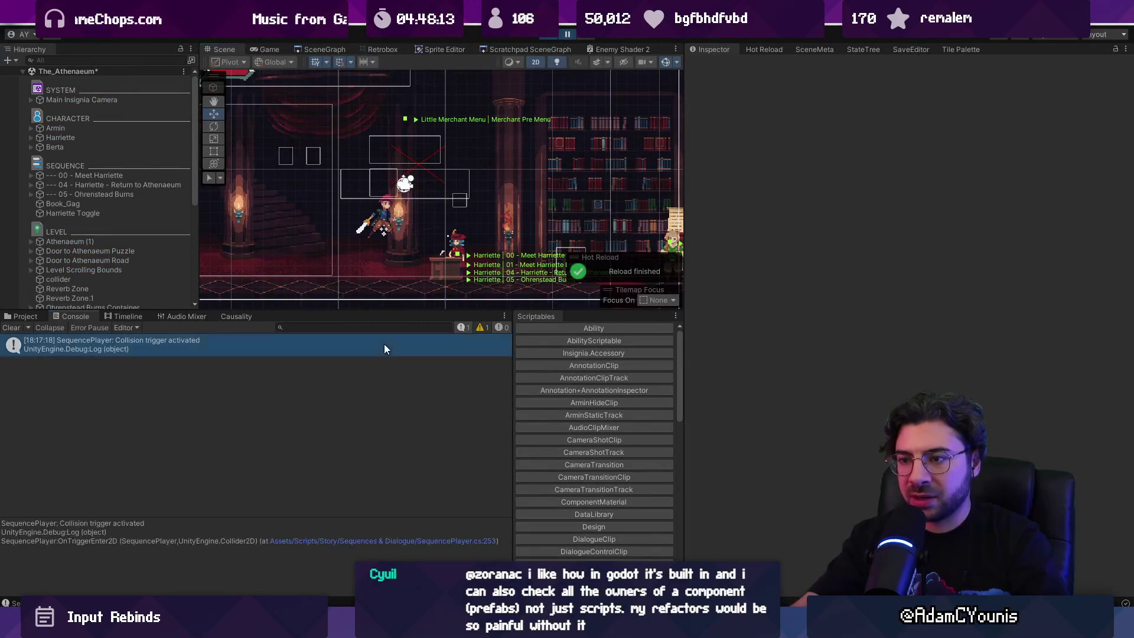
double_click(384, 345)
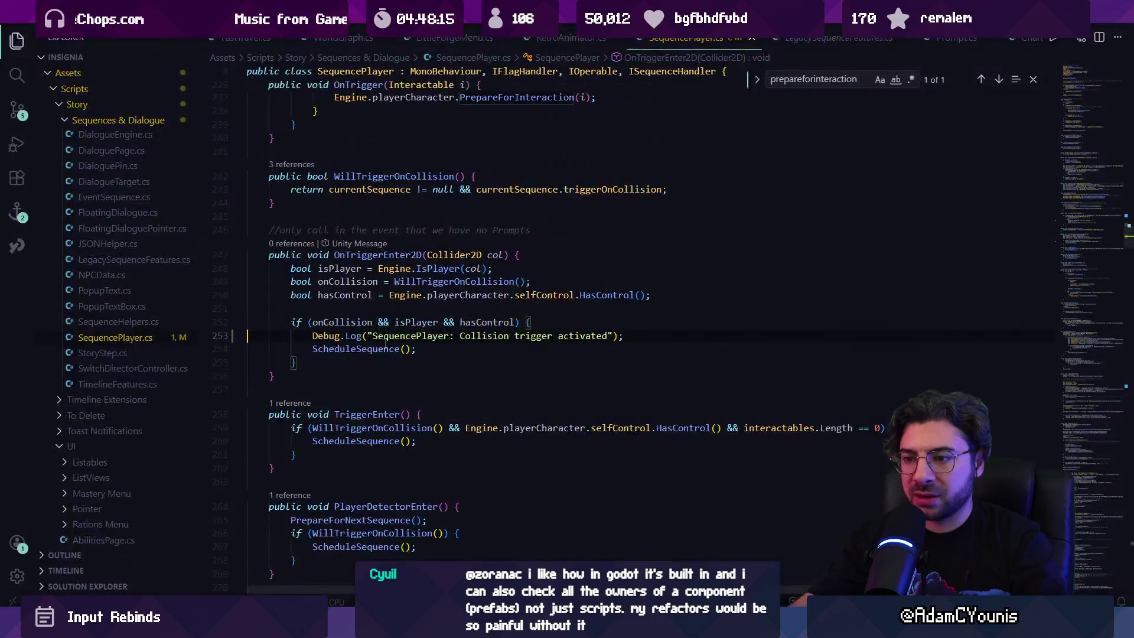
triple_click(385, 342)
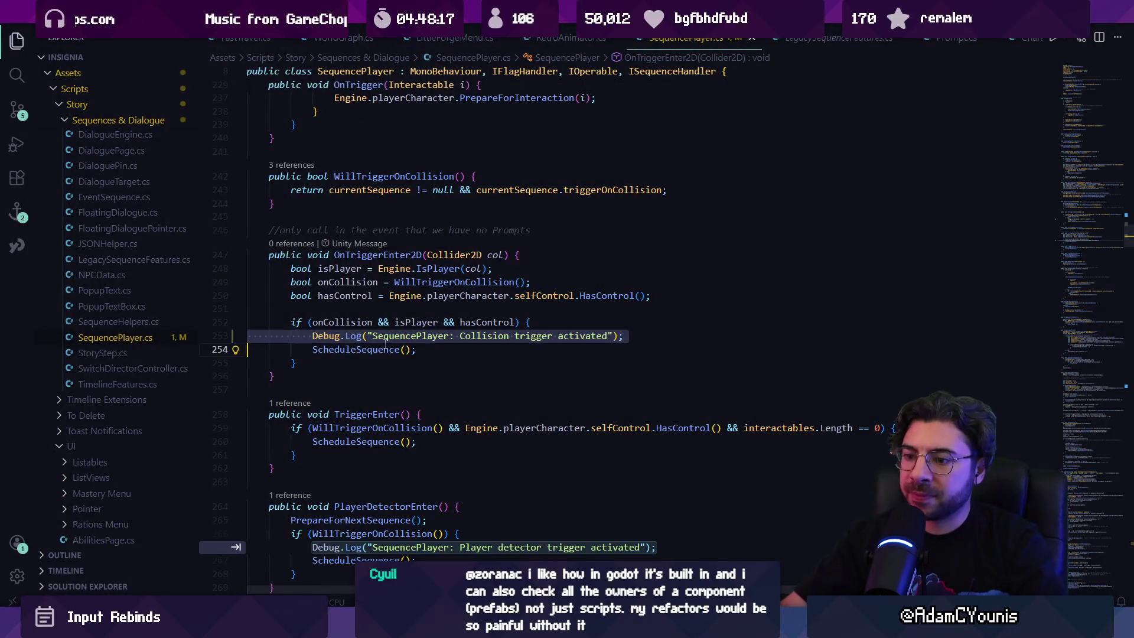
key(alt+Tab)
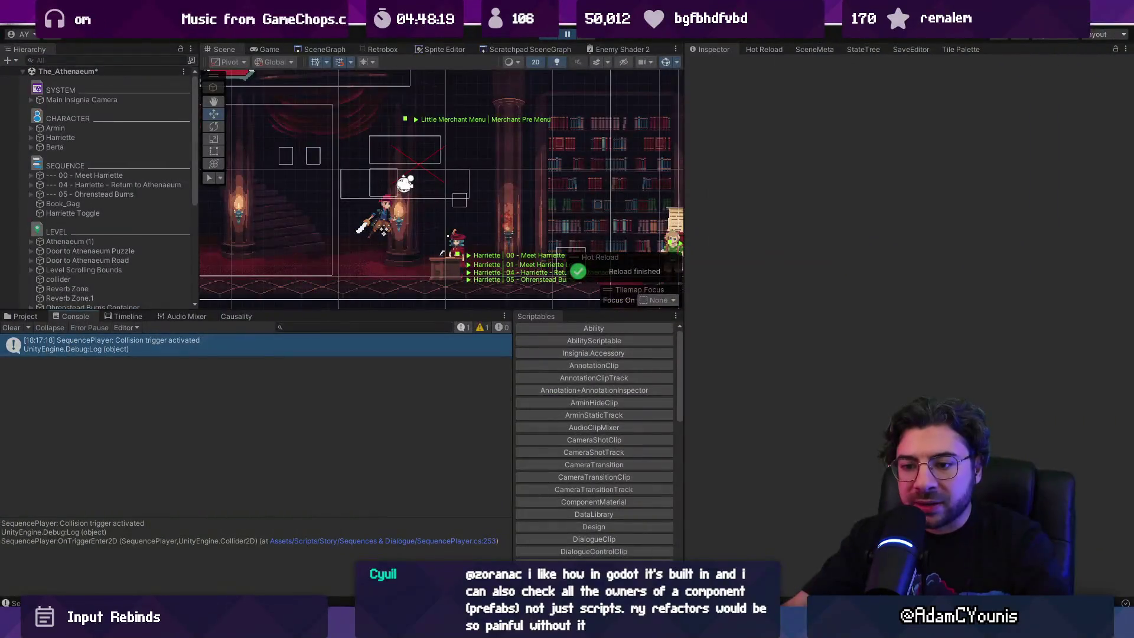
key(alt+Tab)
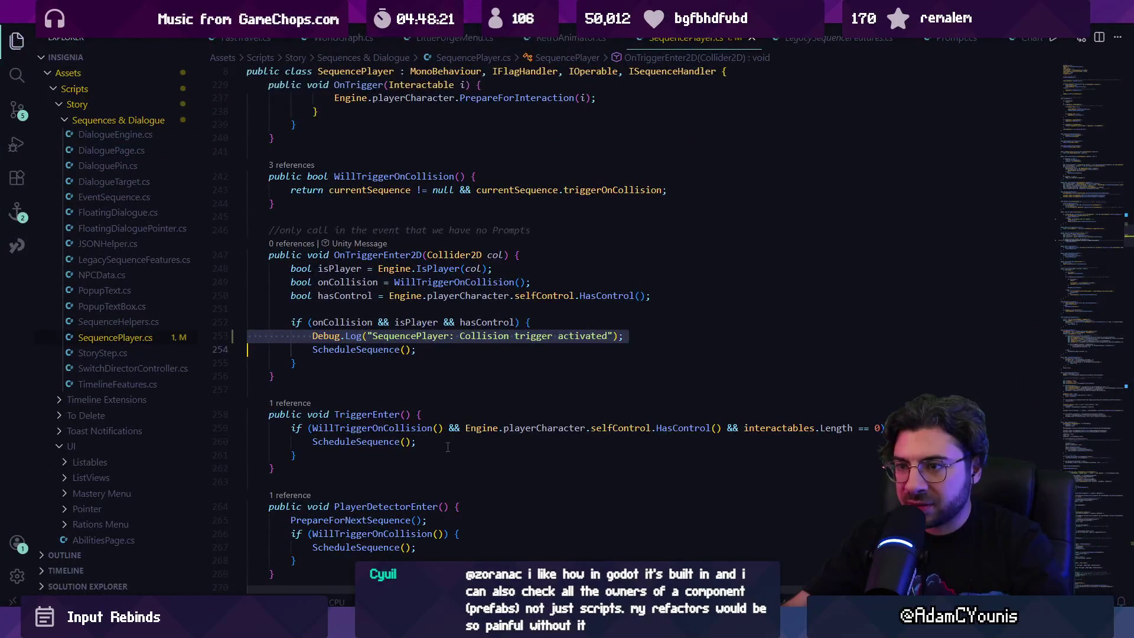
key(BackSpace)
key(Left)
key(Left)
key(Left)
key(Left)
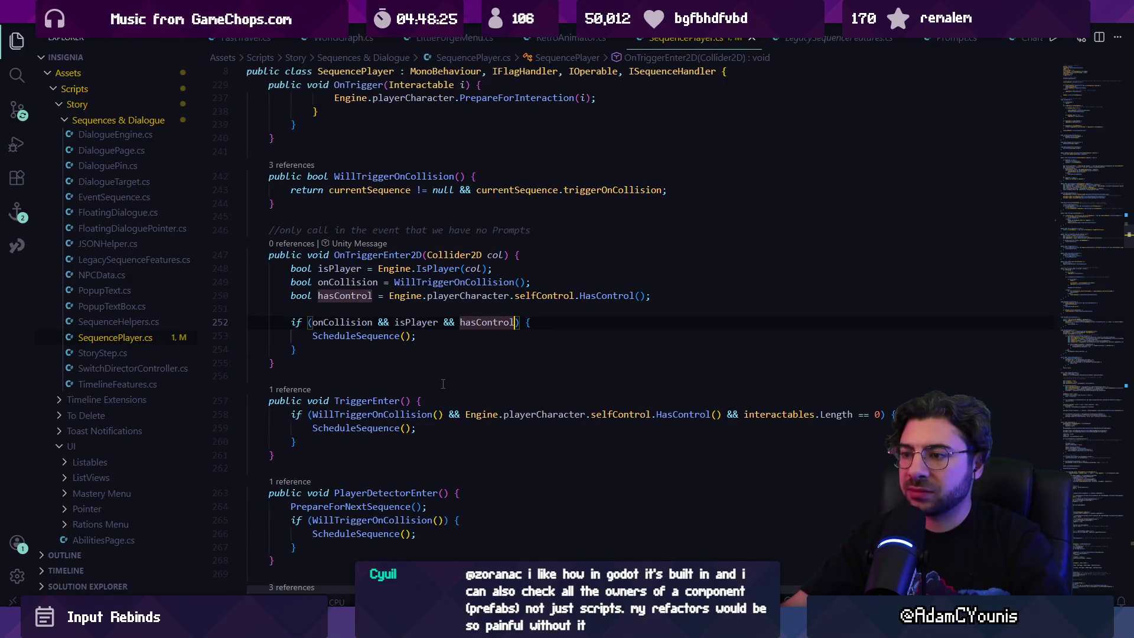
scroll(443, 384, up, 4)
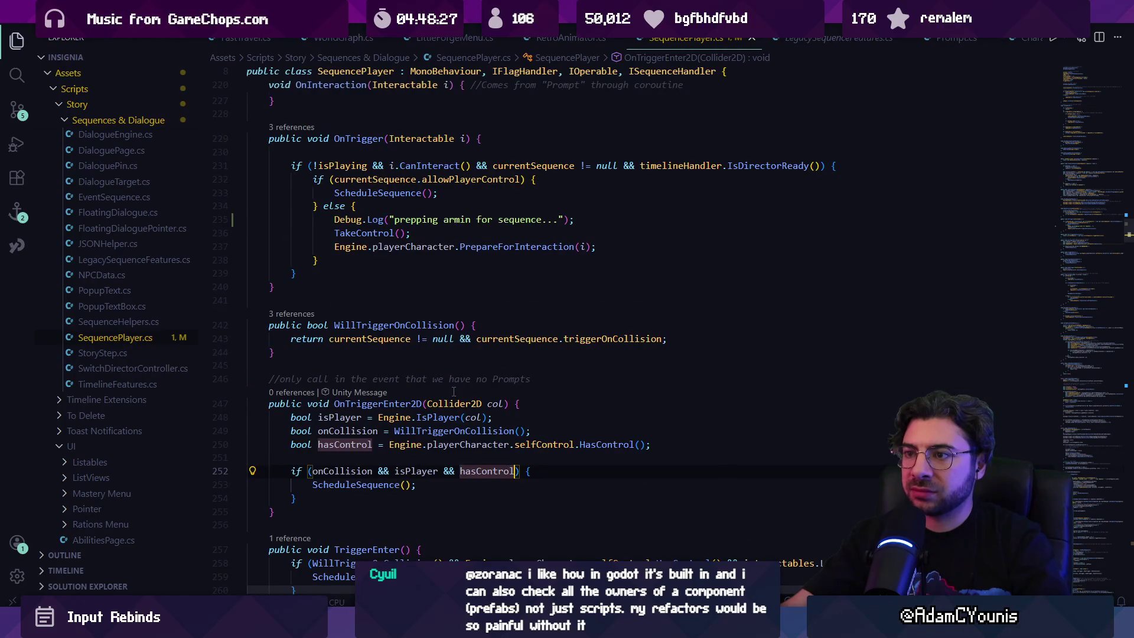
triple_click(458, 220)
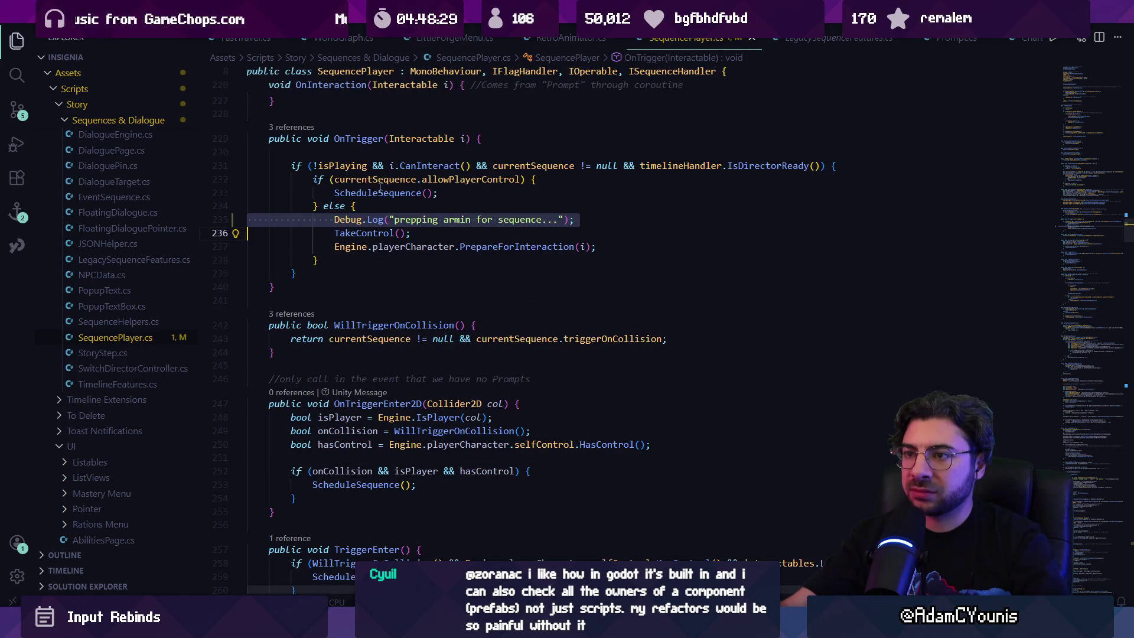
click(363, 138)
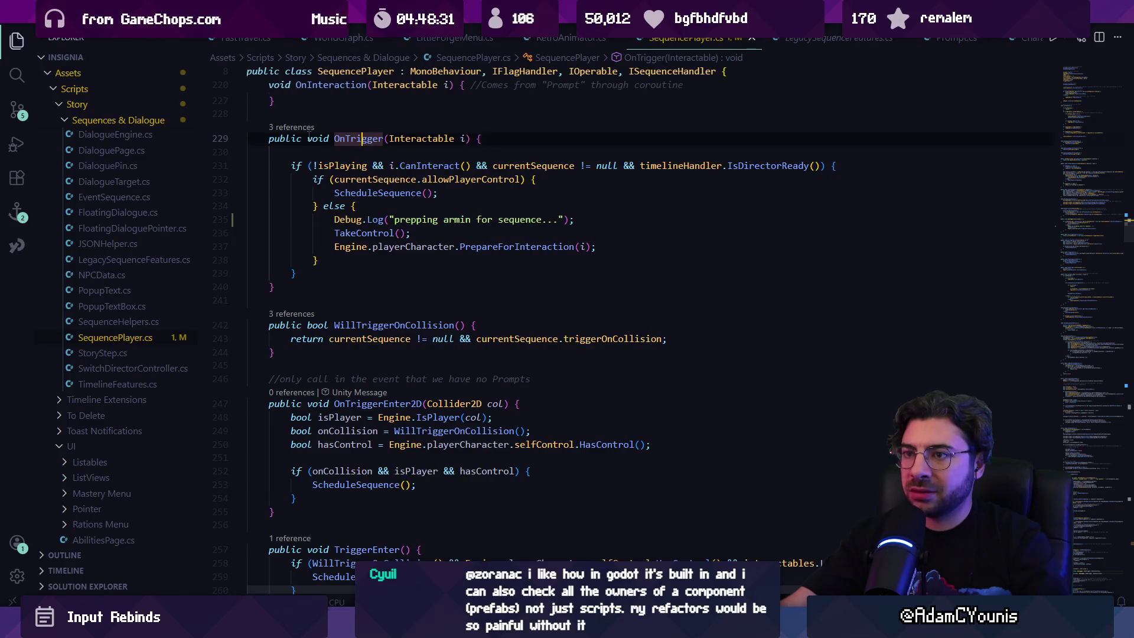
key(shift+F12)
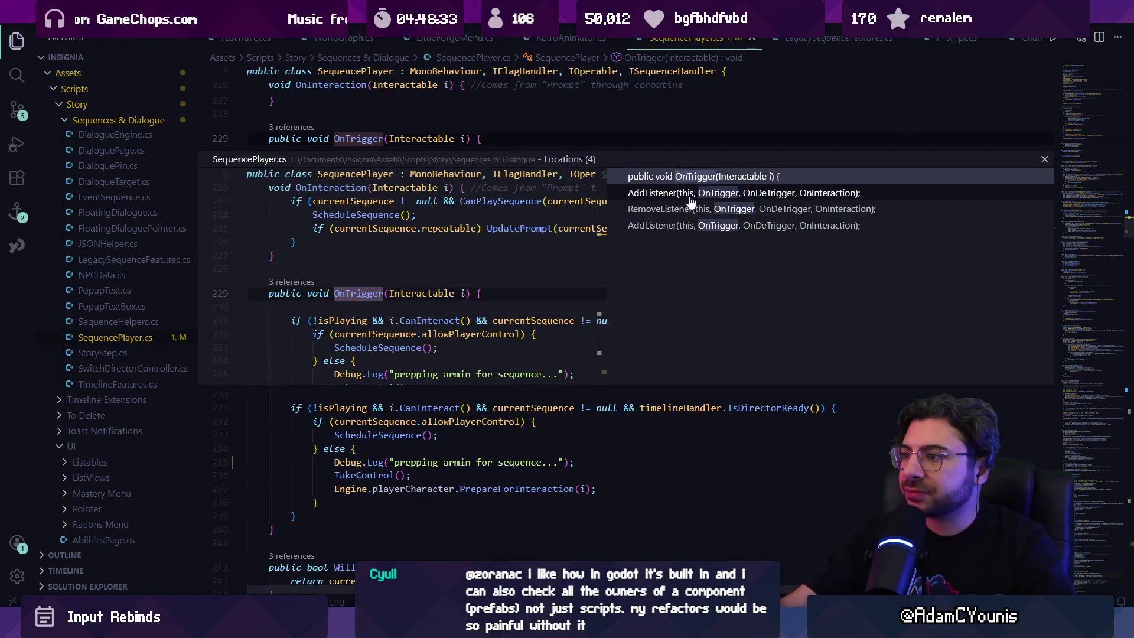
click(690, 197)
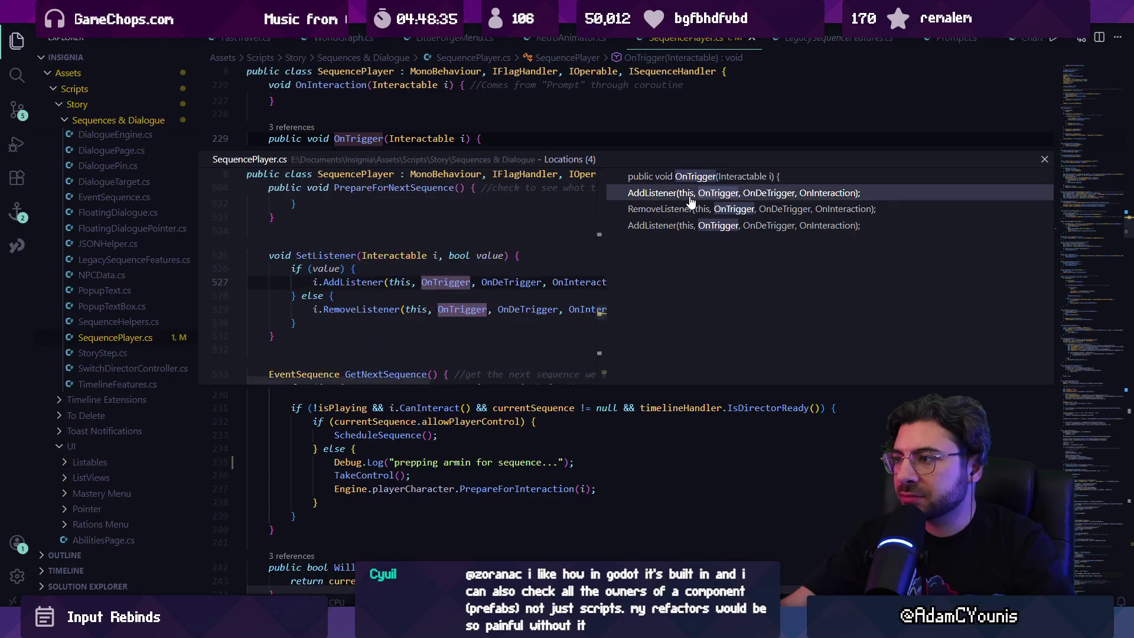
click(692, 210)
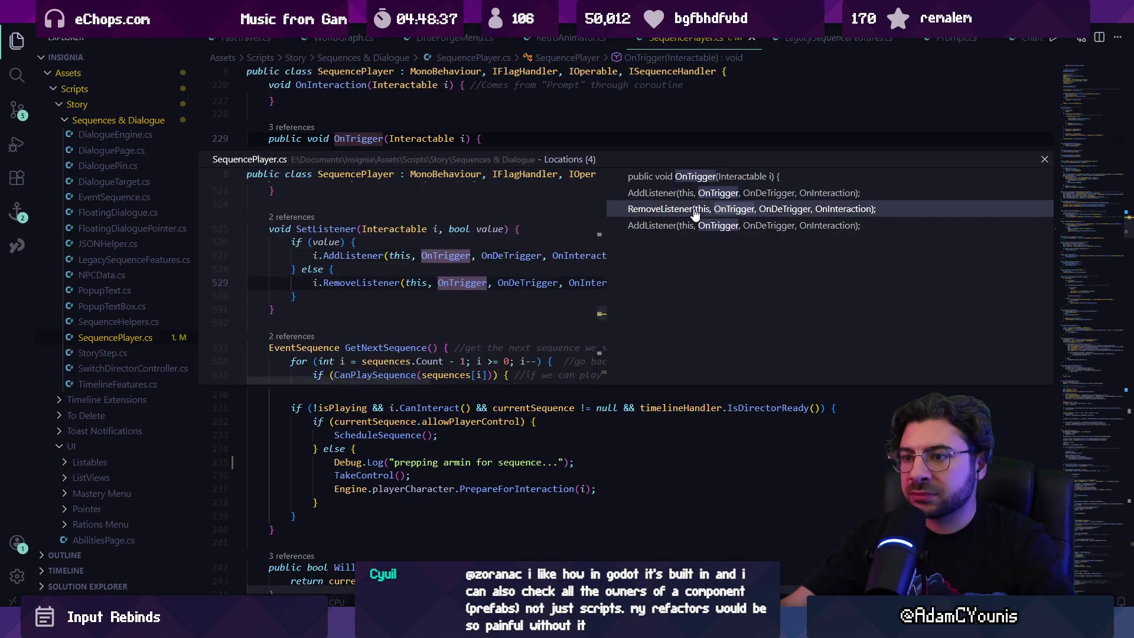
click(696, 228)
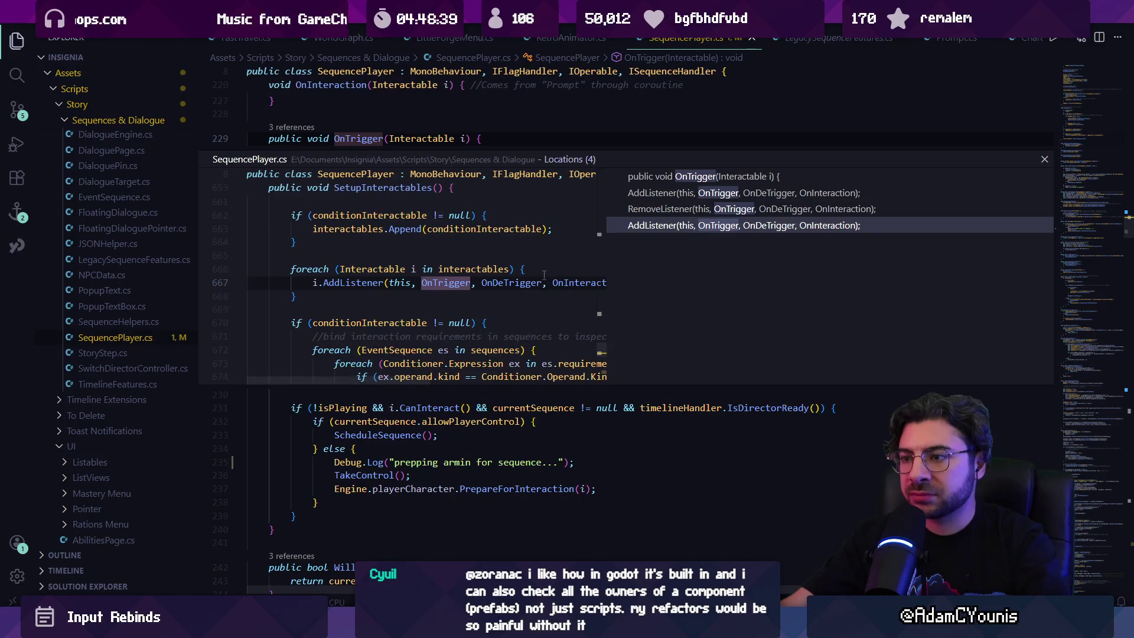
key(Up)
key(Up)
key(Up)
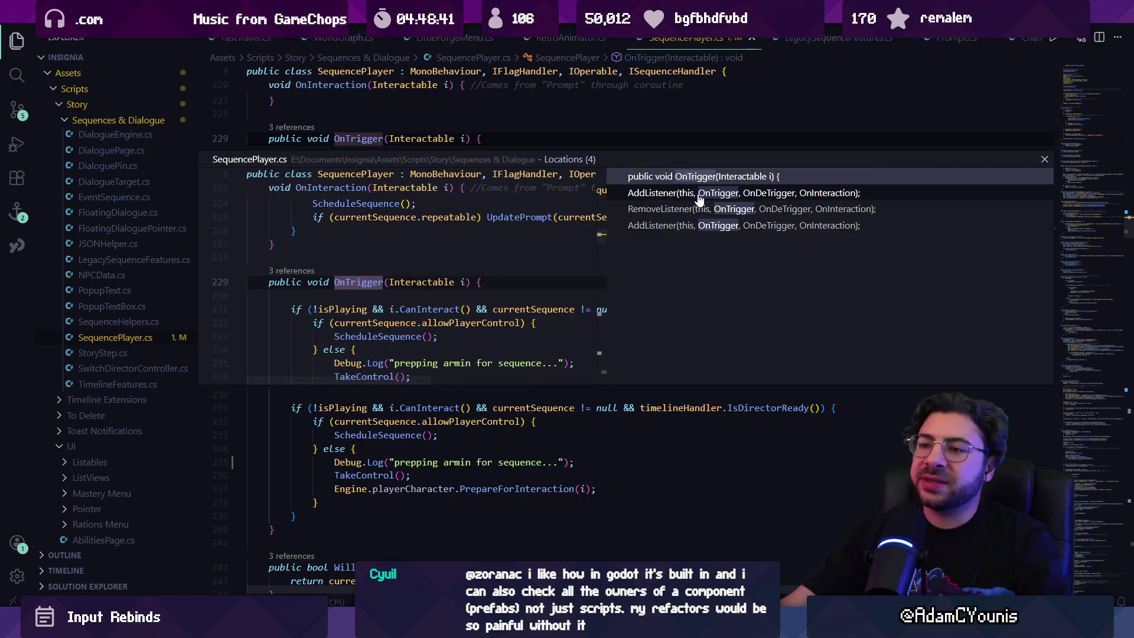
key(Escape)
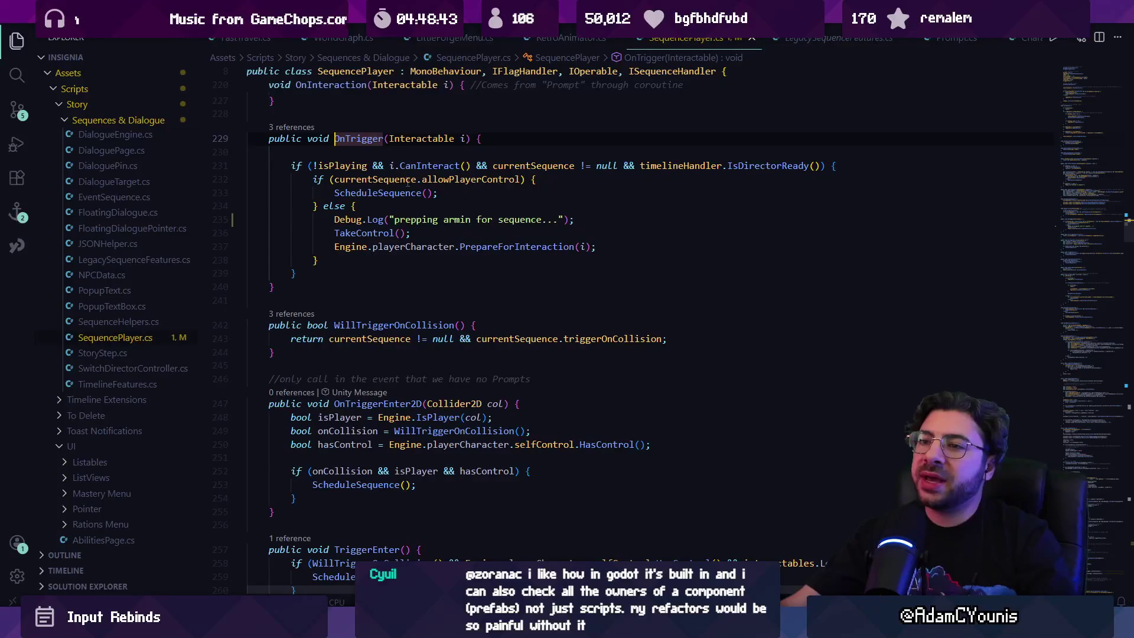
click(302, 129)
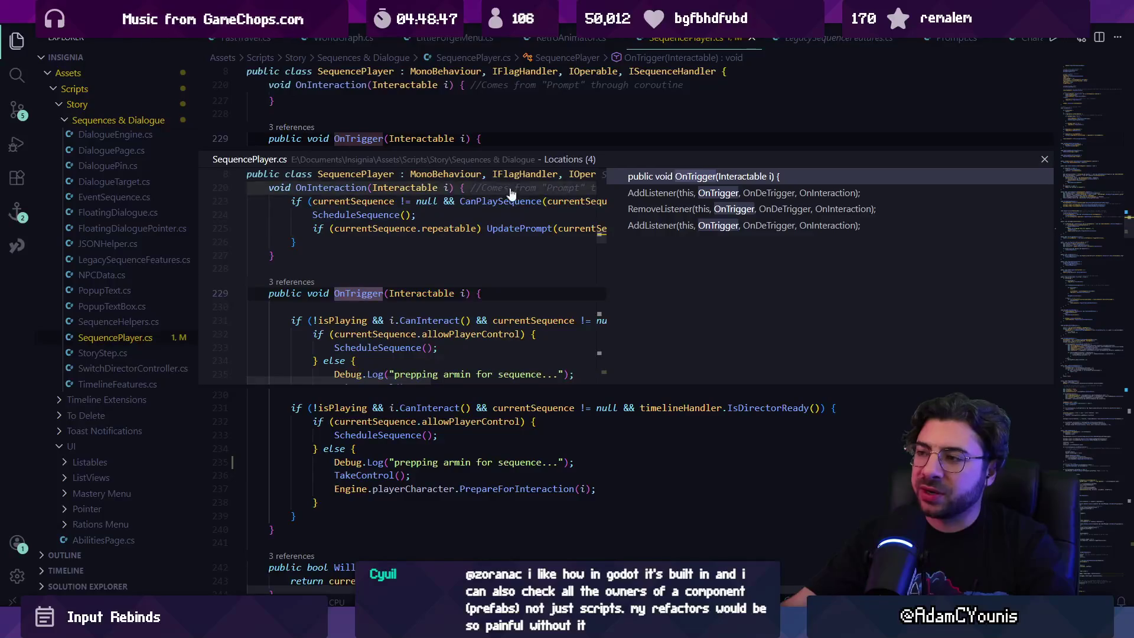
click(684, 199)
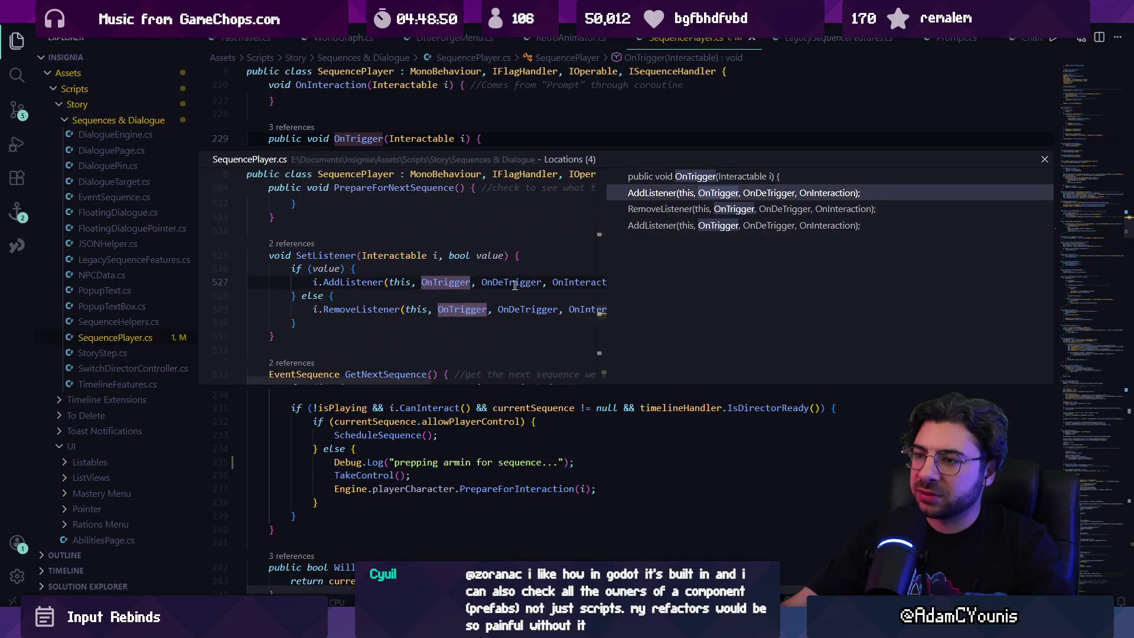
double_click(684, 199)
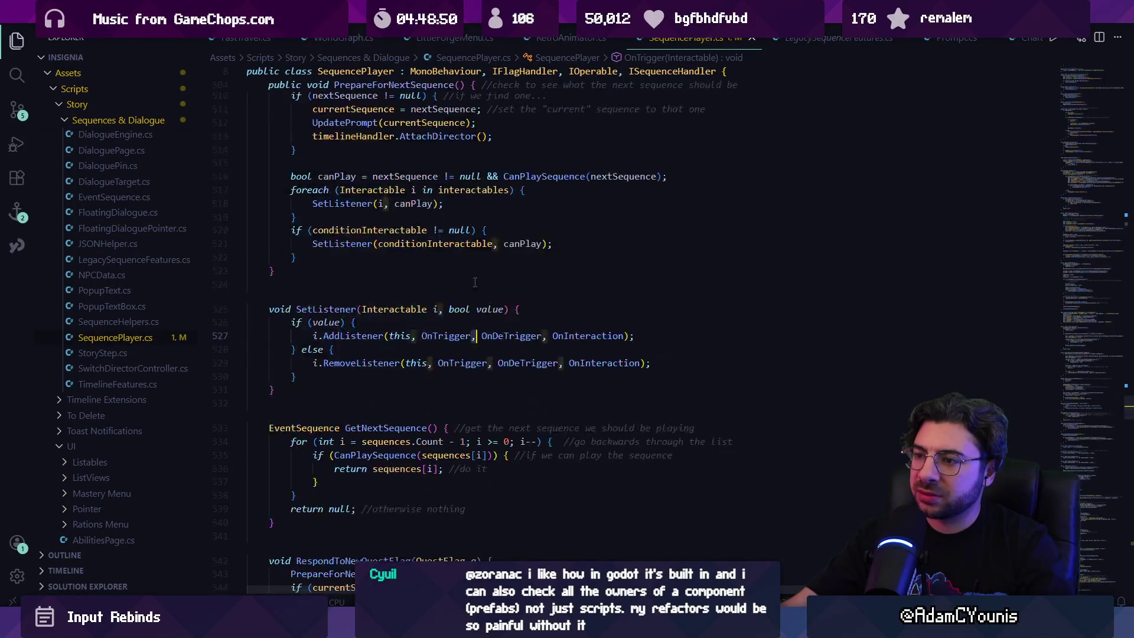
ctrl+click(353, 336)
key(ctrl+f)
text(ontri)
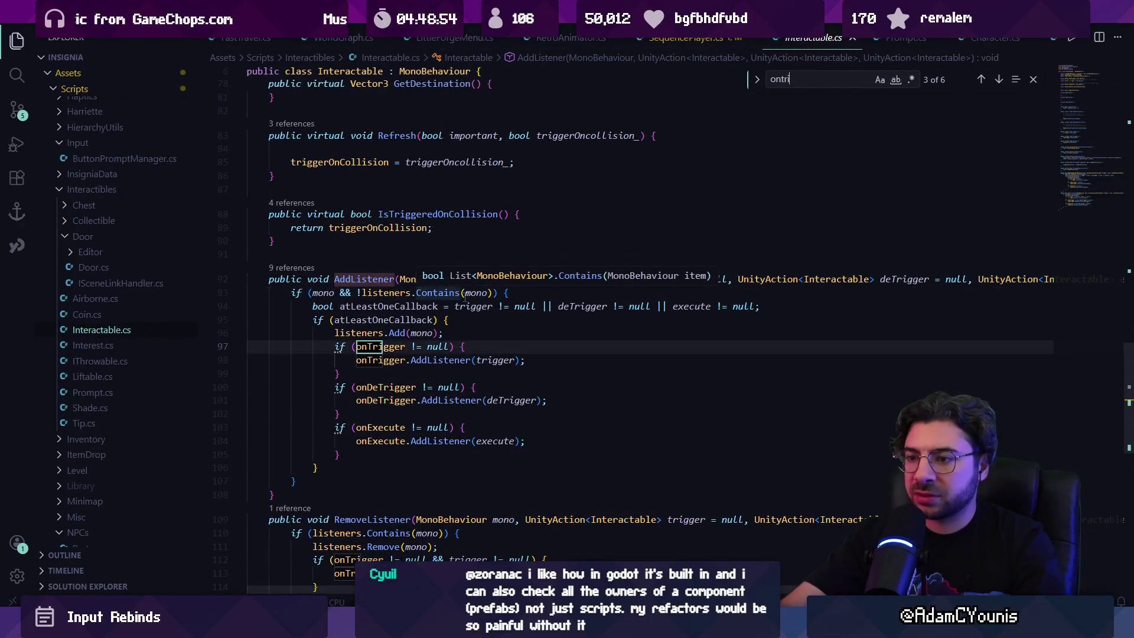
text(gger.invoke)
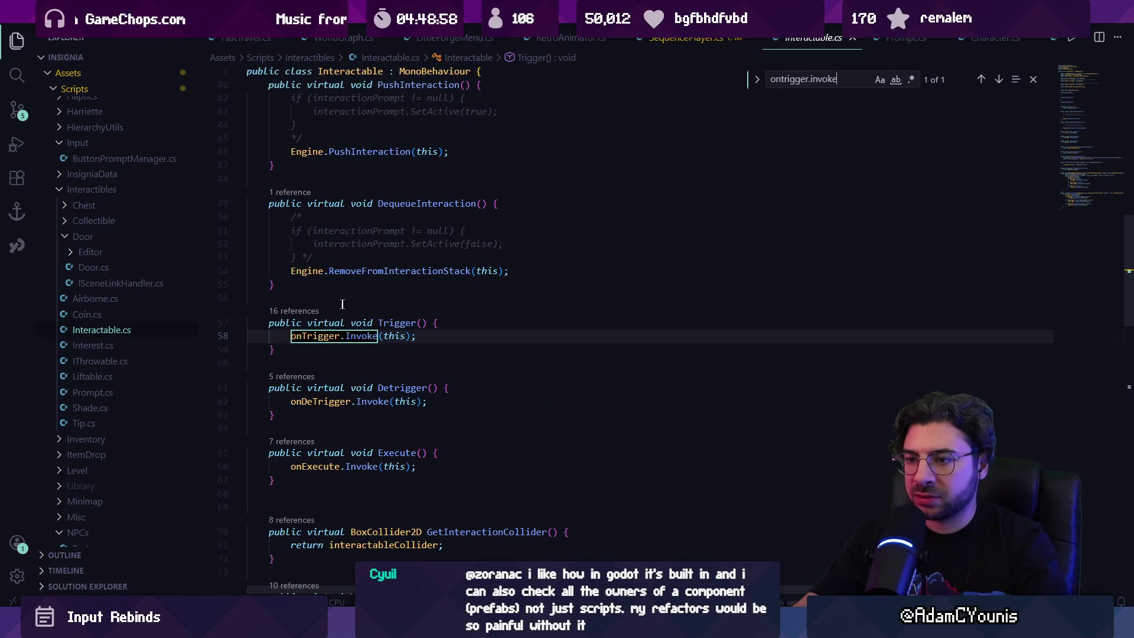
click(298, 310)
click(646, 301)
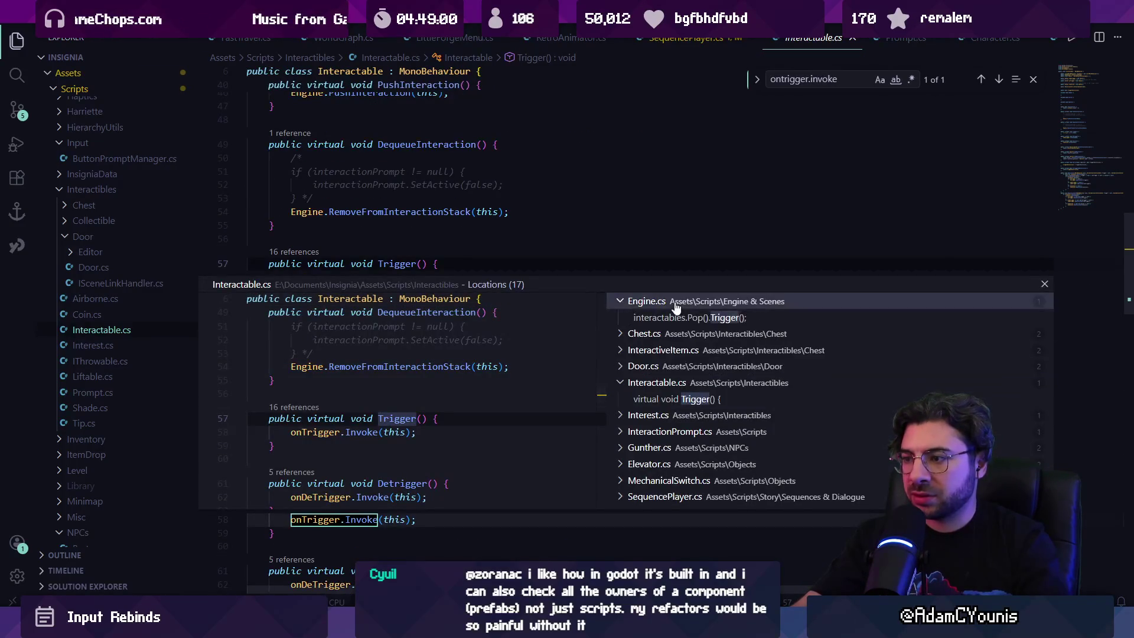
click(690, 318)
key(Escape)
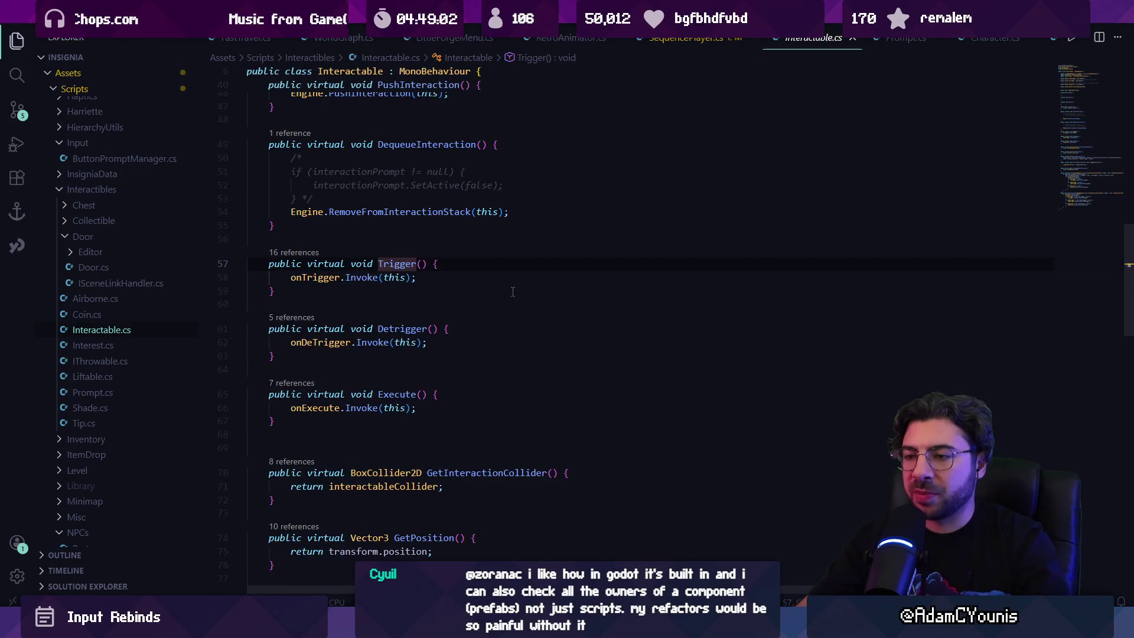
key(alt+Left)
key(alt+Left)
key(alt+Left)
key(ctrl+p)
text(seque)
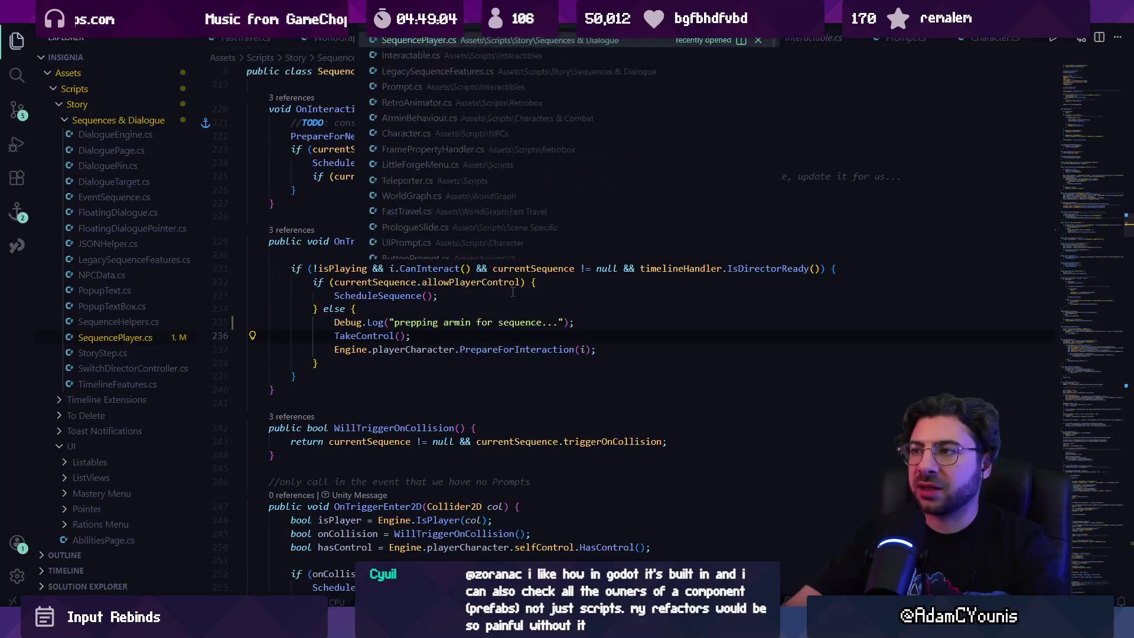
Search SequencePlayer.cs for 'collision' and 'ontrigger.invoke', visiting WillTriggerOnCollision.
key(Return)
key(ctrl+f)
text(colls)
key(BackSpace)
key(BackSpace)
text(ision)
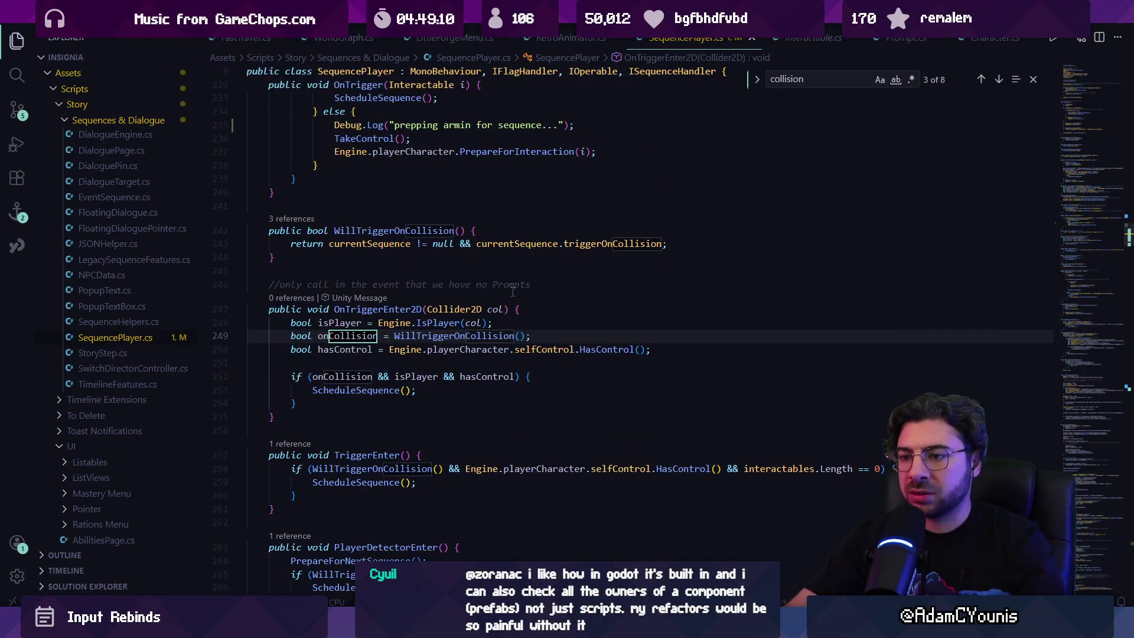
key(Return)
key(Return)
key(Return)
key(F12)
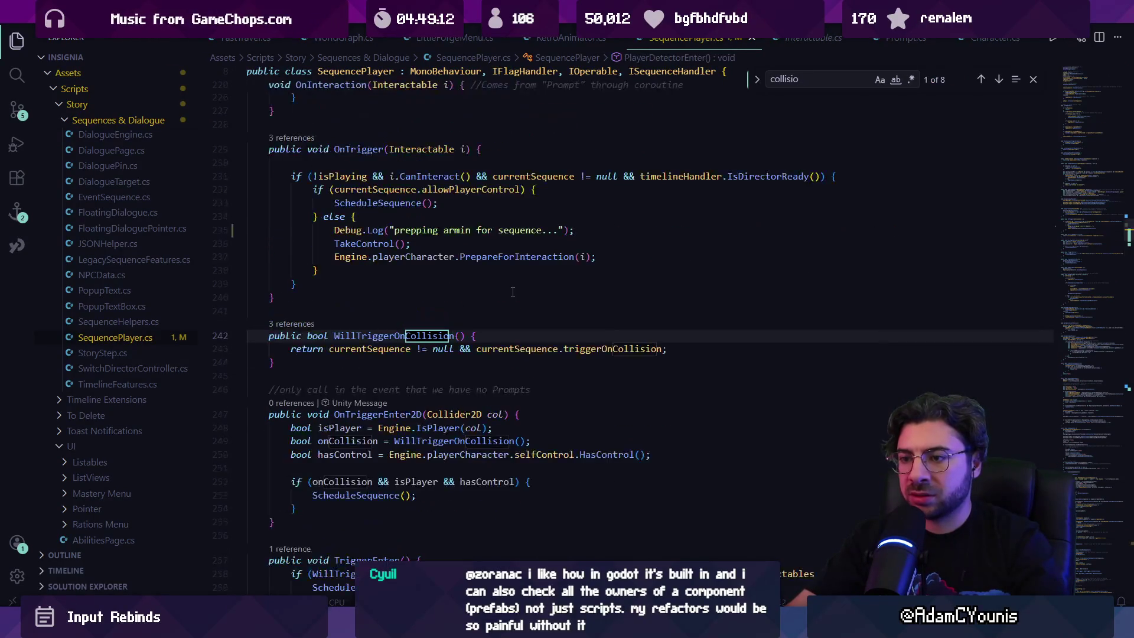
key(BackSpace)
key(BackSpace)
key(BackSpace)
text(si)
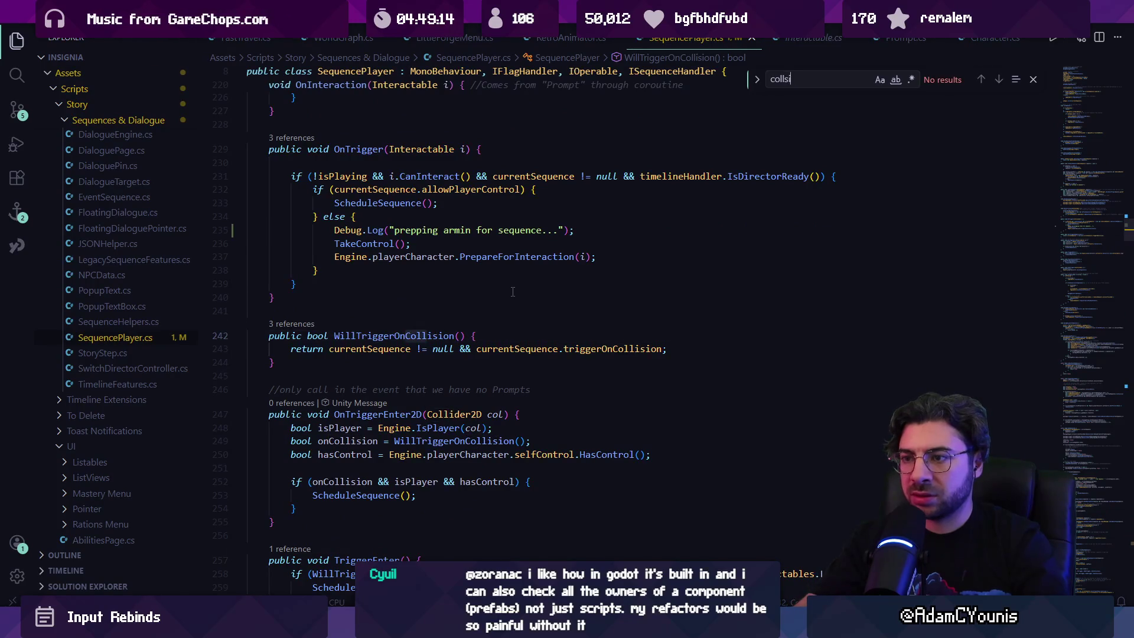
key(ctrl+a)
text(ontrigger.invoke)
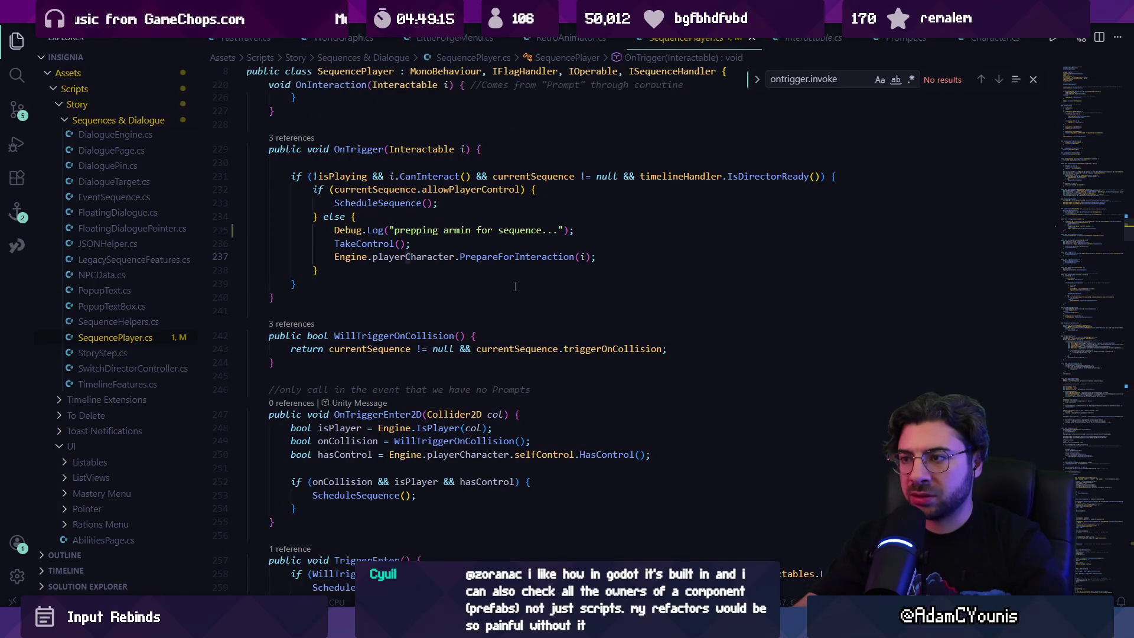
Delete the 'prepping armin for sequence...' Debug.Log line from OnTrigger.
click(494, 229)
click(493, 229)
key(Home)
key(Home)
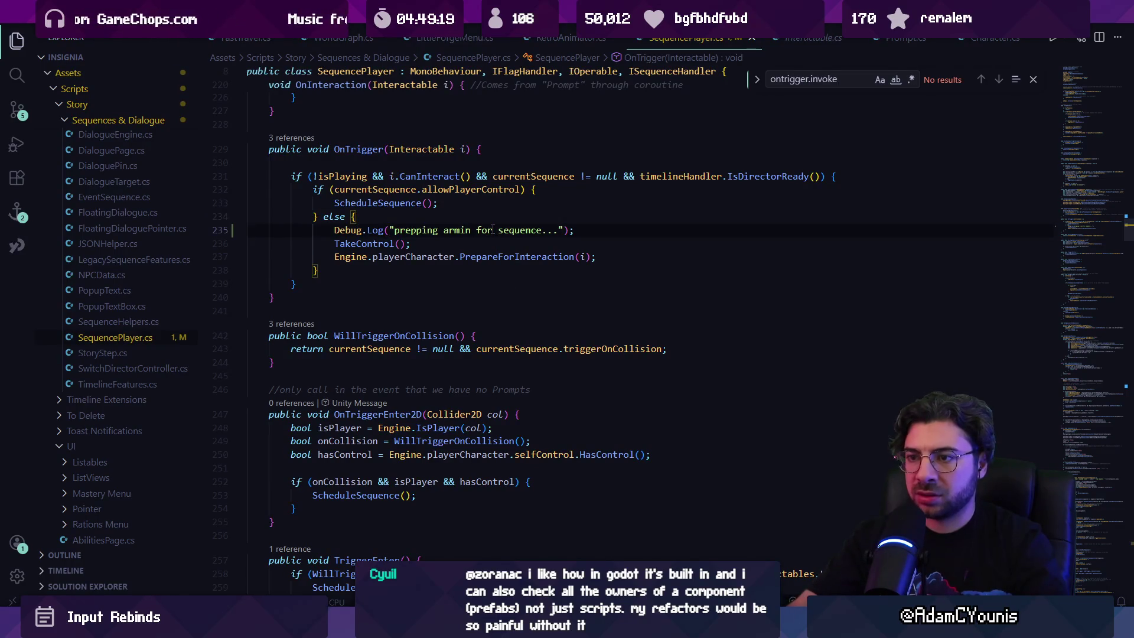
key(ctrl+shift+k)
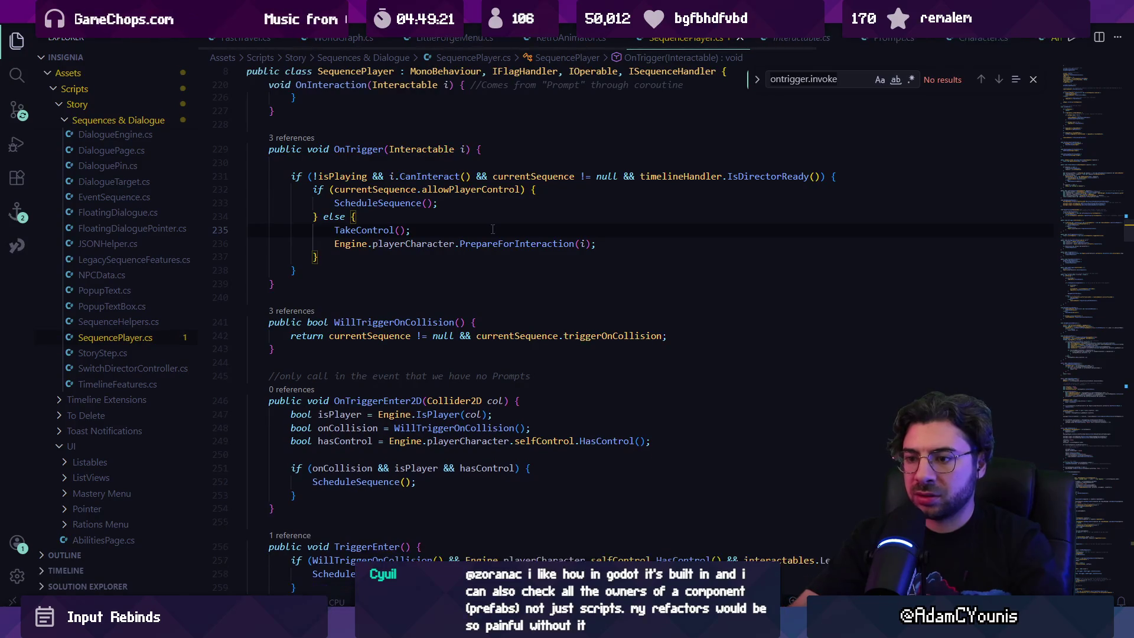
key(Escape)
Append && interactables.Length == 0 to OnTriggerEnter2D's condition, save, and return to Unity.
click(545, 454)
click(511, 468)
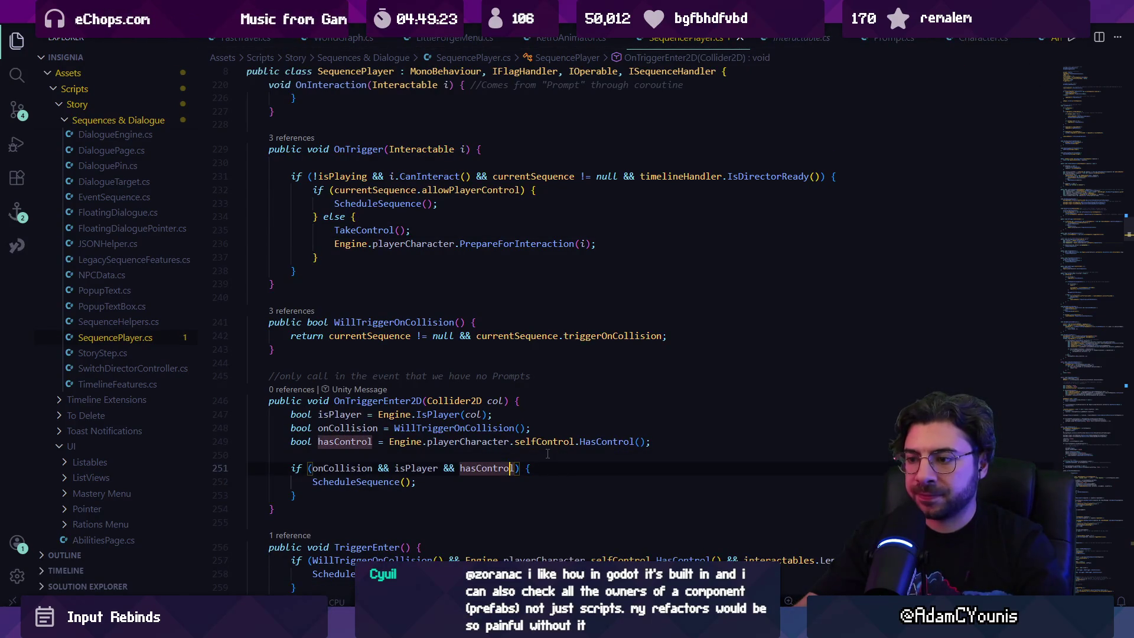
text(&& )
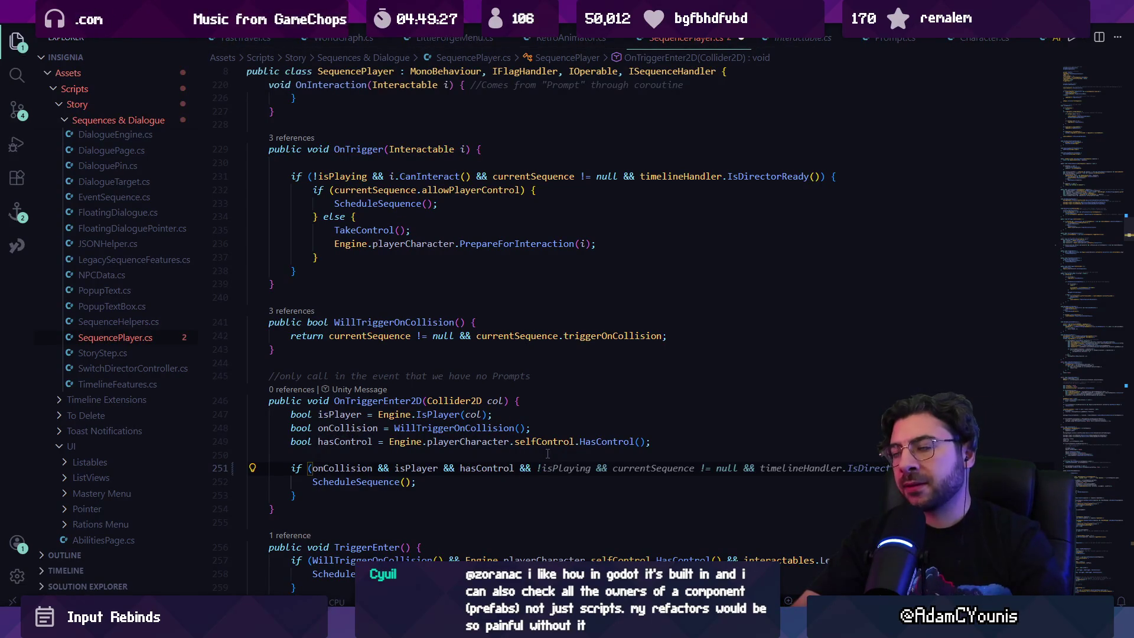
text(intera) {)
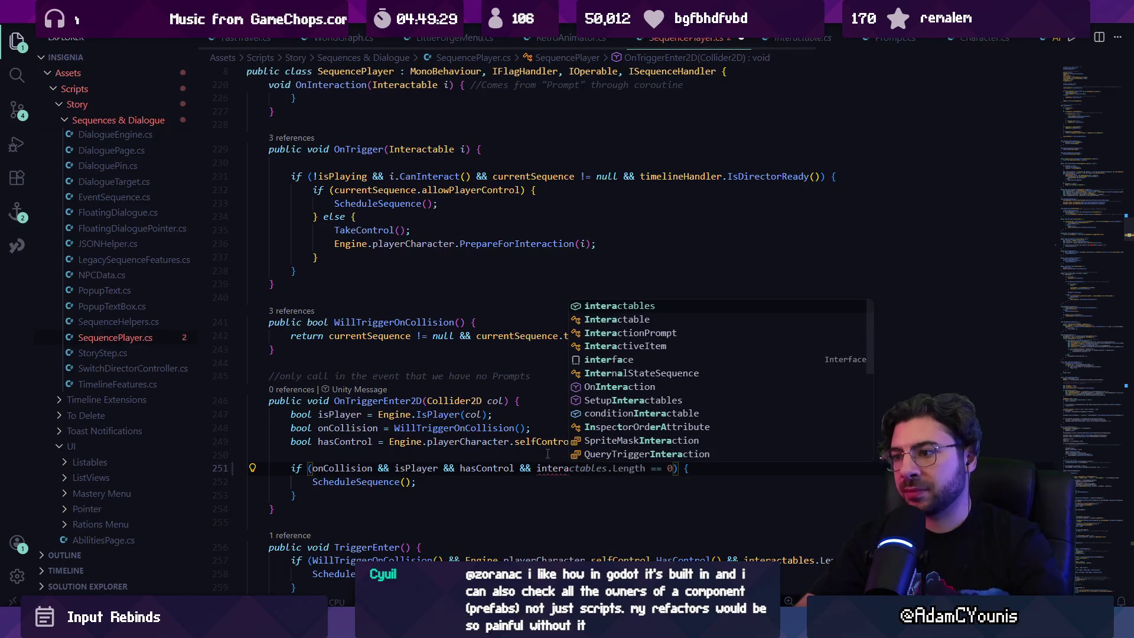
key(Escape)
key(Tab)
key(ctrl+a)
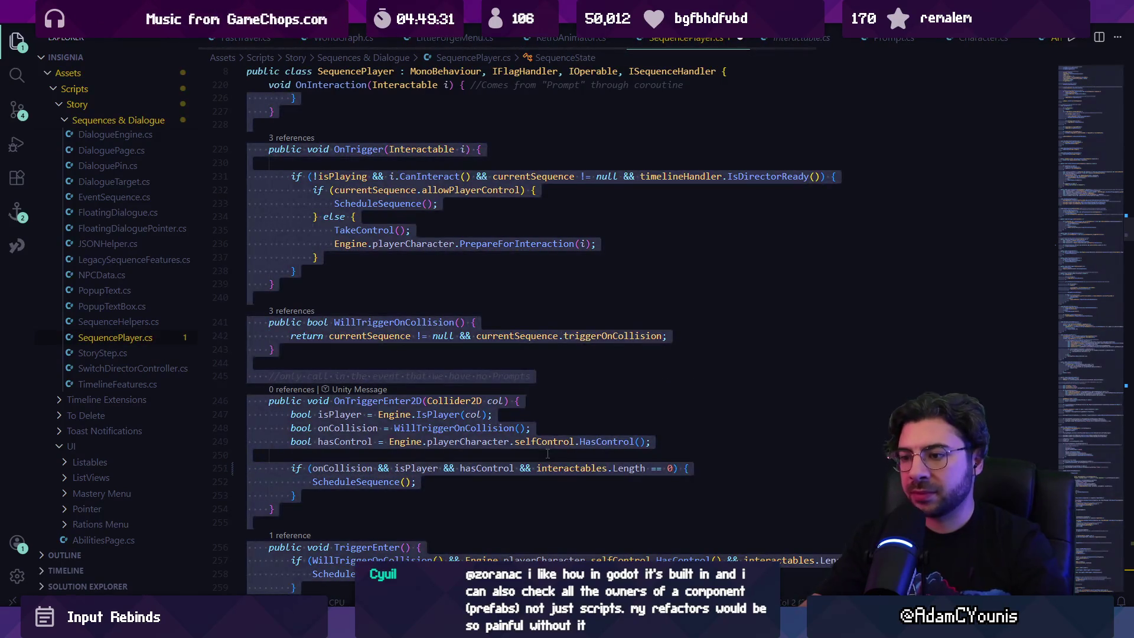
click(557, 471)
key(alt+Tab)
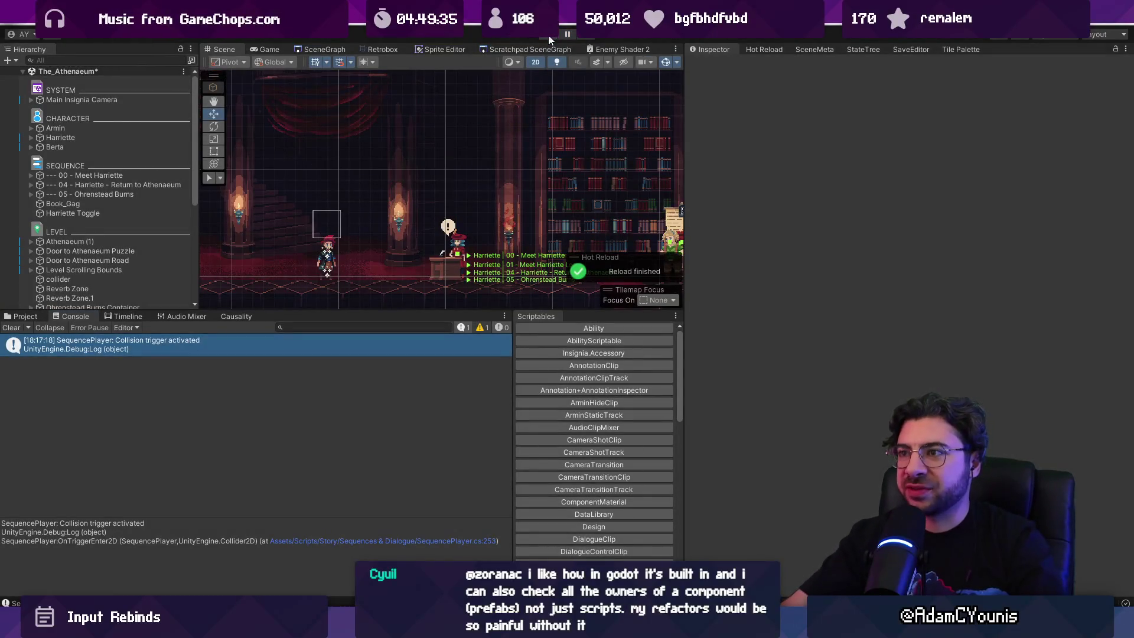
Play-test Harriette's dialogue in fullscreen, then pause and stop play mode.
click(548, 39)
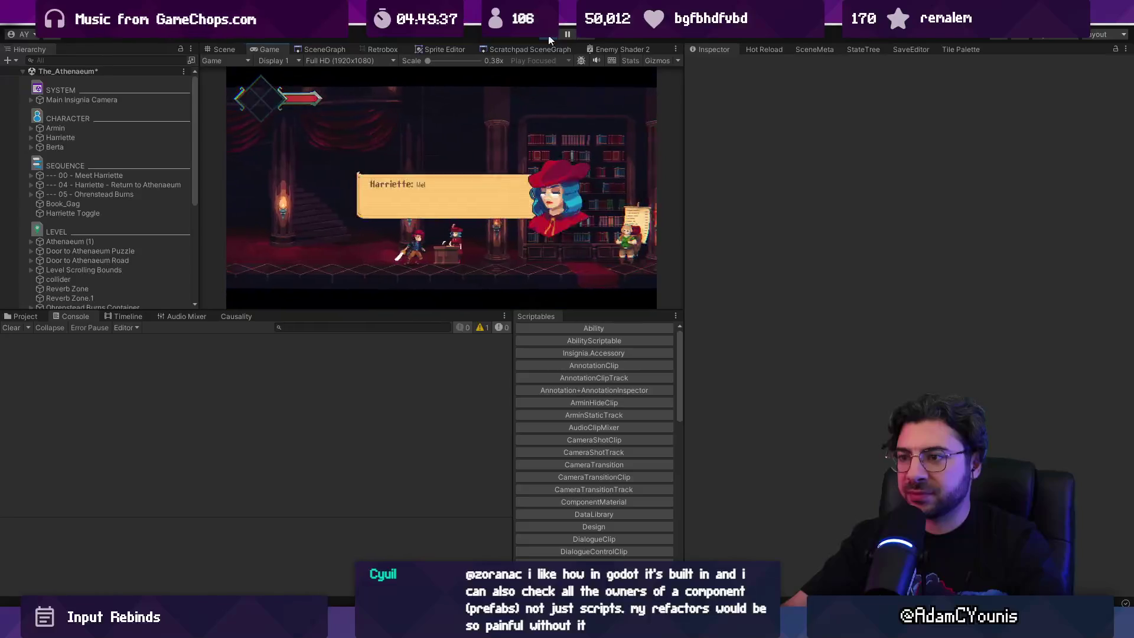
key(shift+space)
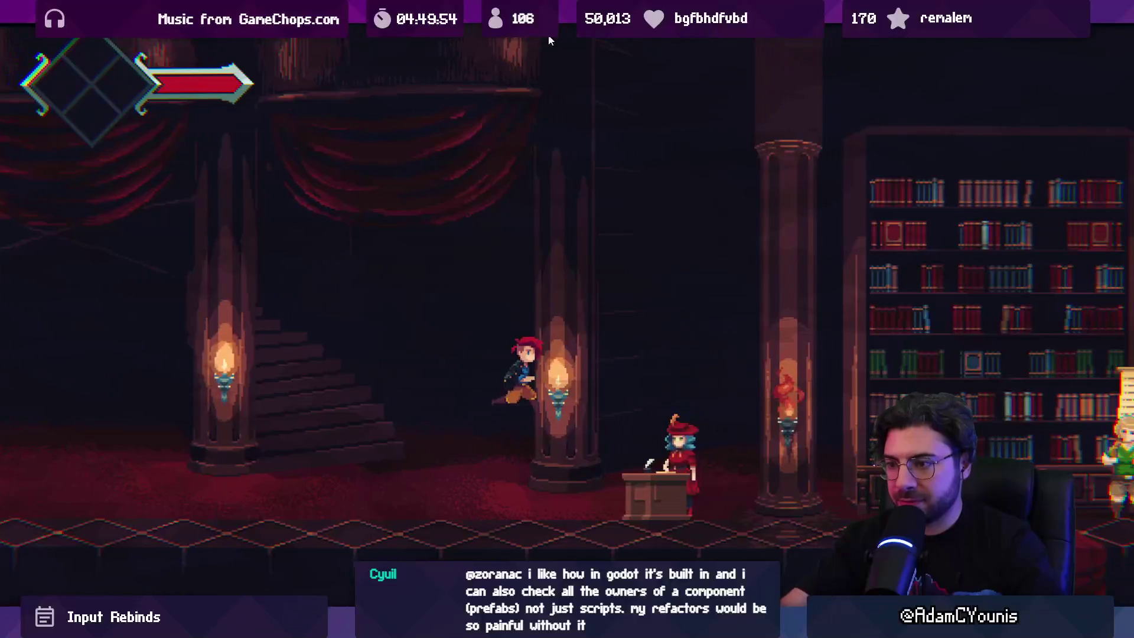
key(ctrl+shift+p)
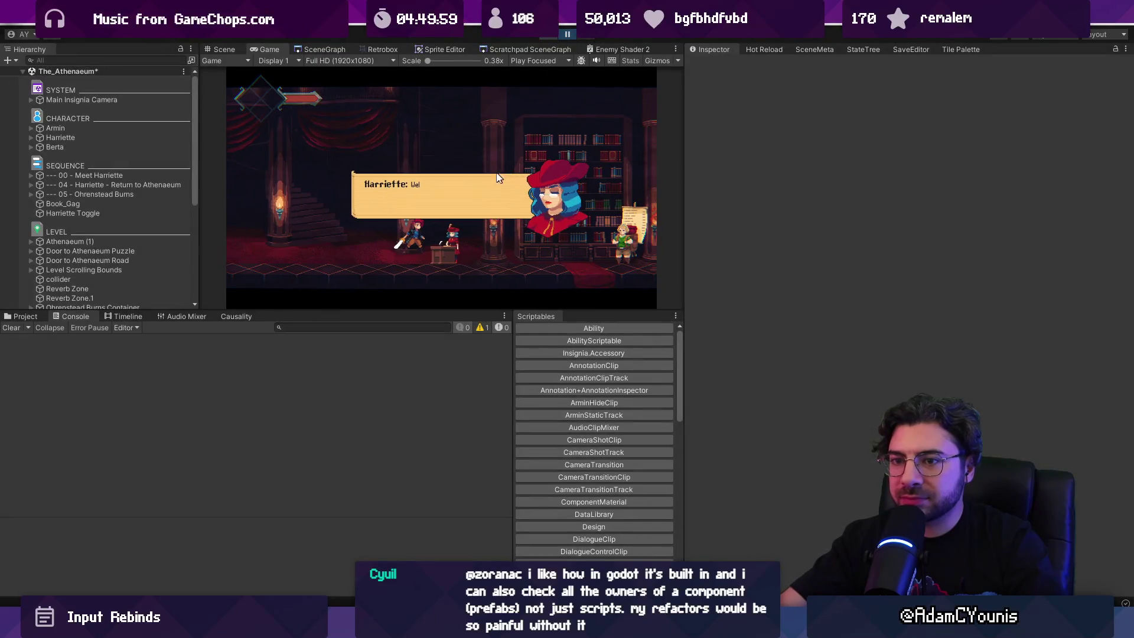
key(ctrl+p)
Expand '--- 00 - Meet Harriette' in the Hierarchy and select its Cutscene Camera.
click(127, 327)
click(124, 314)
click(91, 319)
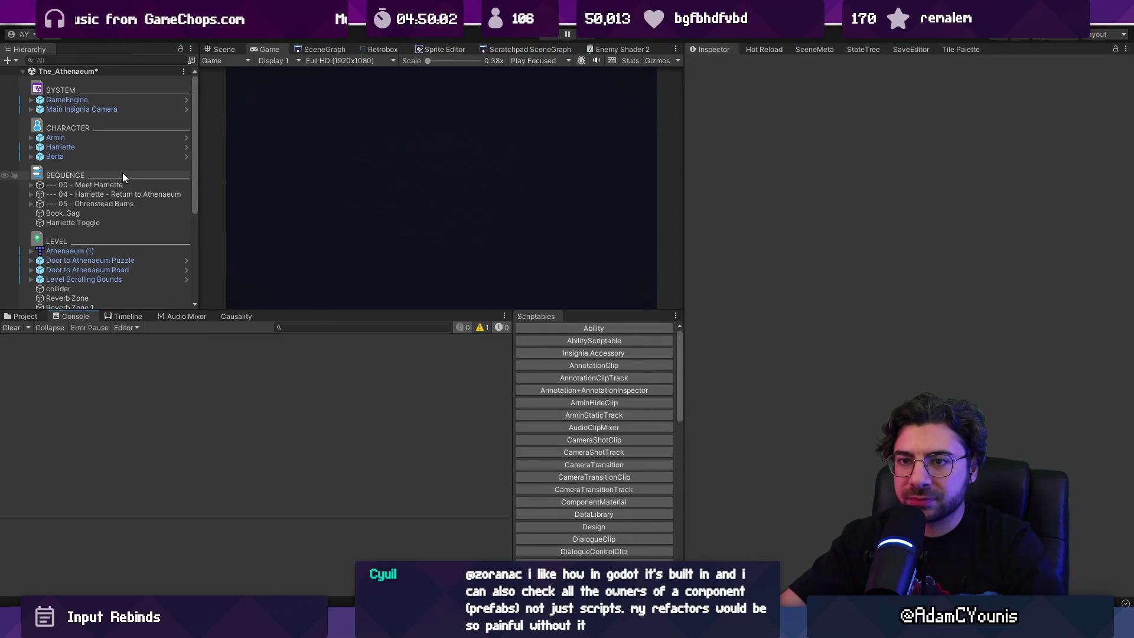
click(123, 184)
click(30, 186)
click(55, 195)
click(70, 204)
click(62, 214)
click(32, 223)
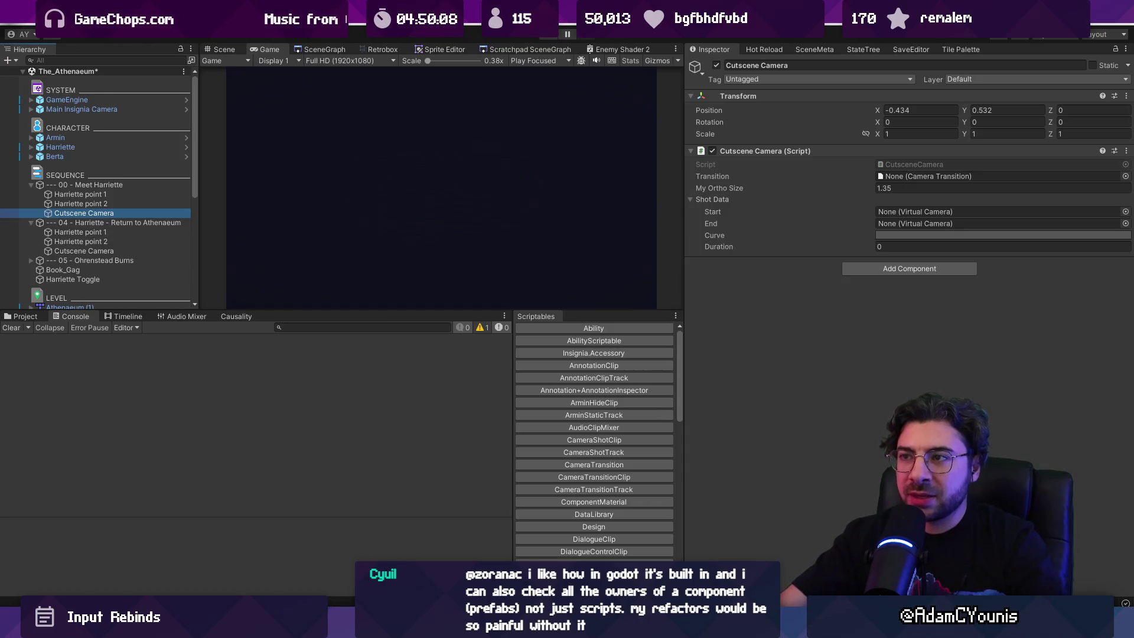
Open PrepareForInteraction's definition in PlayerCharacter.cs and search the file for 'prepar'.
key(alt+Tab)
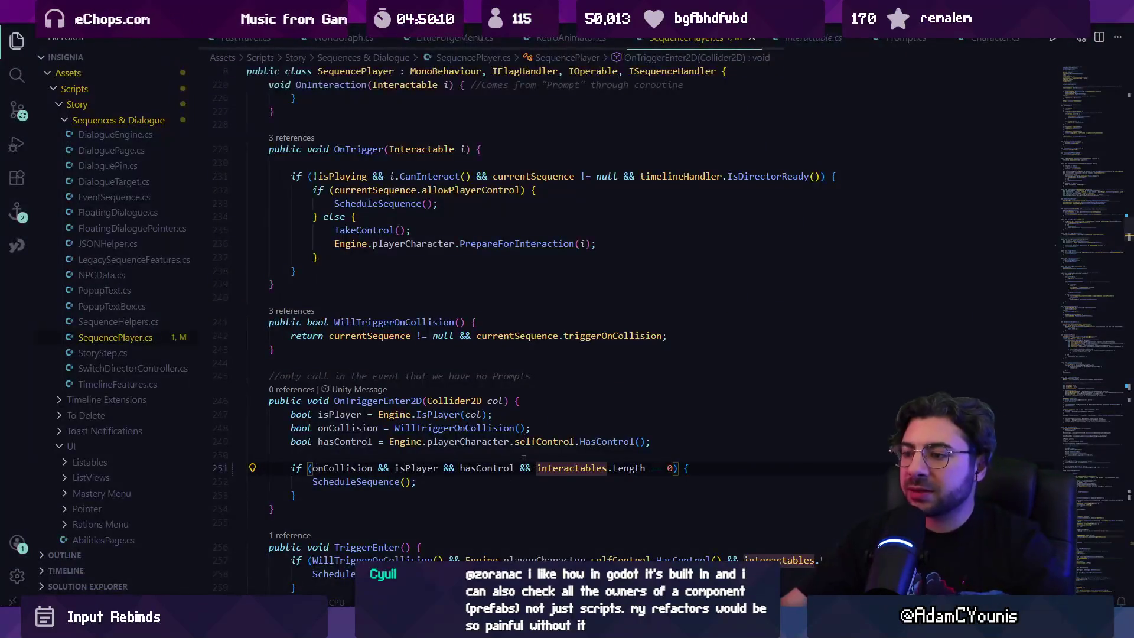
key(Up)
ctrl+click(513, 243)
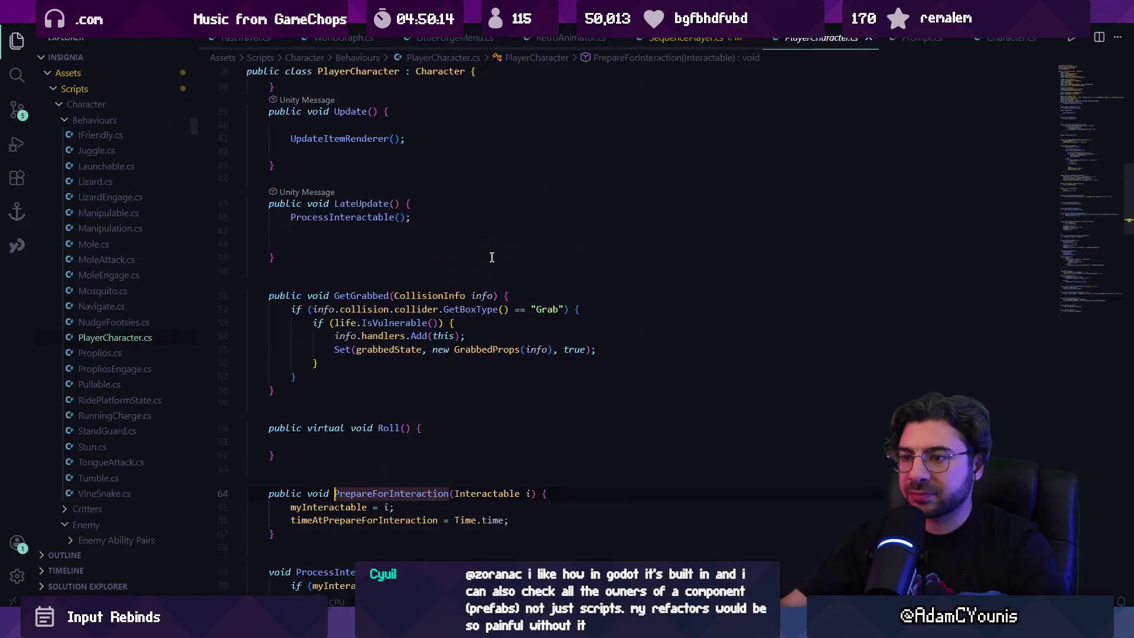
key(ctrl+f)
click(444, 357)
key(ctrl+f)
text(=)
key(BackSpace)
text(prepar)
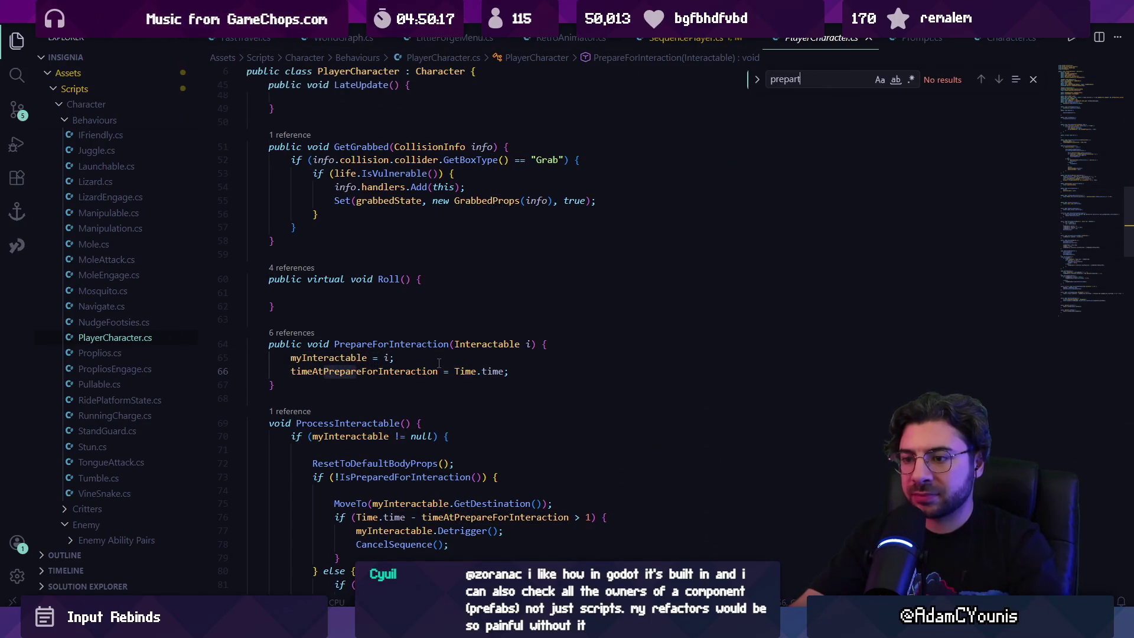
scroll(438, 363, down, 5)
Append '&& selfAwareness.grounded' to IsPreparedForInteraction's return expression.
click(472, 304)
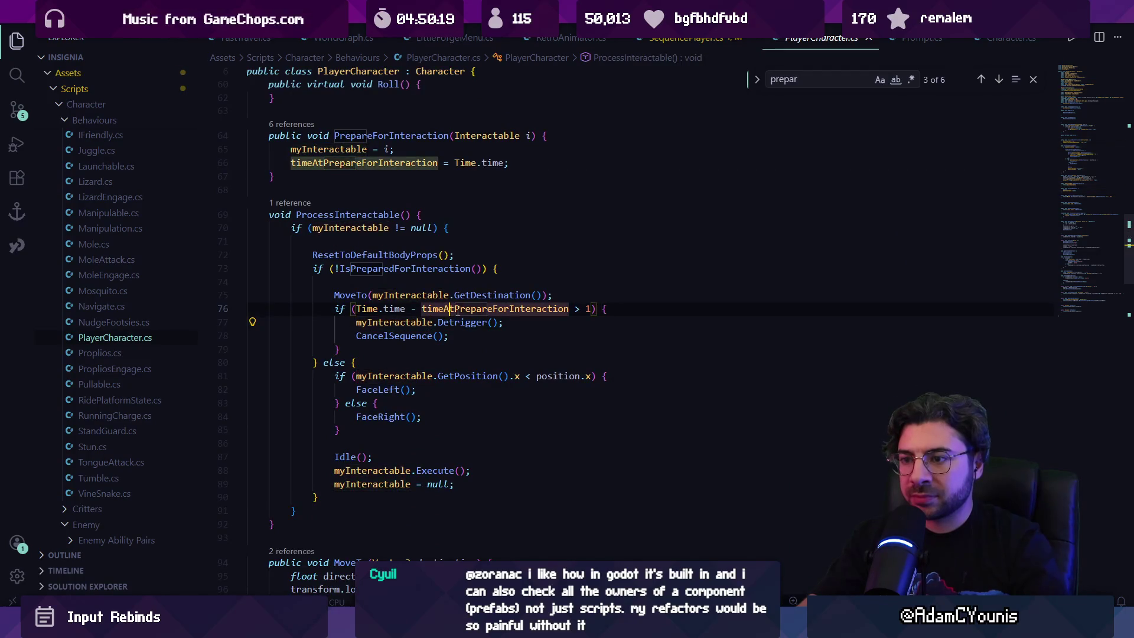
click(471, 295)
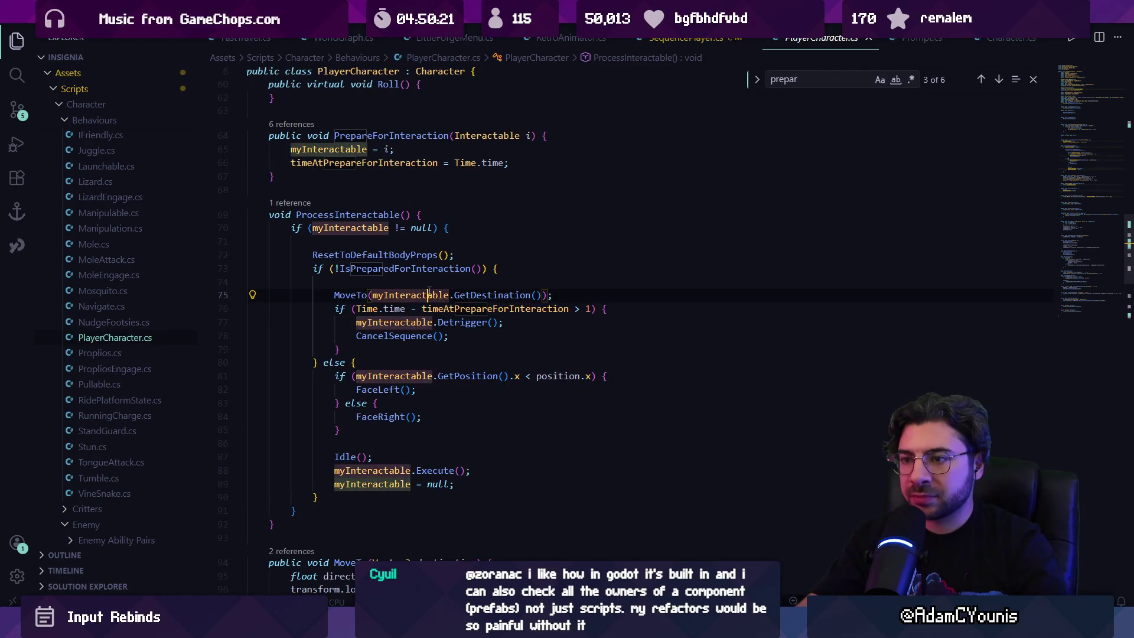
click(440, 269)
click(443, 269)
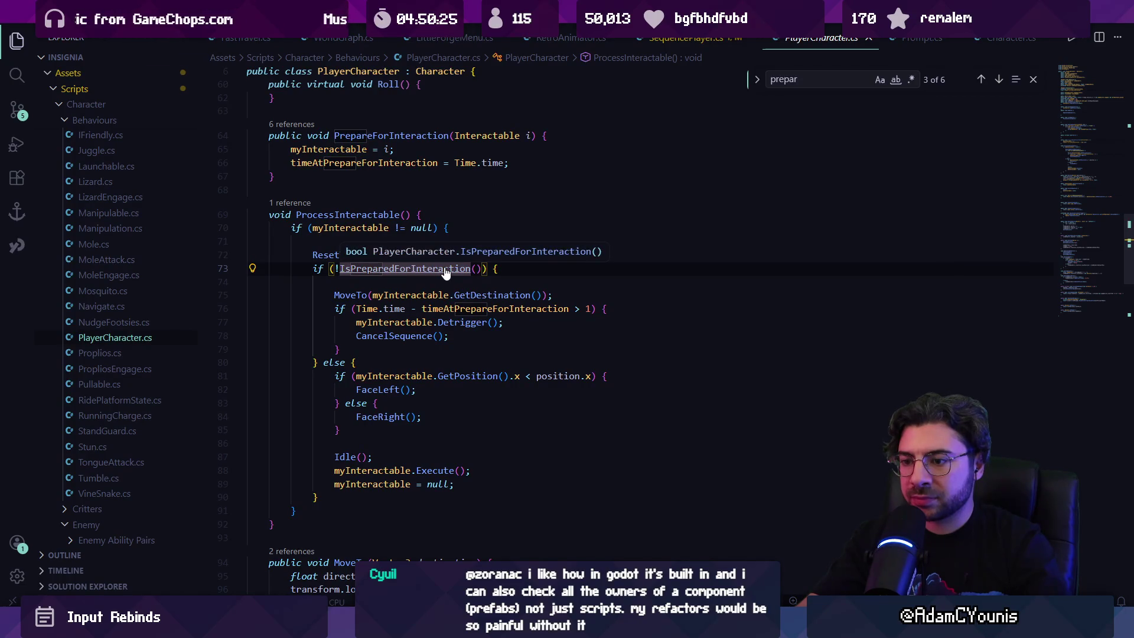
ctrl+click(445, 269)
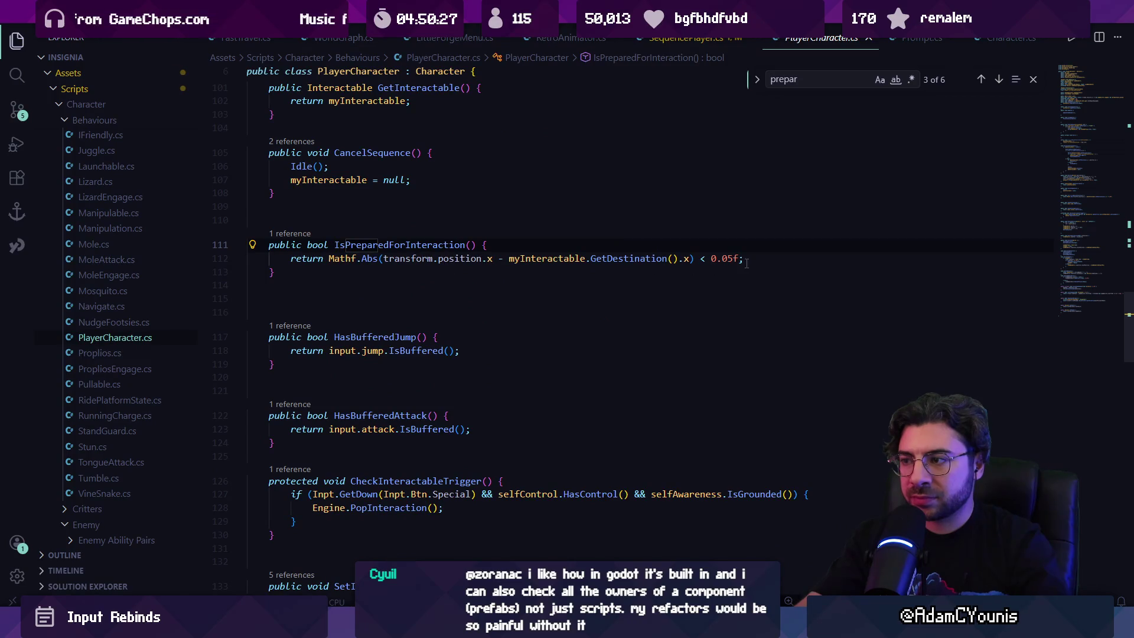
text(&&)
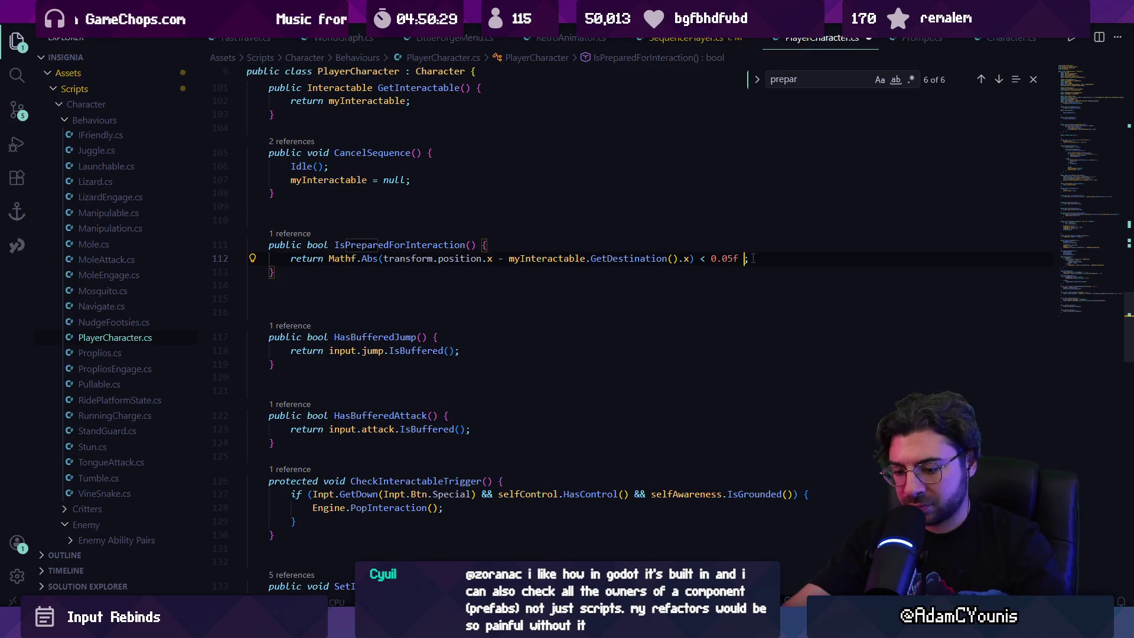
key(Tab)
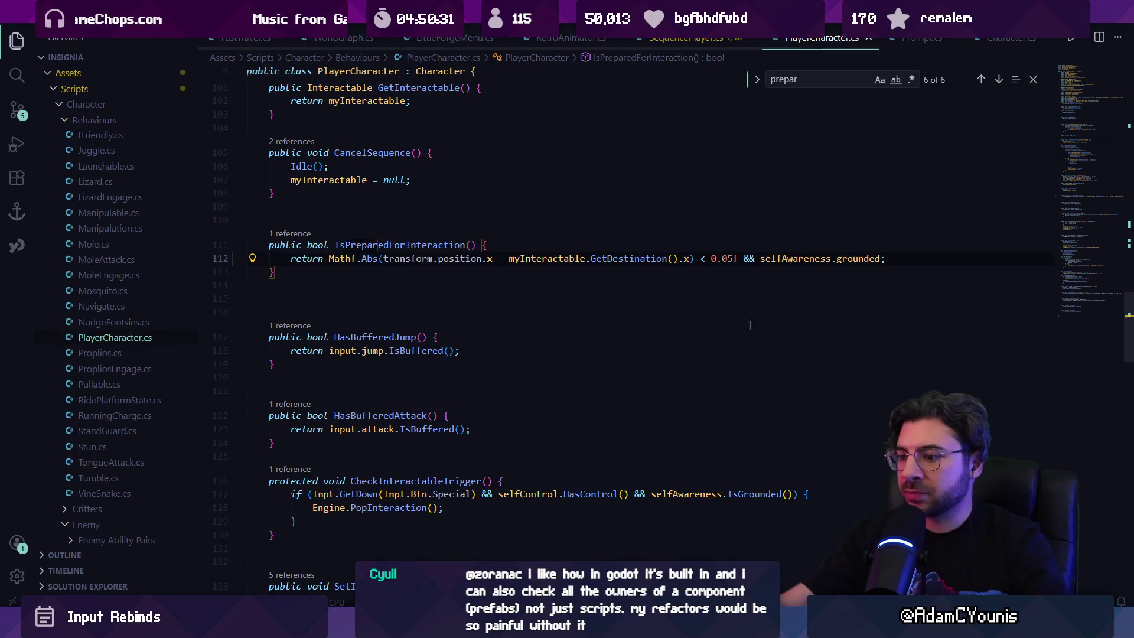
key(alt+Tab)
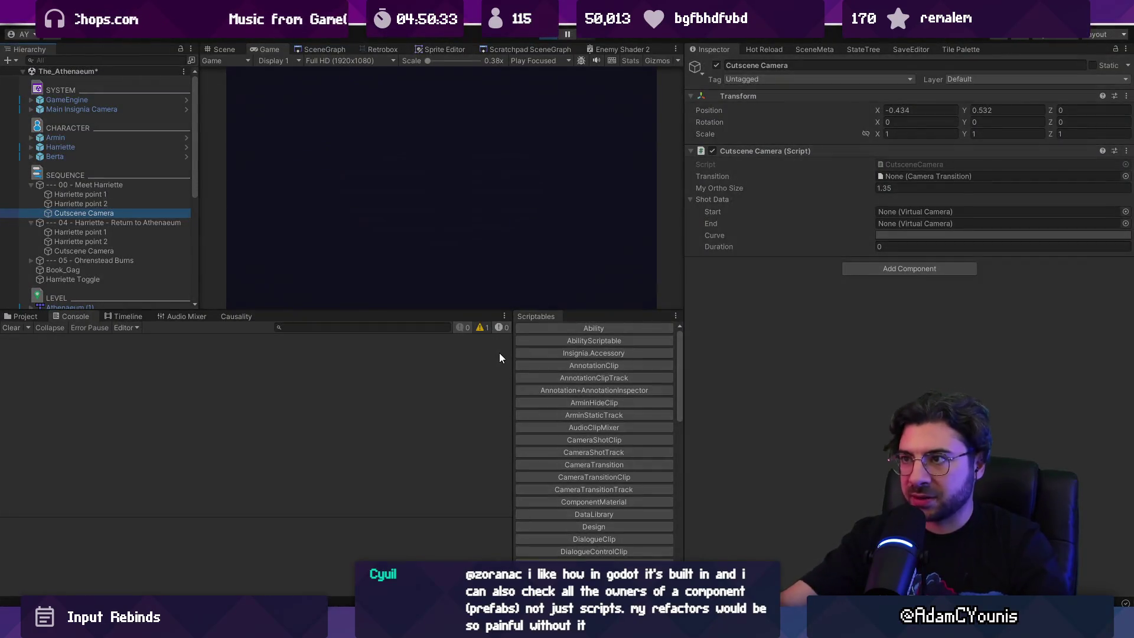
Play the scene and advance Harriette's welcome dialogue, then leave fullscreen.
key(ctrl+p)
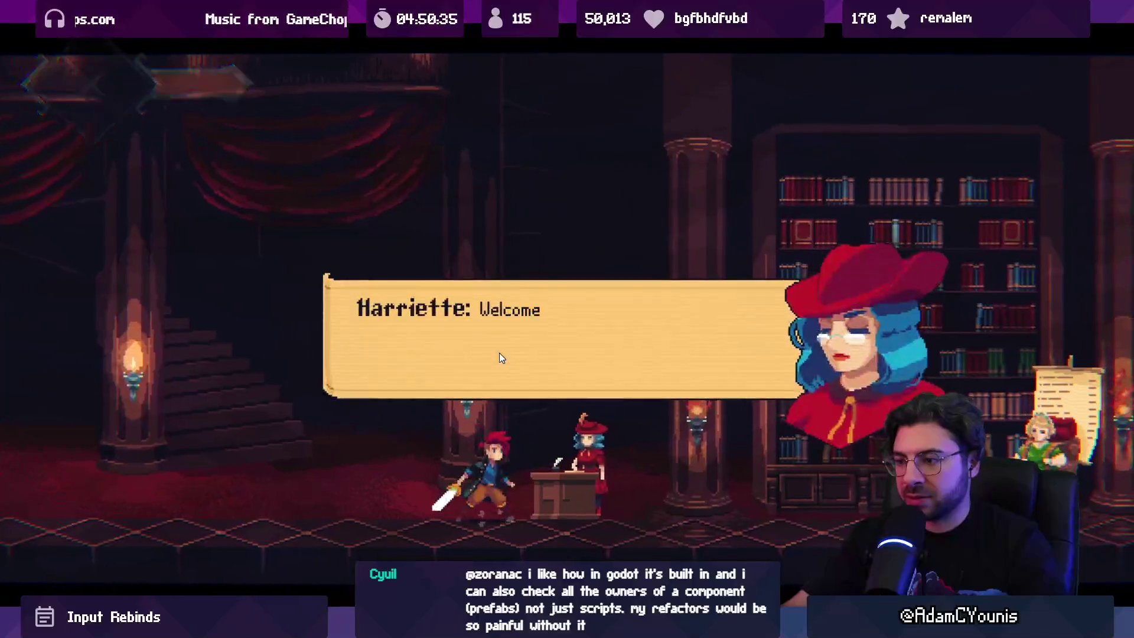
key(space)
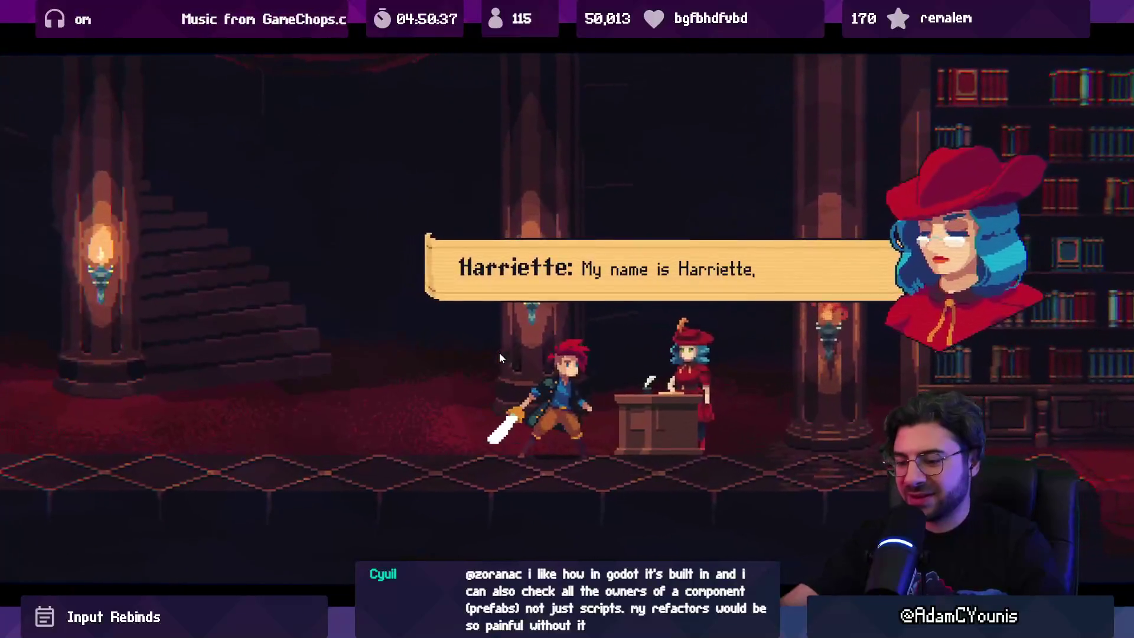
key(ctrl+p)
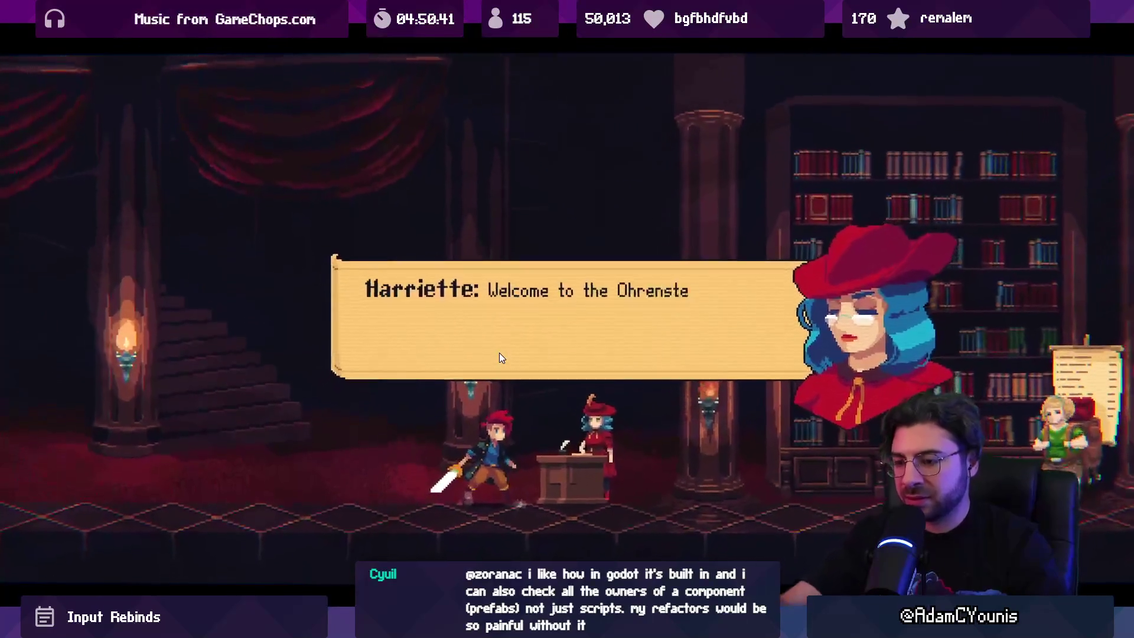
key(shift+space)
Glance at line 112 of PlayerCharacter.cs, then stop the test run and switch to Fork.
key(alt+Tab)
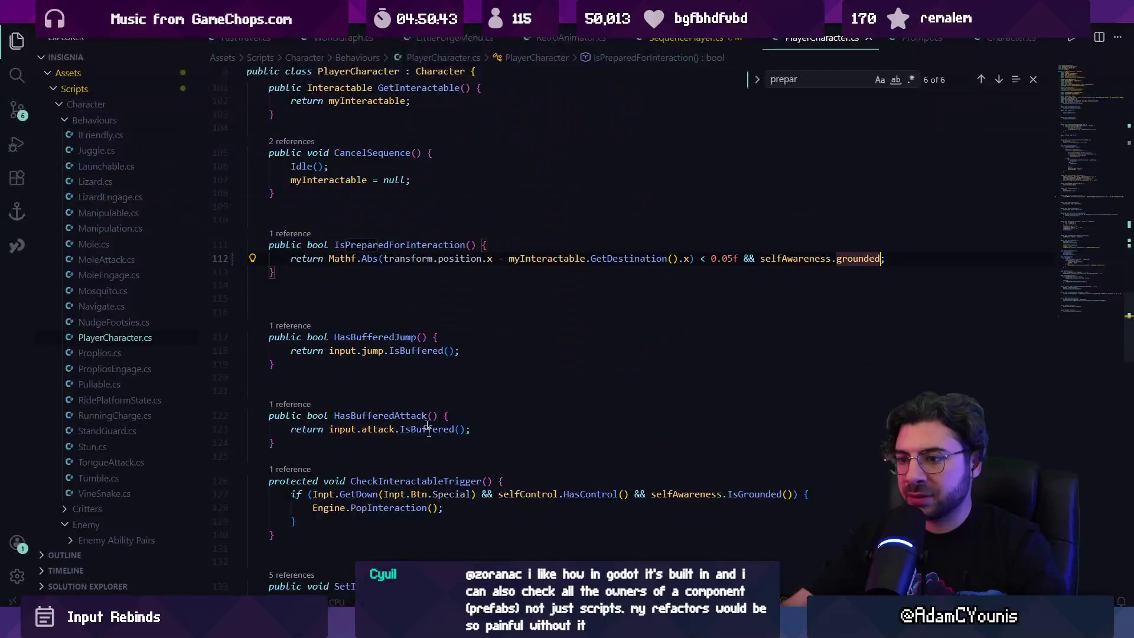
click(439, 258)
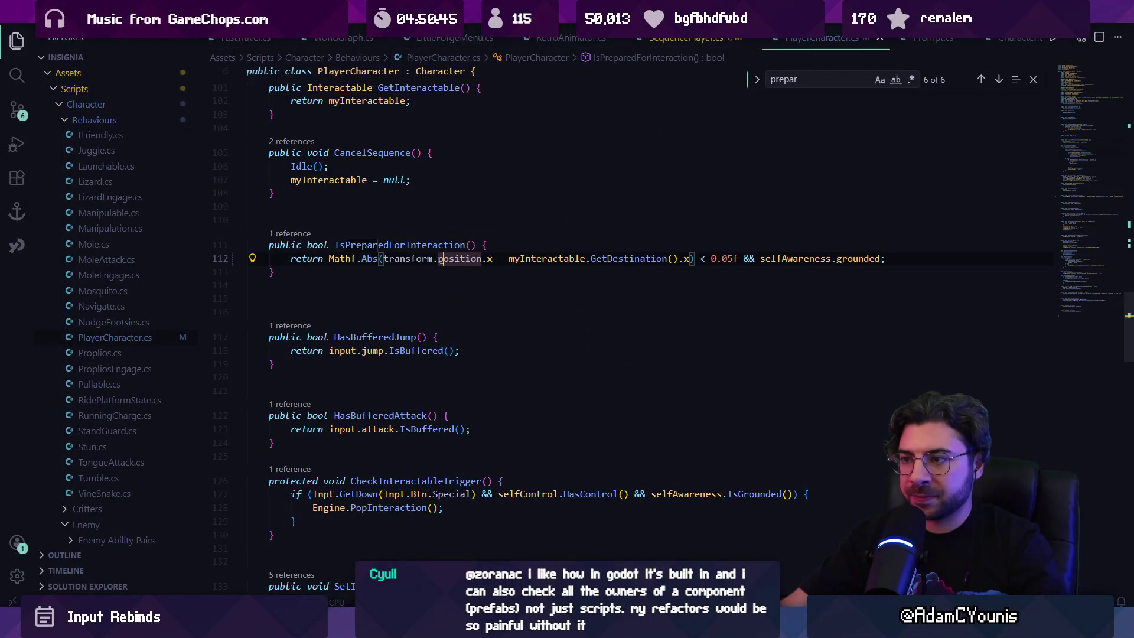
key(alt+Tab)
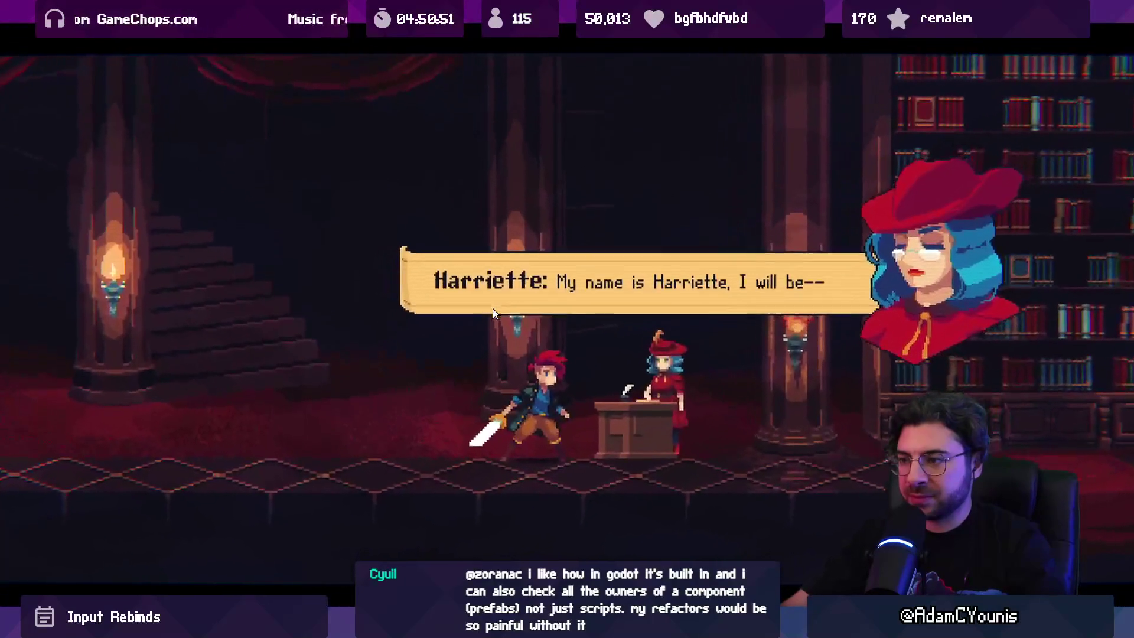
key(ctrl+p)
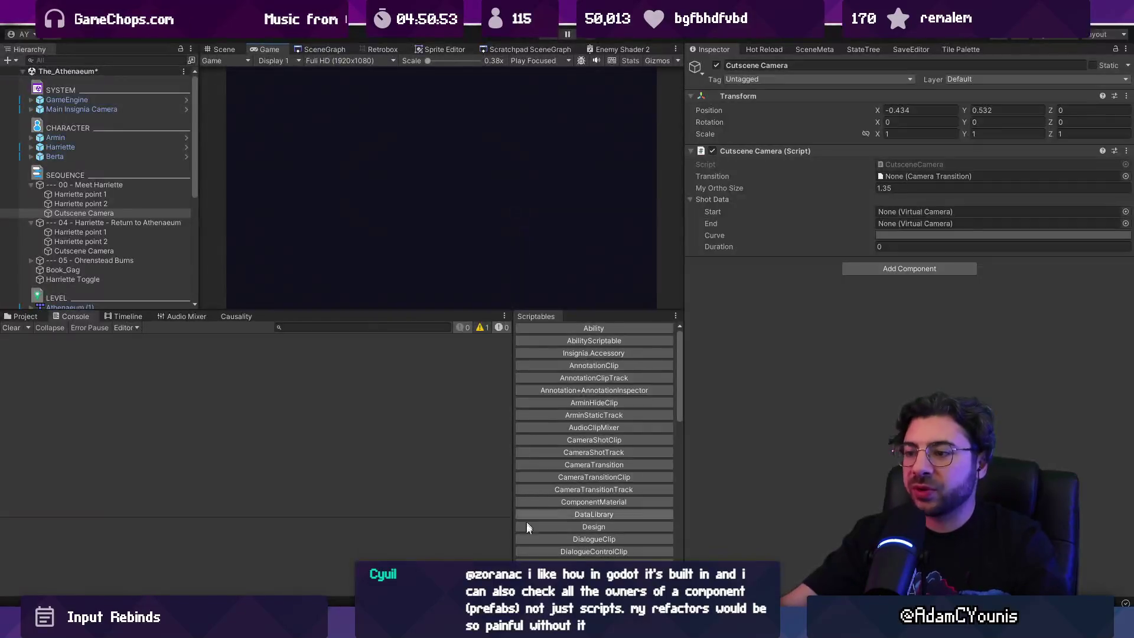
key(alt+Tab)
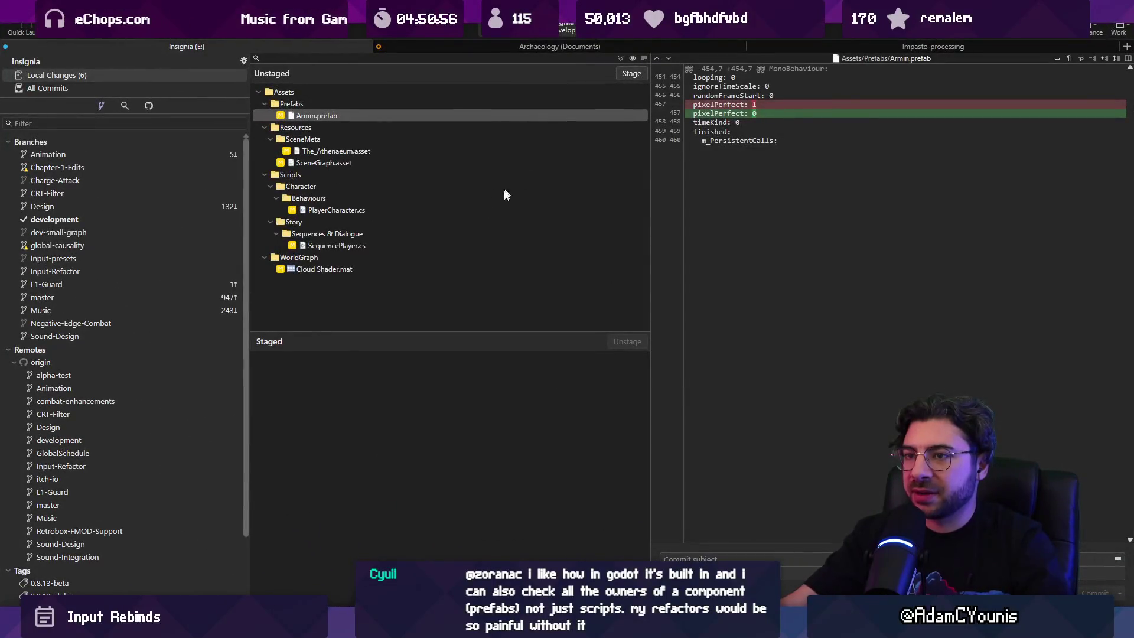
Stage the changed files: Cloud Shader.mat, Scripts folder, SceneGraph.asset, The_Athenaeum.asset and Armin.prefab.
click(325, 260)
mouse_move(411, 627)
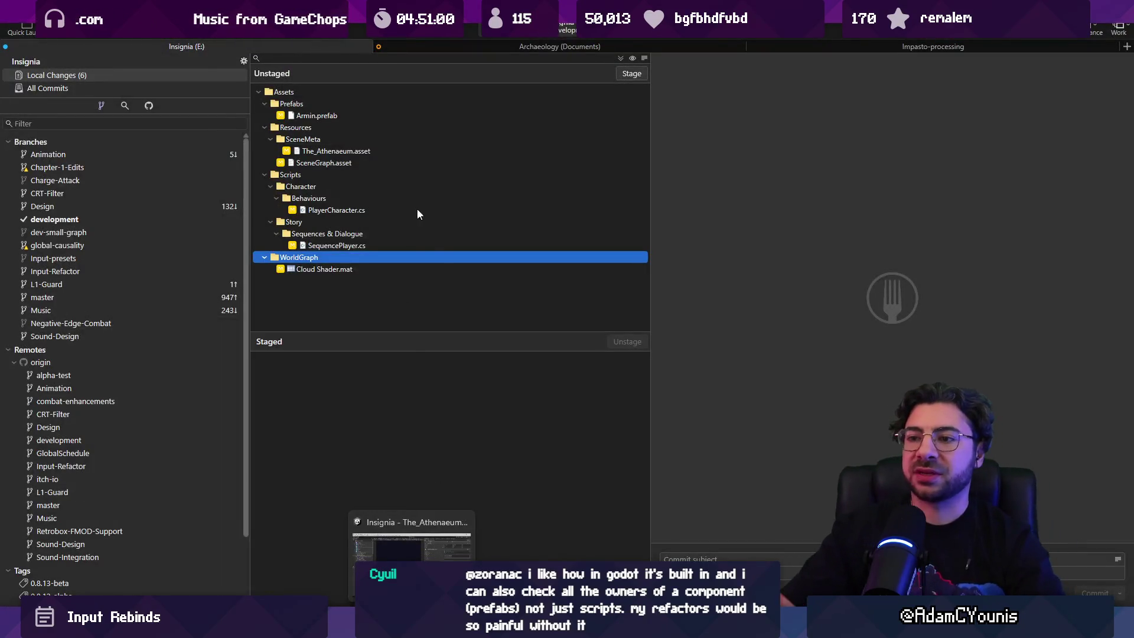
click(433, 267)
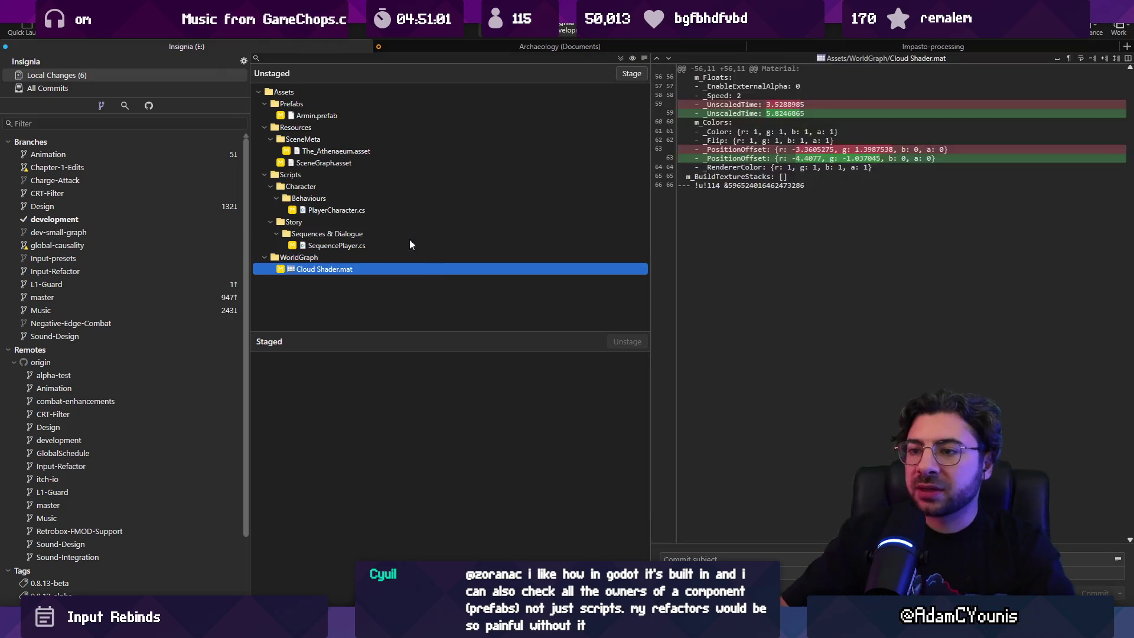
ctrl+click(364, 172)
ctrl+click(363, 161)
ctrl+click(364, 149)
ctrl+click(367, 114)
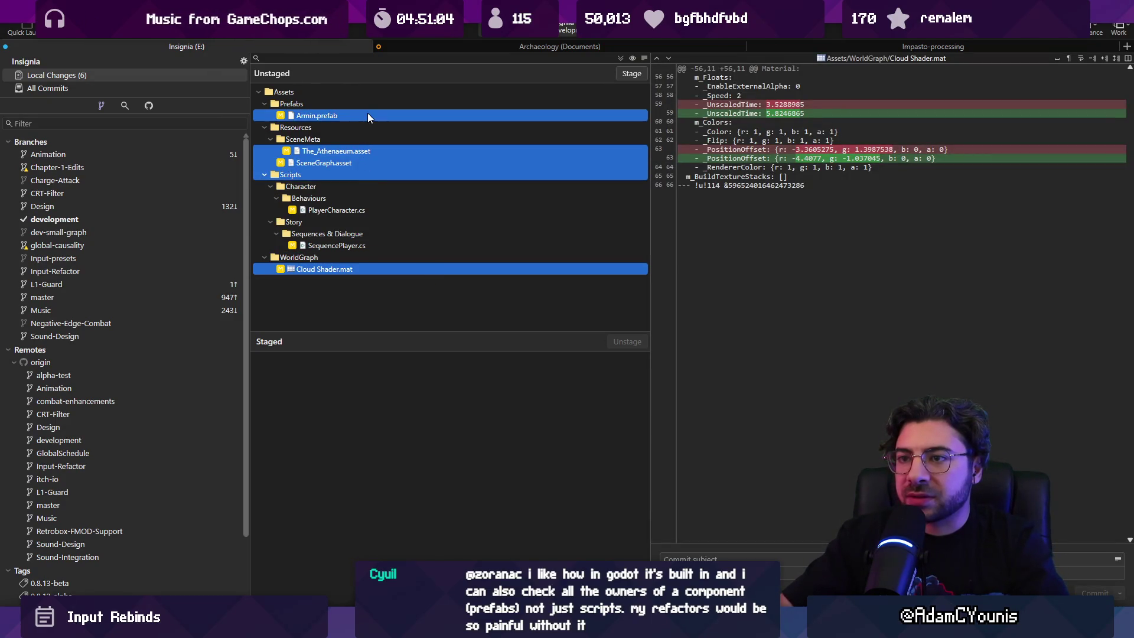
click(629, 73)
Start the commit subject with 'Updates sequence player to'.
text(Updtae)
text(s sequence player to be mo)
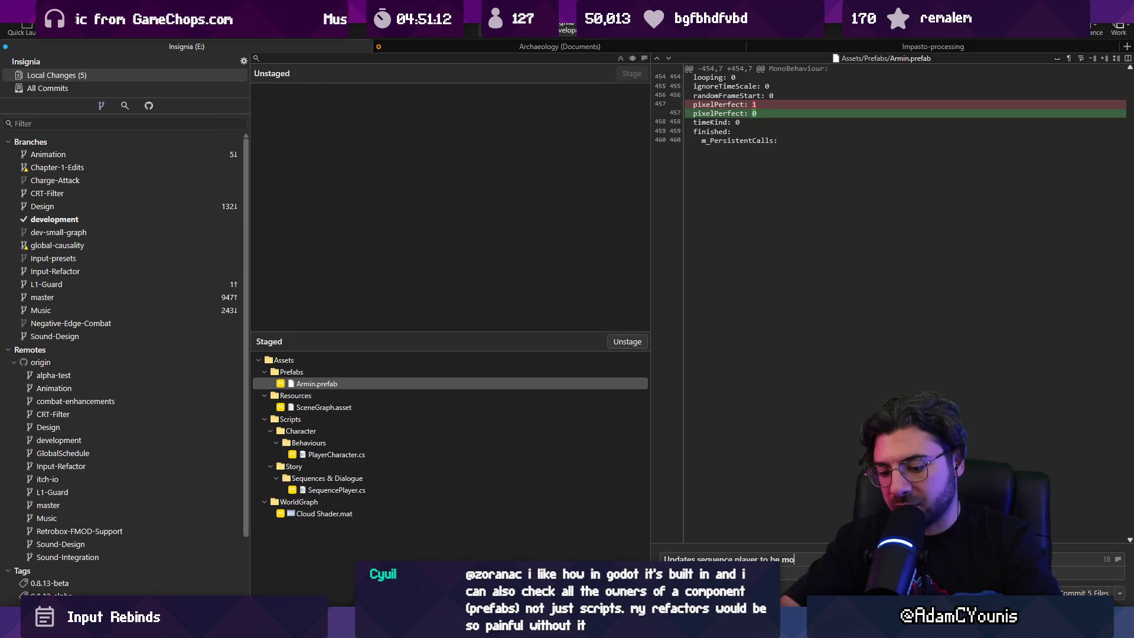
key(BackSpace)
key(BackSpace)
key(alt)
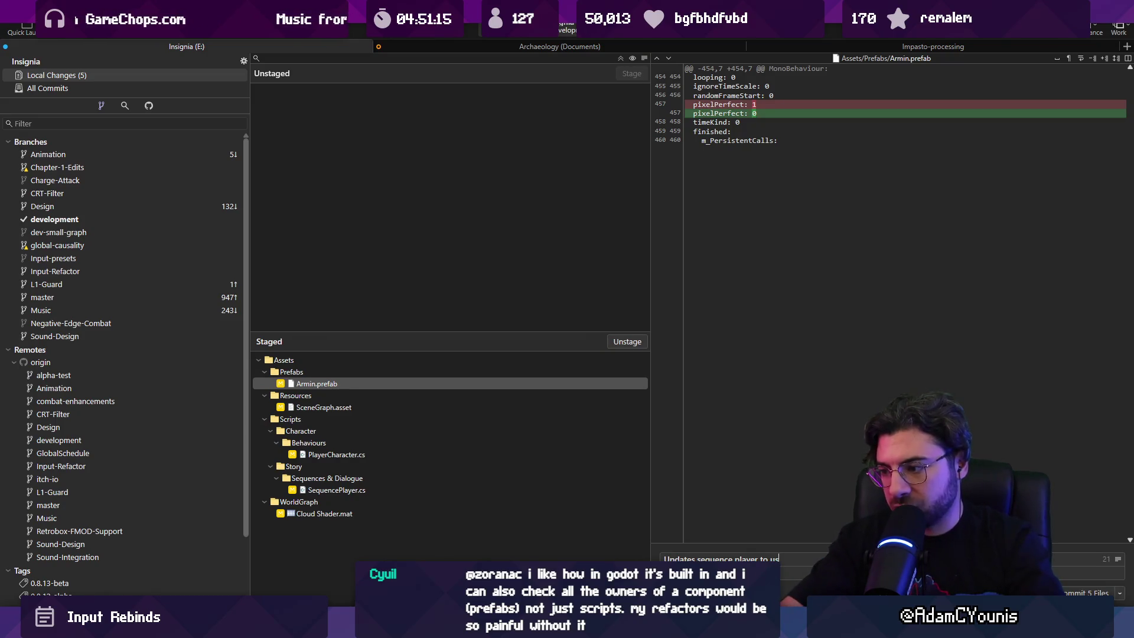